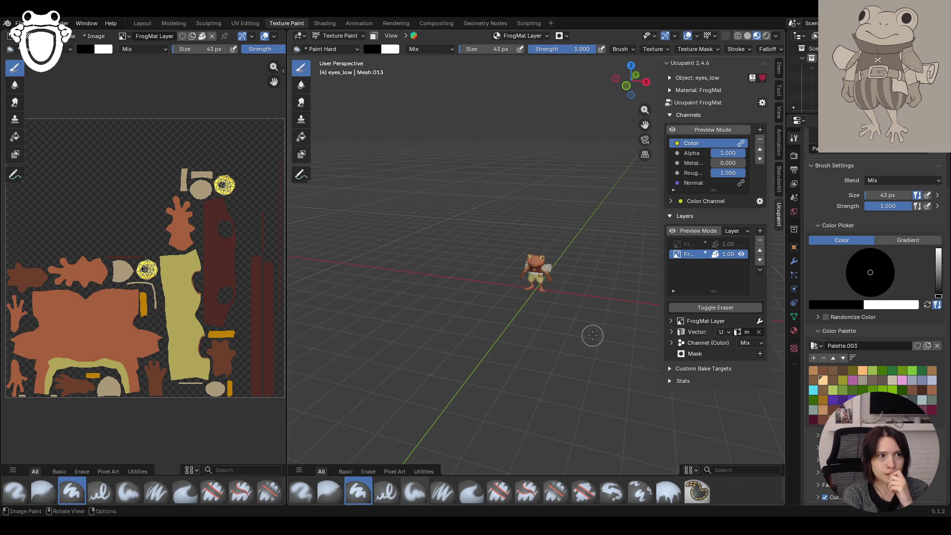
pyautogui.scroll(1, 593, 334)
pyautogui.scroll(1, 578, 312)
pyautogui.scroll(1, 575, 350)
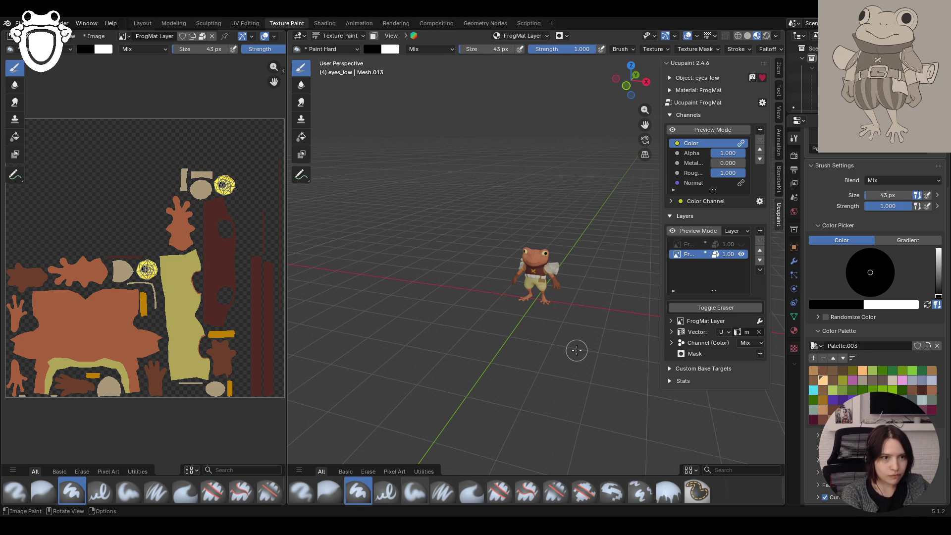
# - Save the frog rig project to frog_rig.blend with Ctrl+S
pyautogui.hotkey('ctrl', 's')
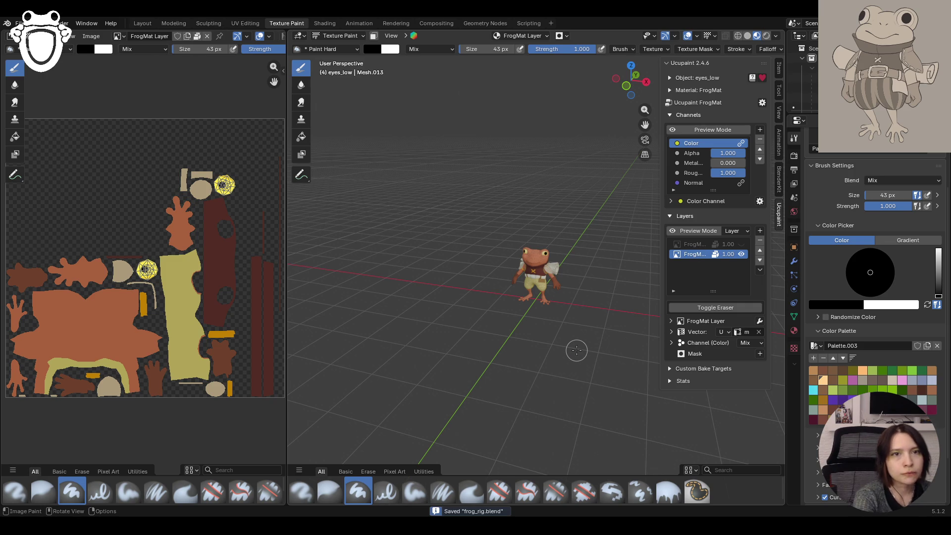
# - Load the rock project with stone_1_low.001 and RocksMat from the File menu and orbit the stone
pyautogui.click(19, 22)
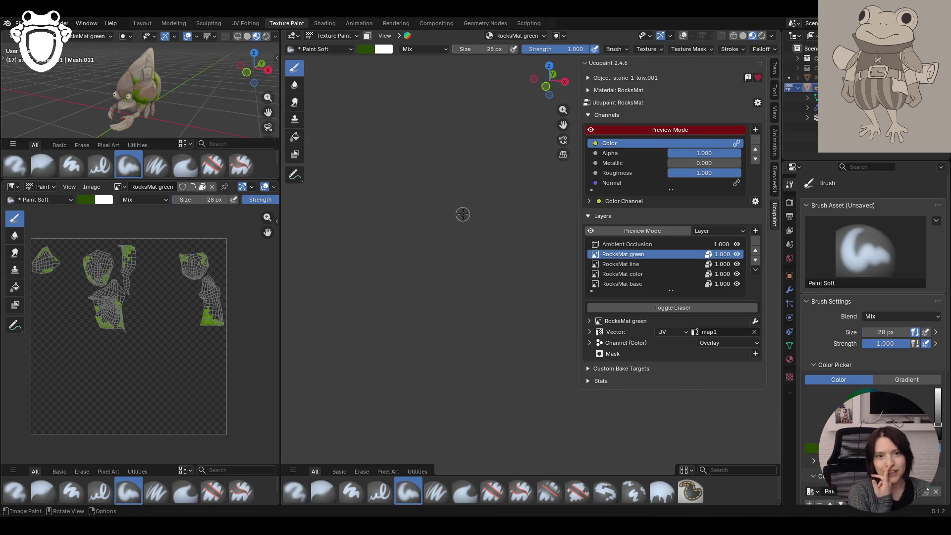
pyautogui.moveTo(502, 272); pyautogui.dragTo(476, 272, button='middle')
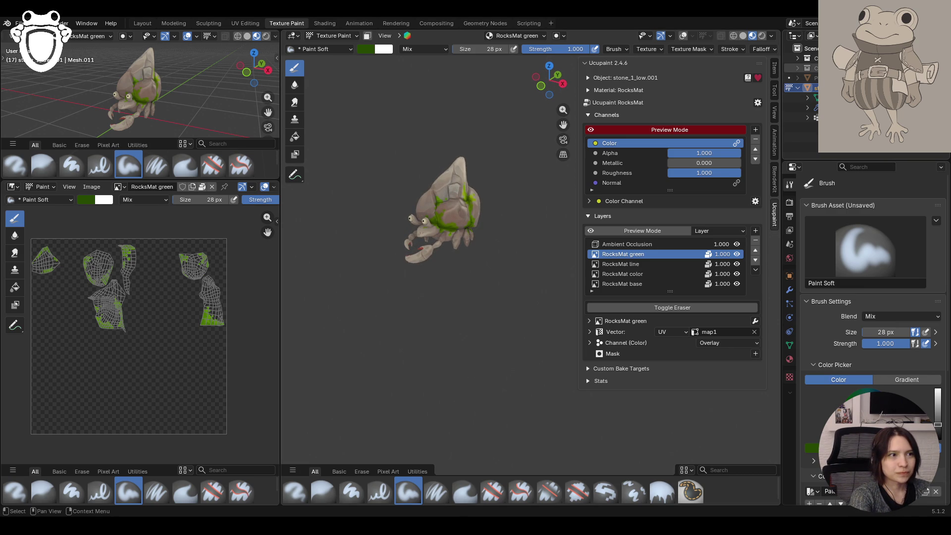
# - Unhide the dark rocks, turn off the colour channel preview, frame the scene and widen the 3D view
pyautogui.hotkey('alt', 'h')
pyautogui.click(824, 67)
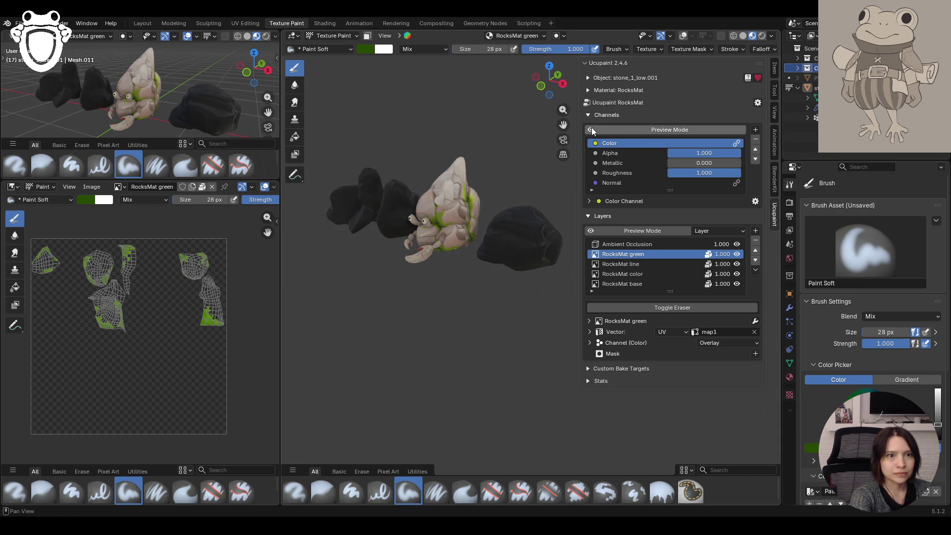
pyautogui.moveTo(497, 225); pyautogui.dragTo(493, 337, button='middle')
pyautogui.press('Home')
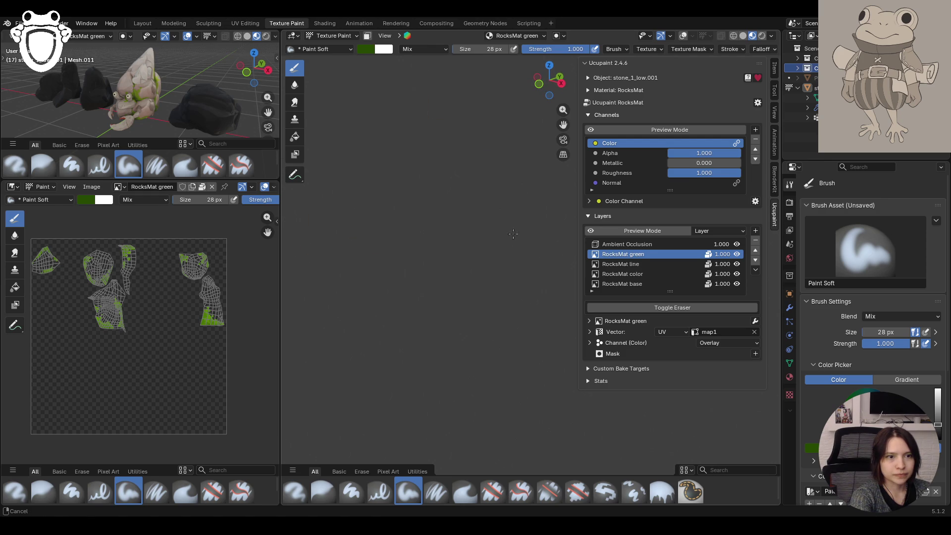
pyautogui.moveTo(577, 139); pyautogui.dragTo(638, 139)
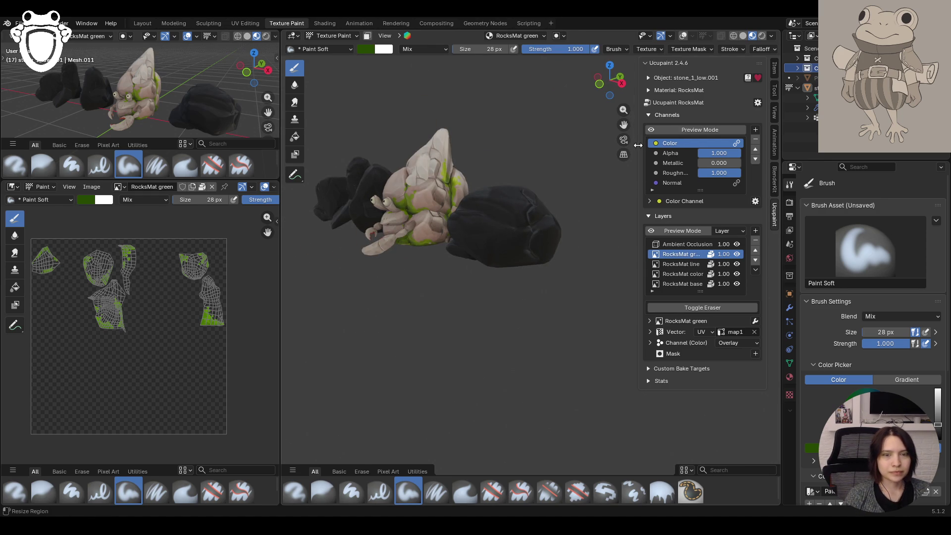
pyautogui.moveTo(281, 202)
pyautogui.mouseDown()
pyautogui.moveTo(191, 201)
pyautogui.moveTo(208, 201)
pyautogui.mouseUp()
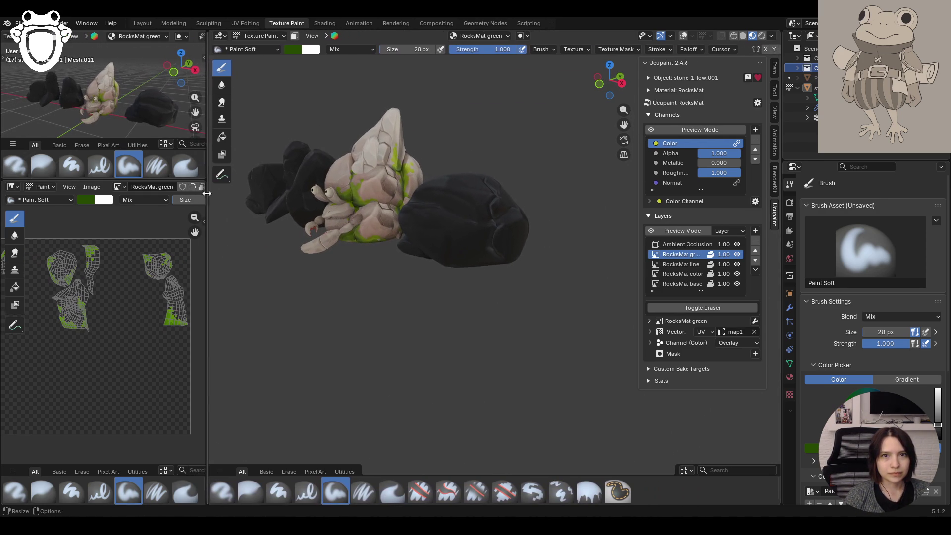
# - Enlarge the UV image area slightly and orbit around the stones and crab
pyautogui.moveTo(136, 96)
pyautogui.mouseDown(button='middle')
pyautogui.moveTo(95, 104)
pyautogui.moveTo(112, 104)
pyautogui.mouseUp(button='middle')
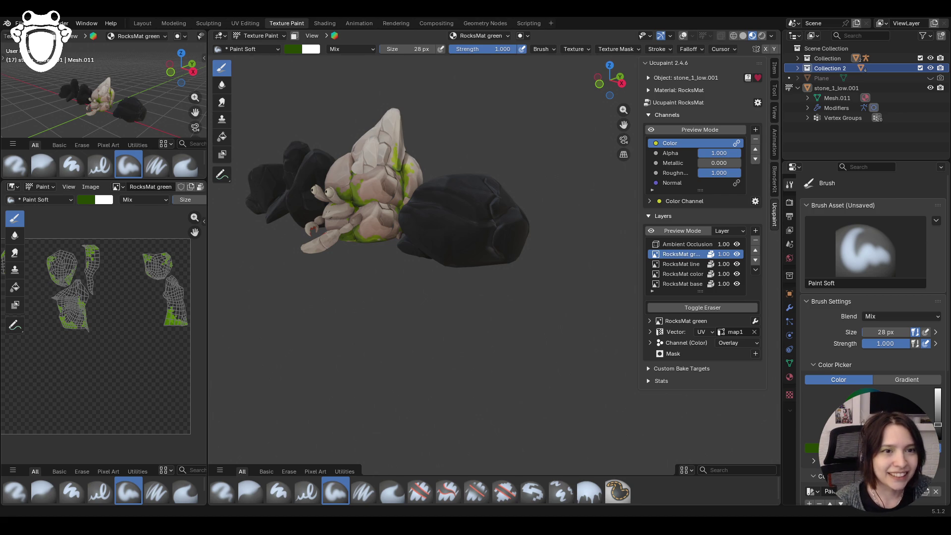
pyautogui.moveTo(487, 236)
pyautogui.mouseDown(button='middle')
pyautogui.moveTo(521, 211)
pyautogui.moveTo(533, 229)
pyautogui.moveTo(579, 216)
pyautogui.mouseUp(button='middle')
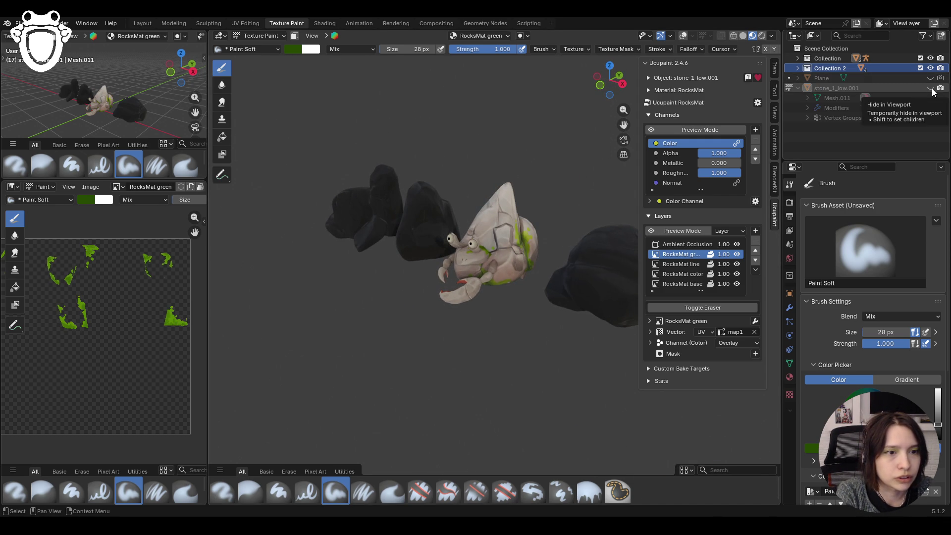
# - Hide the crab and its shell, show the green ground Plane and leave Texture Paint for Object Mode
pyautogui.click(930, 67)
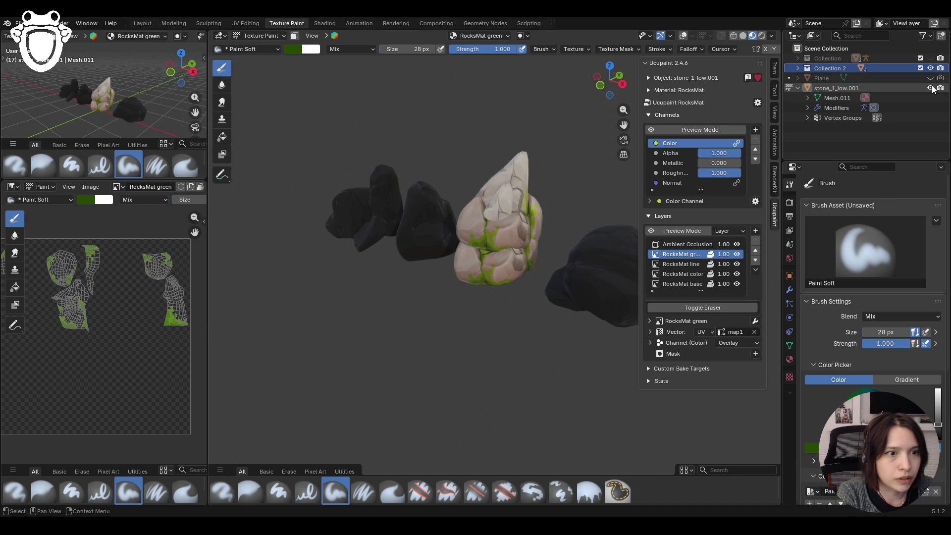
pyautogui.moveTo(520, 194); pyautogui.dragTo(550, 201, button='middle')
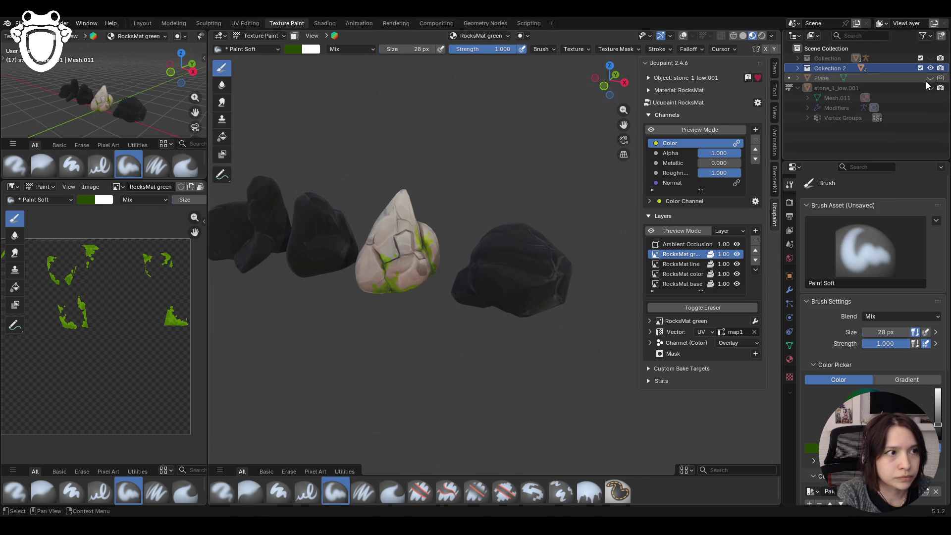
pyautogui.click(931, 77)
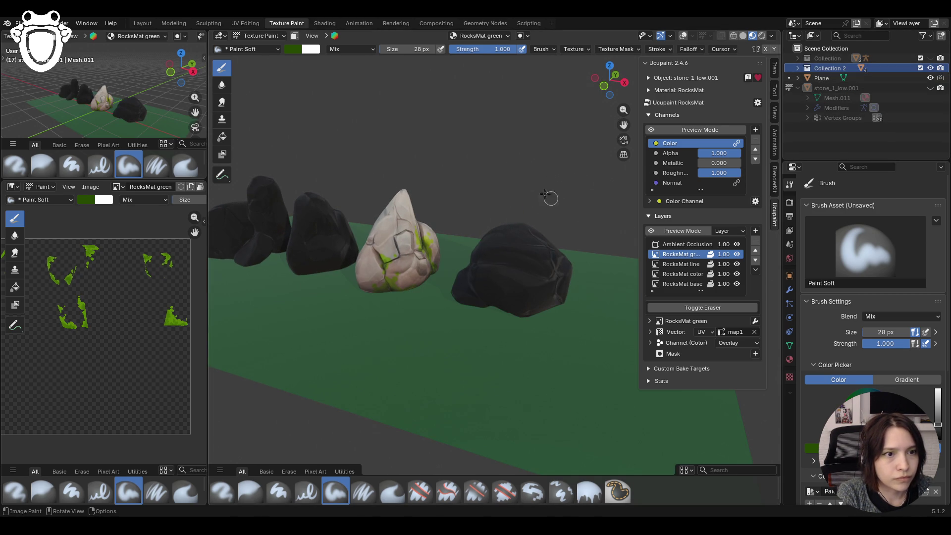
pyautogui.click(260, 37)
pyautogui.click(496, 264)
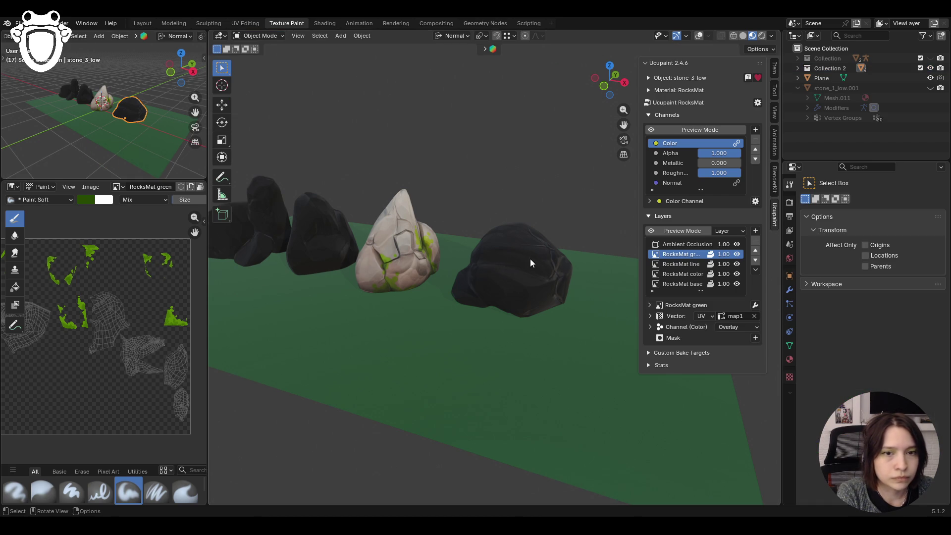
pyautogui.scroll(-2, 529, 263)
# - Select the dark rock stone_3_low and orbit to a low angle over it
pyautogui.click(699, 35)
pyautogui.moveTo(476, 223)
pyautogui.mouseDown(button='middle')
pyautogui.moveTo(517, 183)
pyautogui.moveTo(417, 180)
pyautogui.moveTo(375, 157)
pyautogui.moveTo(572, 169)
pyautogui.mouseUp(button='middle')
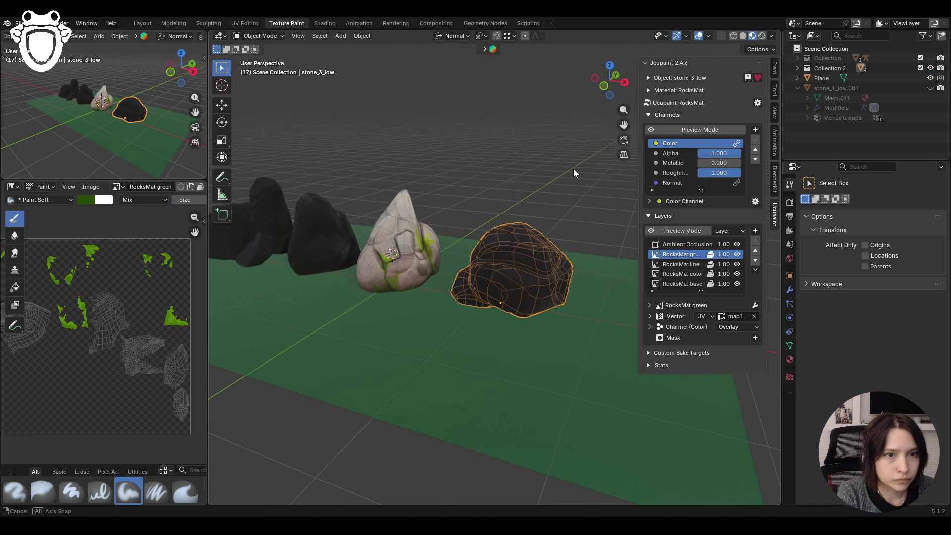
pyautogui.moveTo(623, 125); pyautogui.dragTo(623, 124)
pyautogui.moveTo(596, 148)
pyautogui.mouseDown(button='middle')
pyautogui.moveTo(535, 220)
pyautogui.moveTo(431, 217)
pyautogui.mouseUp(button='middle')
pyautogui.moveTo(624, 124); pyautogui.dragTo(623, 125)
pyautogui.click(257, 36)
# - Enter Texture Paint on stone_3_low, activate the RocksMat base layer and turn the colour preview on
pyautogui.click(260, 102)
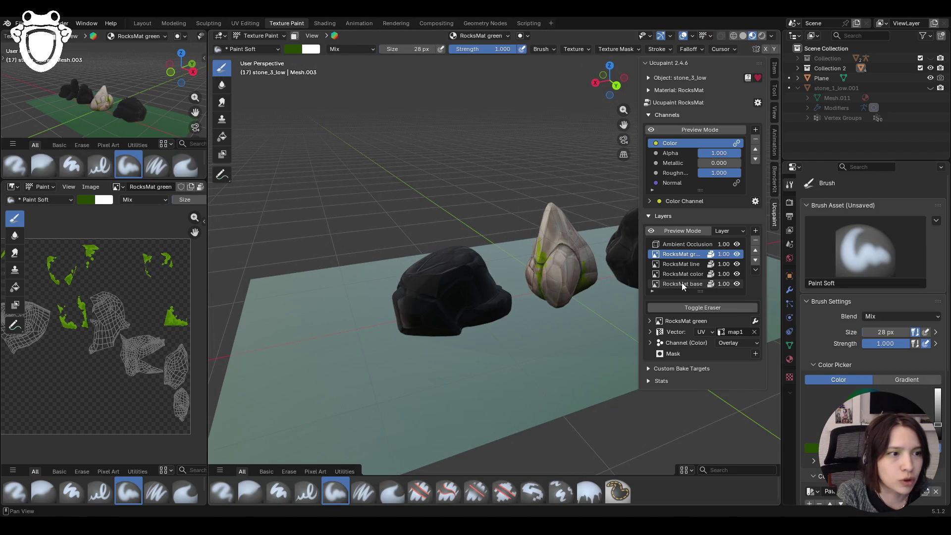
pyautogui.click(681, 283)
pyautogui.moveTo(476, 290)
pyautogui.mouseDown(button='middle')
pyautogui.moveTo(436, 295)
pyautogui.moveTo(520, 290)
pyautogui.mouseUp(button='middle')
pyautogui.click(652, 130)
pyautogui.click(652, 130)
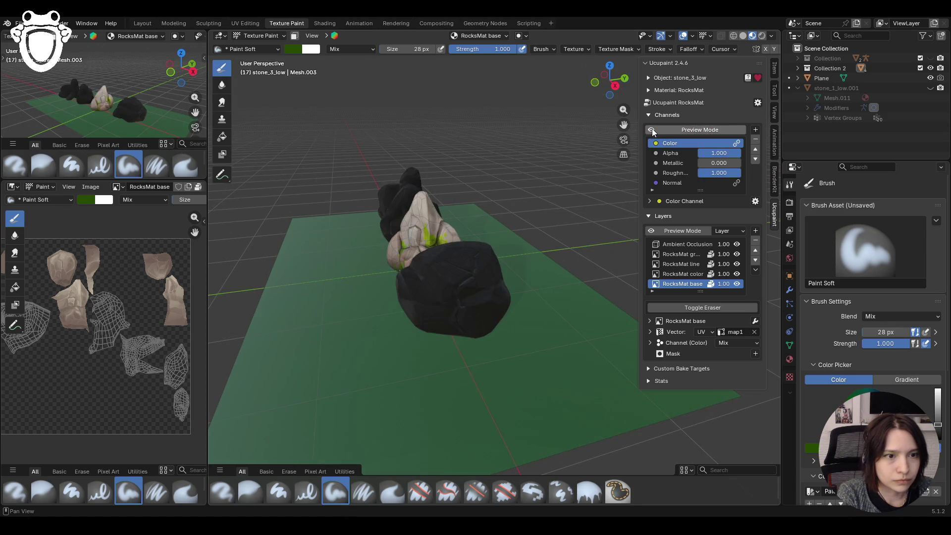
pyautogui.moveTo(520, 290)
pyautogui.mouseDown(button='middle')
pyautogui.moveTo(501, 283)
pyautogui.moveTo(520, 275)
pyautogui.mouseUp(button='middle')
pyautogui.scroll(-3, 870, 297)
pyautogui.scroll(-2, 870, 298)
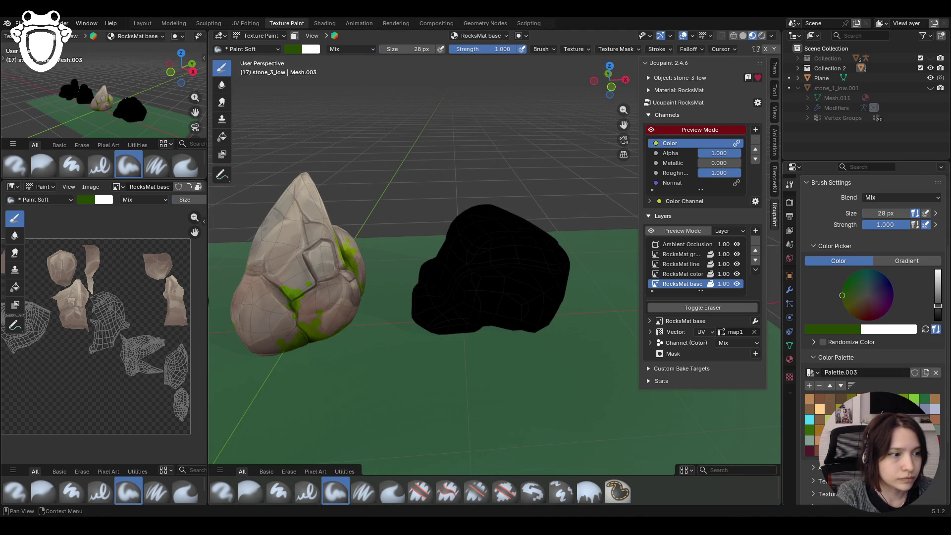
# - Fill the dark rock with a flat beige colour using the Fill brush and inspect it from several angles
pyautogui.press('s')
pyautogui.click(589, 491)
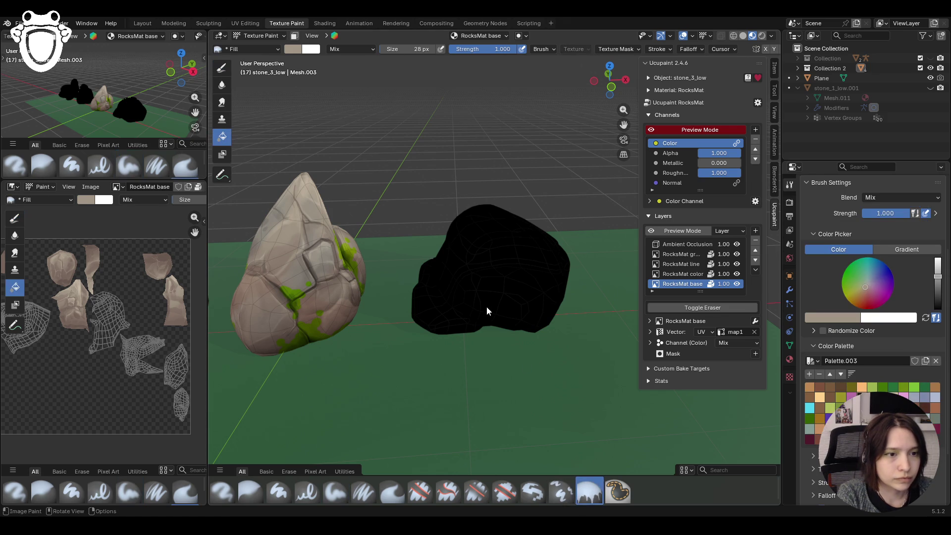
pyautogui.click(487, 305)
pyautogui.moveTo(487, 304); pyautogui.dragTo(328, 300, button='middle')
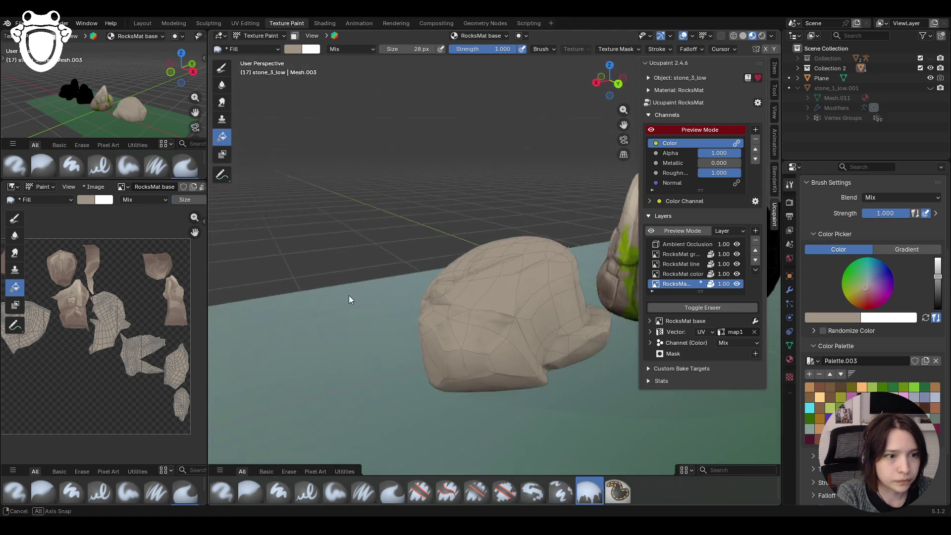
pyautogui.moveTo(328, 301); pyautogui.dragTo(457, 456, button='middle')
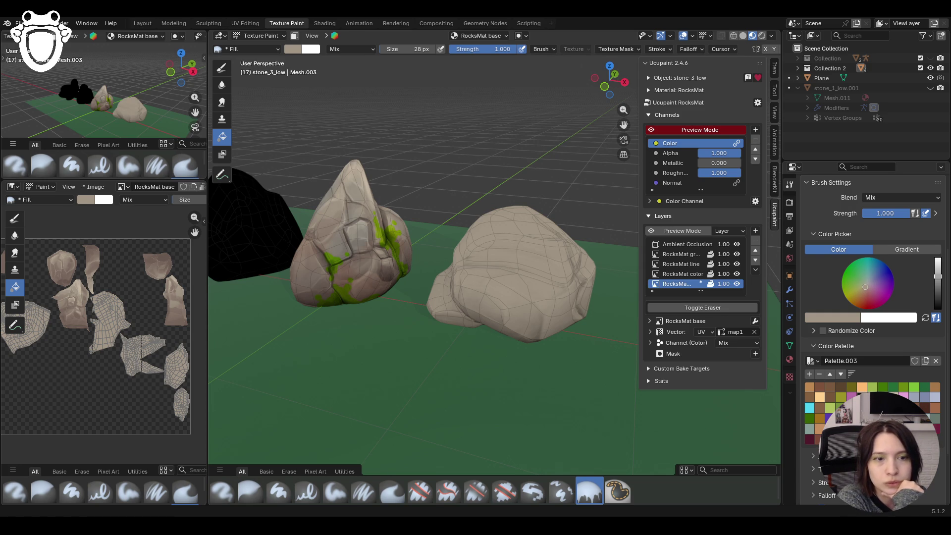
pyautogui.moveTo(526, 365); pyautogui.dragTo(347, 354, button='middle')
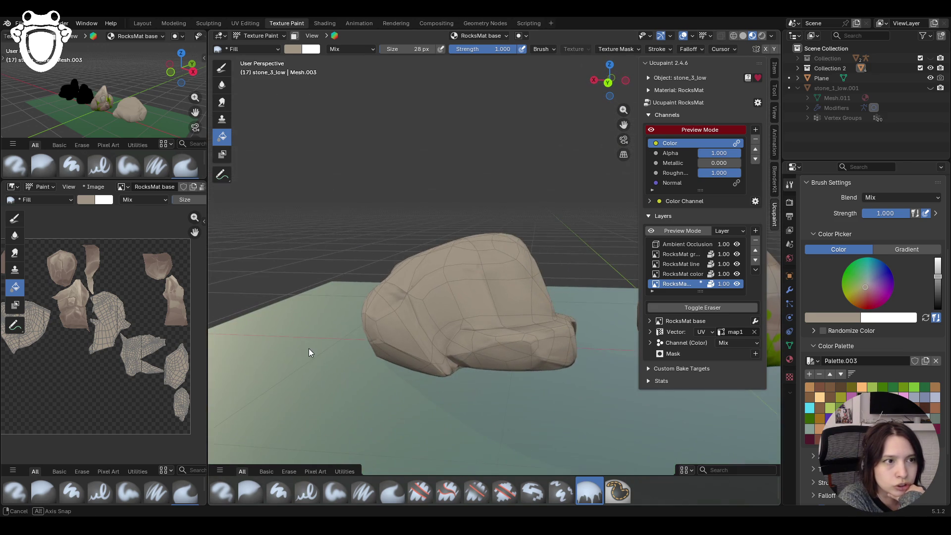
pyautogui.moveTo(347, 354)
pyautogui.mouseDown(button='middle')
pyautogui.moveTo(309, 352)
pyautogui.moveTo(582, 218)
pyautogui.mouseUp(button='middle')
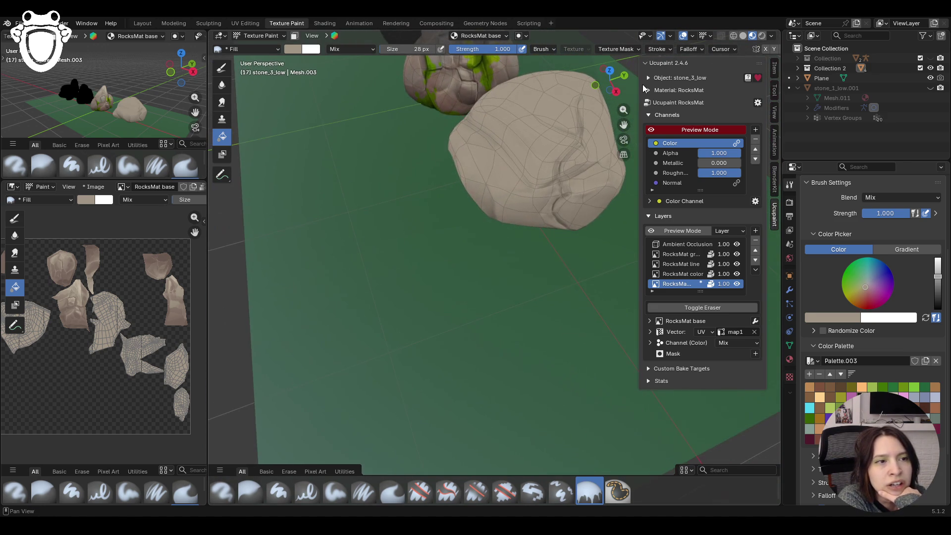
pyautogui.moveTo(581, 218); pyautogui.dragTo(527, 314, button='middle')
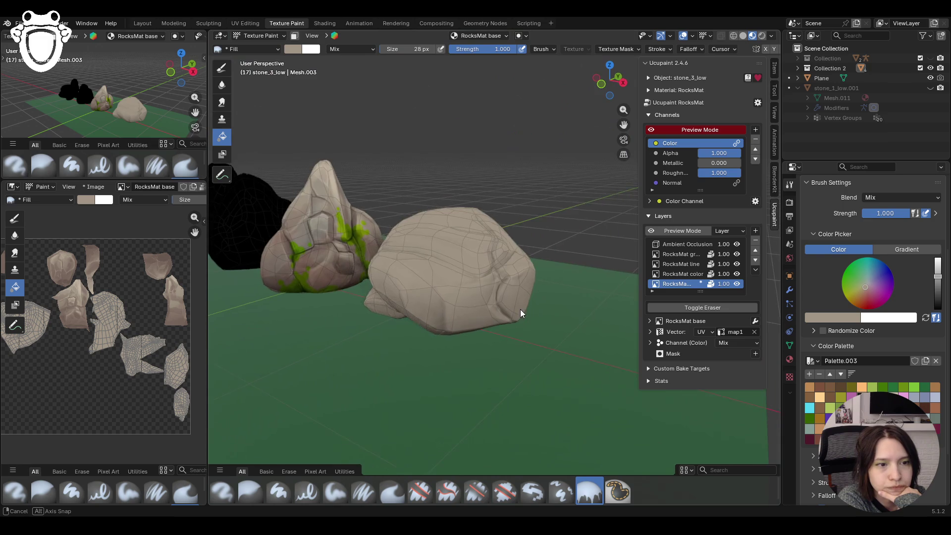
pyautogui.click(652, 130)
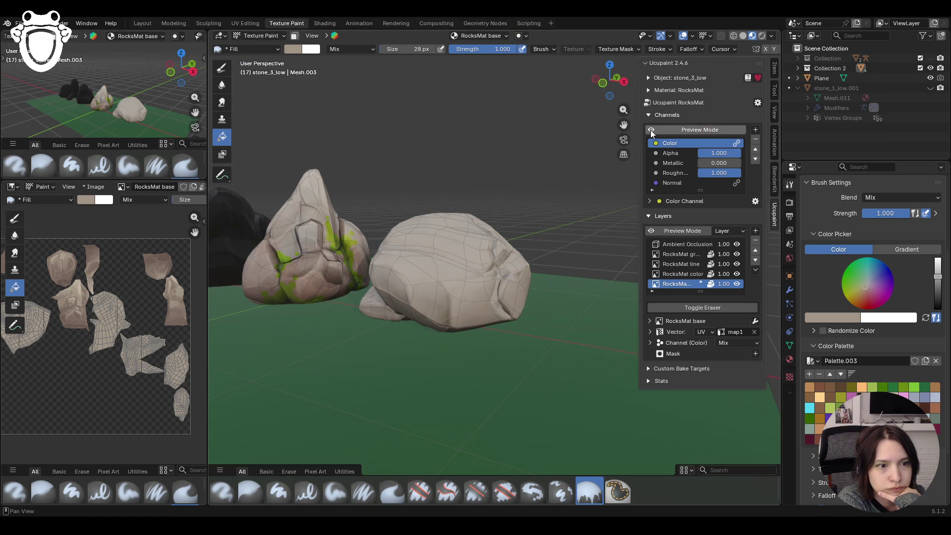
pyautogui.click(652, 131)
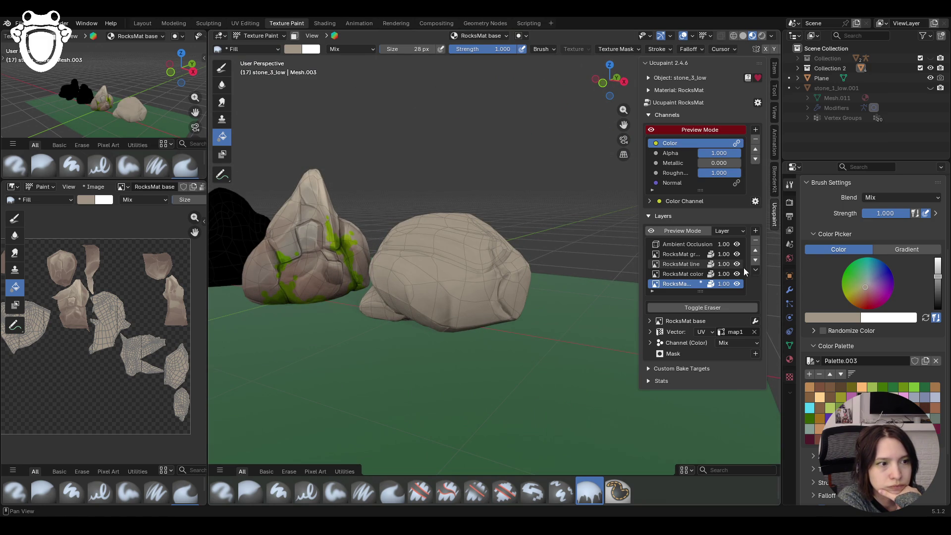
pyautogui.click(687, 274)
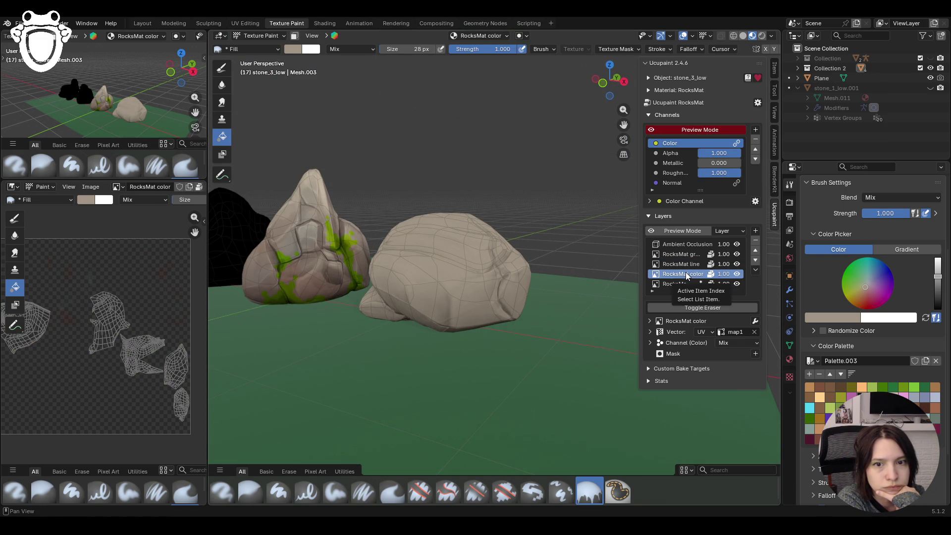
pyautogui.click(681, 264)
pyautogui.moveTo(457, 283)
pyautogui.mouseDown(button='middle')
pyautogui.moveTo(439, 287)
pyautogui.moveTo(466, 280)
pyautogui.mouseUp(button='middle')
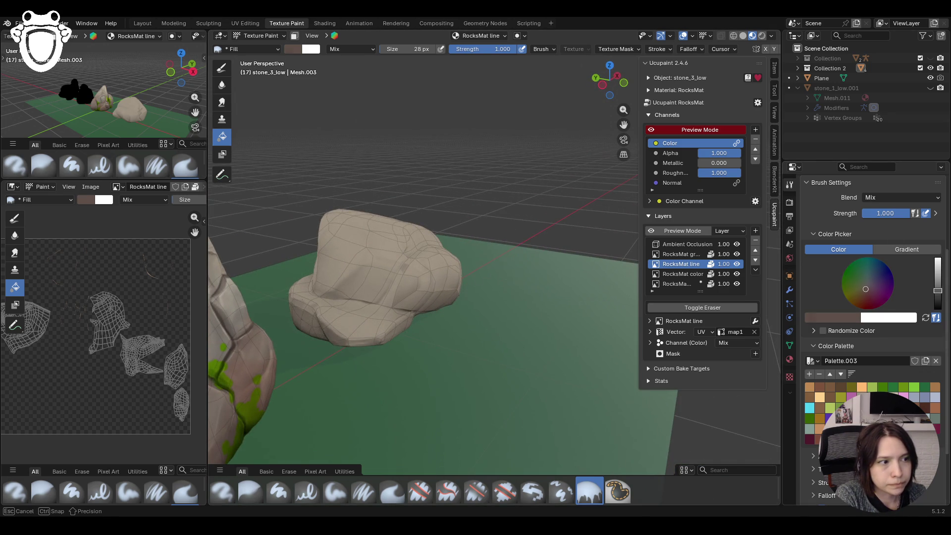
pyautogui.scroll(3, 401, 305)
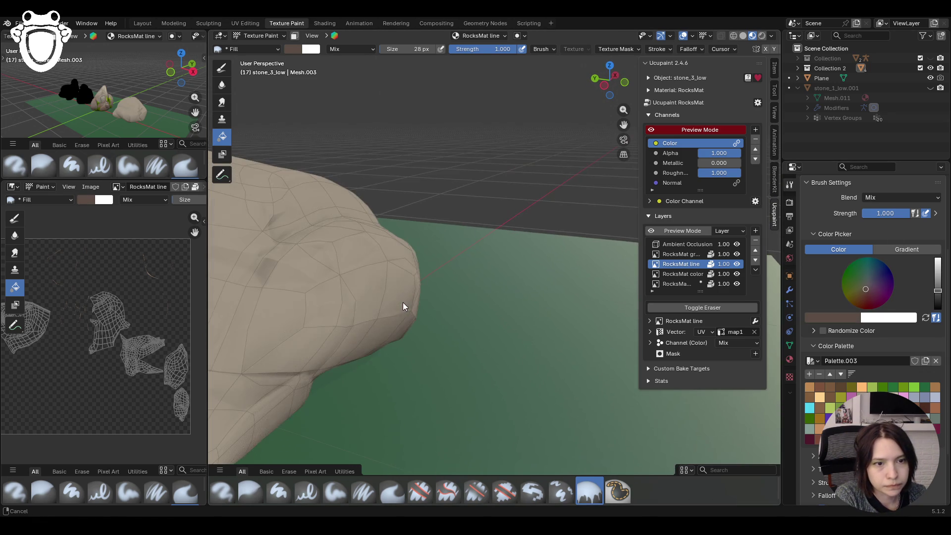
pyautogui.moveTo(401, 305)
pyautogui.mouseDown(button='middle')
pyautogui.moveTo(559, 192)
pyautogui.moveTo(538, 244)
pyautogui.mouseUp(button='middle')
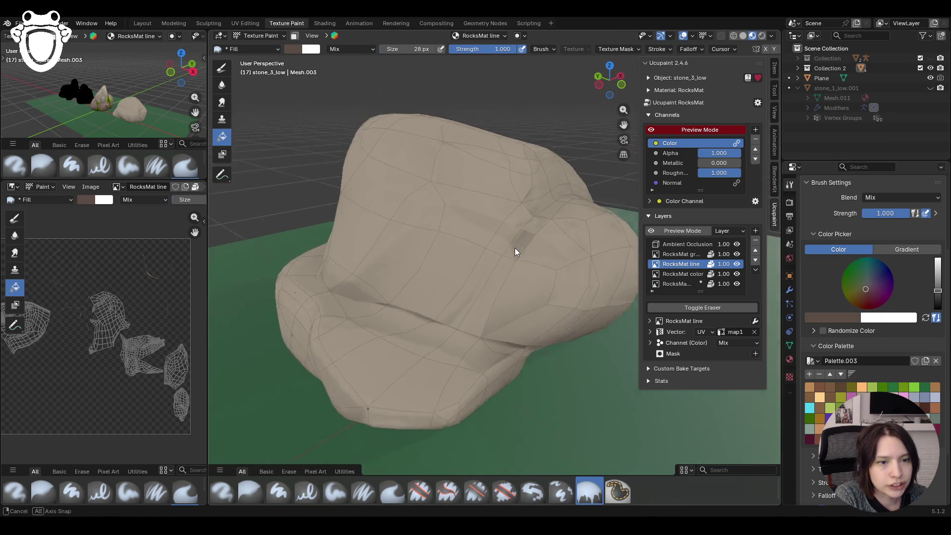
pyautogui.press('KP_Decimal')
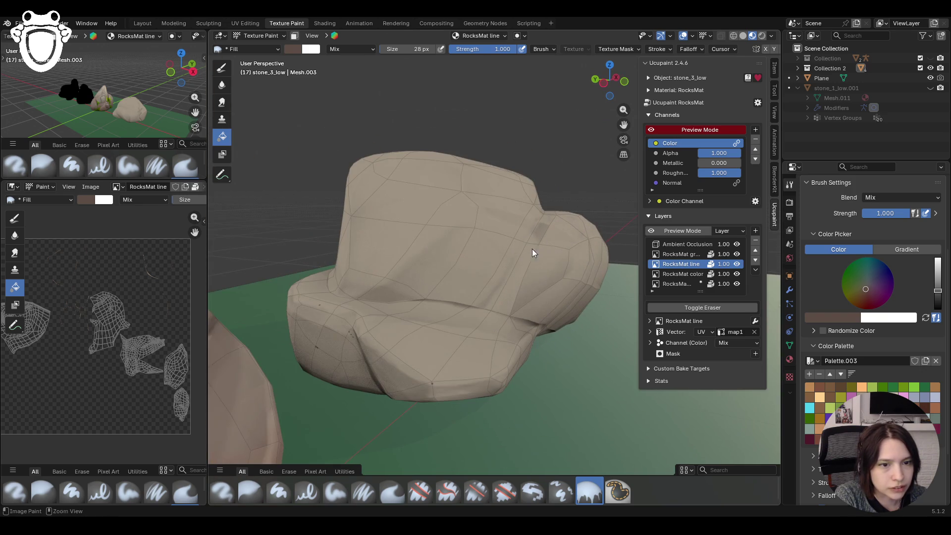
pyautogui.click(250, 491)
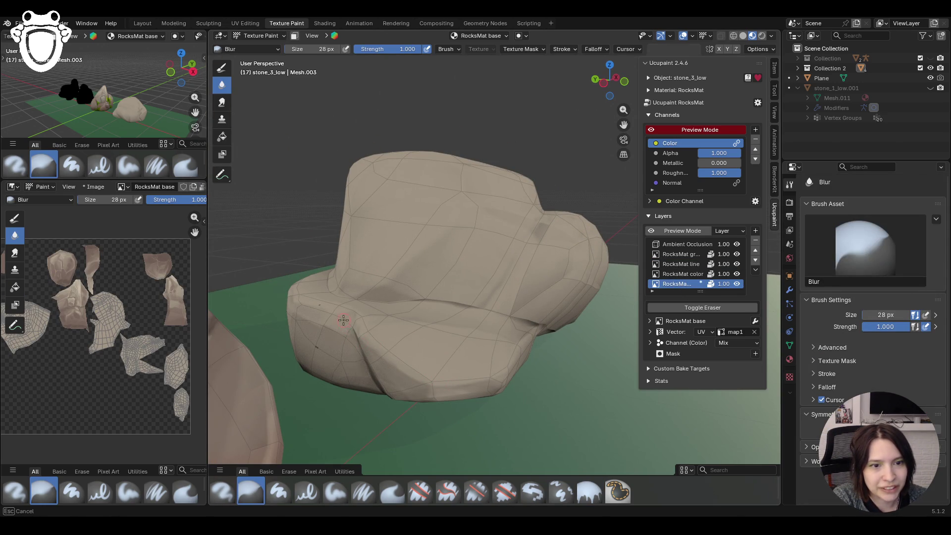
# - Orbit around the stone to inspect its sides from several angles
pyautogui.moveTo(329, 356); pyautogui.dragTo(625, 347, button='middle')
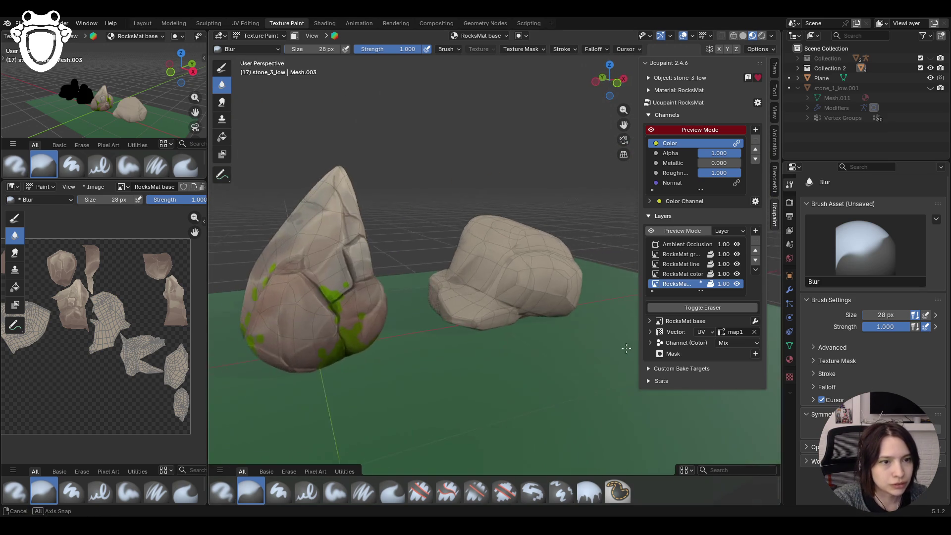
pyautogui.scroll(5, 515, 272)
pyautogui.scroll(-5, 516, 272)
pyautogui.scroll(5, 515, 272)
pyautogui.scroll(-1, 528, 277)
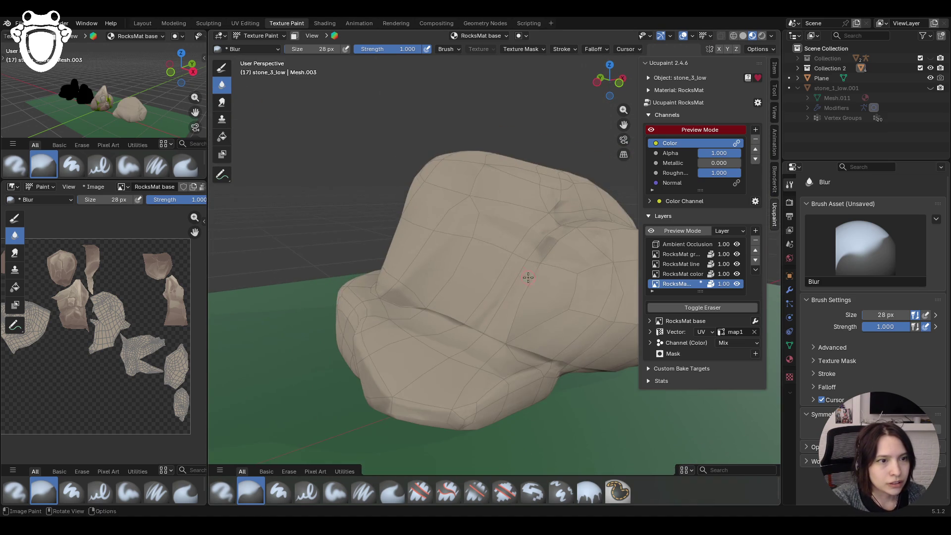
pyautogui.moveTo(528, 277); pyautogui.dragTo(515, 292, button='middle')
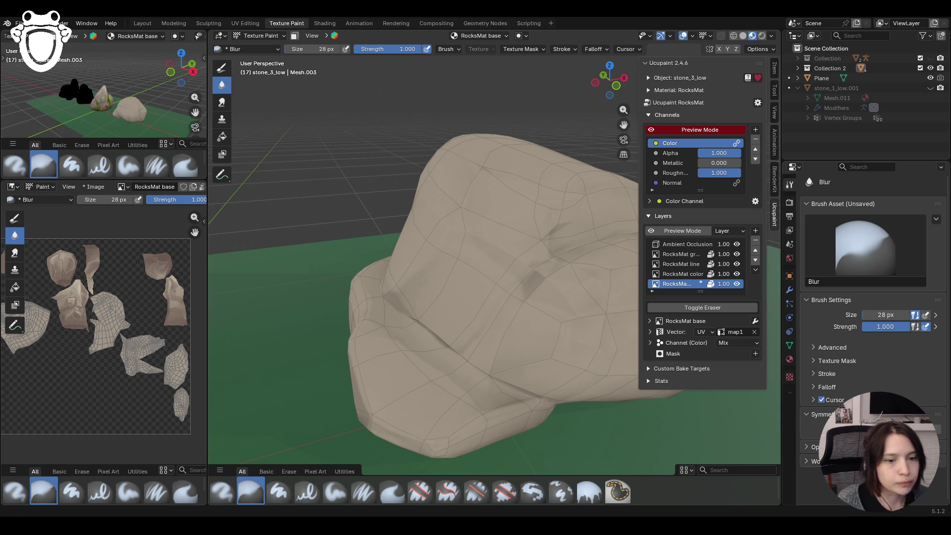
pyautogui.moveTo(470, 300); pyautogui.dragTo(495, 294, button='middle')
pyautogui.moveTo(112, 97); pyautogui.dragTo(137, 104, button='middle')
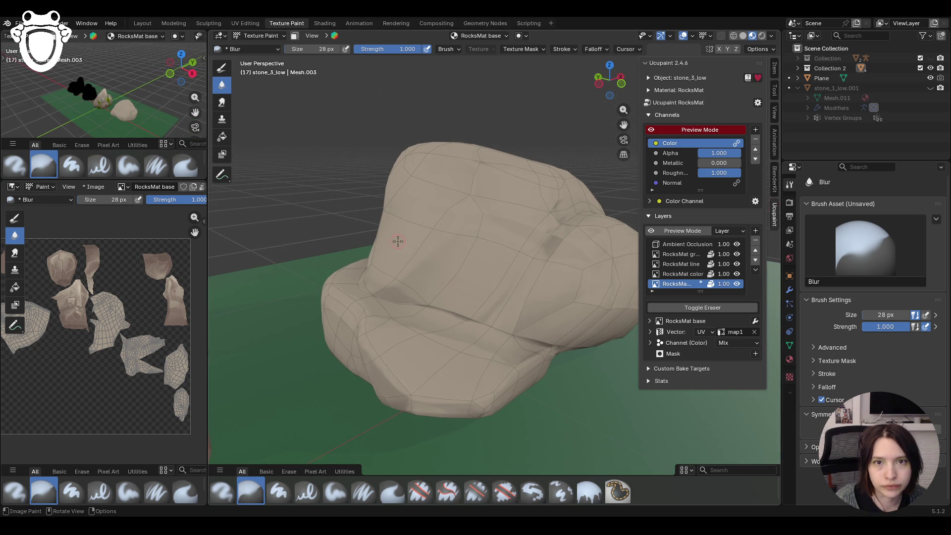
pyautogui.moveTo(325, 145); pyautogui.dragTo(330, 353, button='middle')
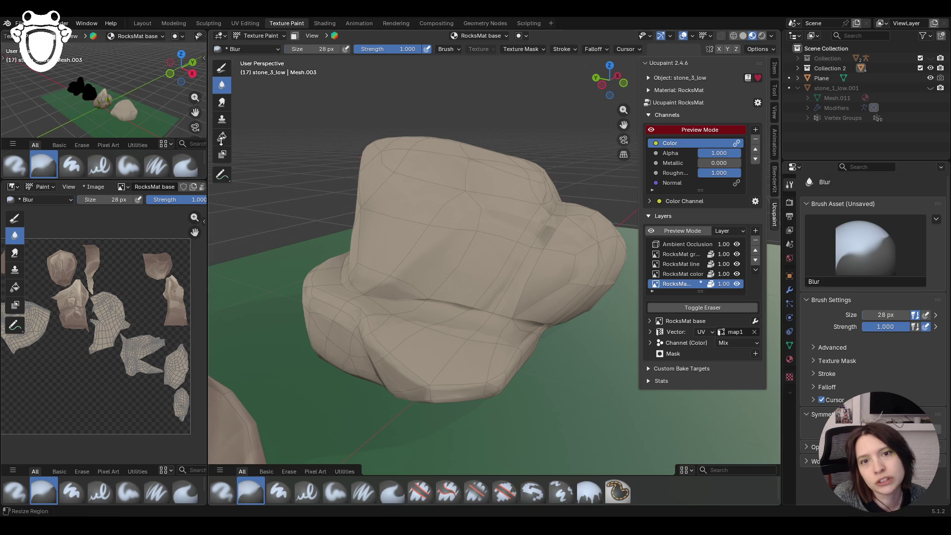
pyautogui.moveTo(411, 204)
pyautogui.mouseDown(button='middle')
pyautogui.moveTo(363, 266)
pyautogui.moveTo(424, 302)
pyautogui.mouseUp(button='middle')
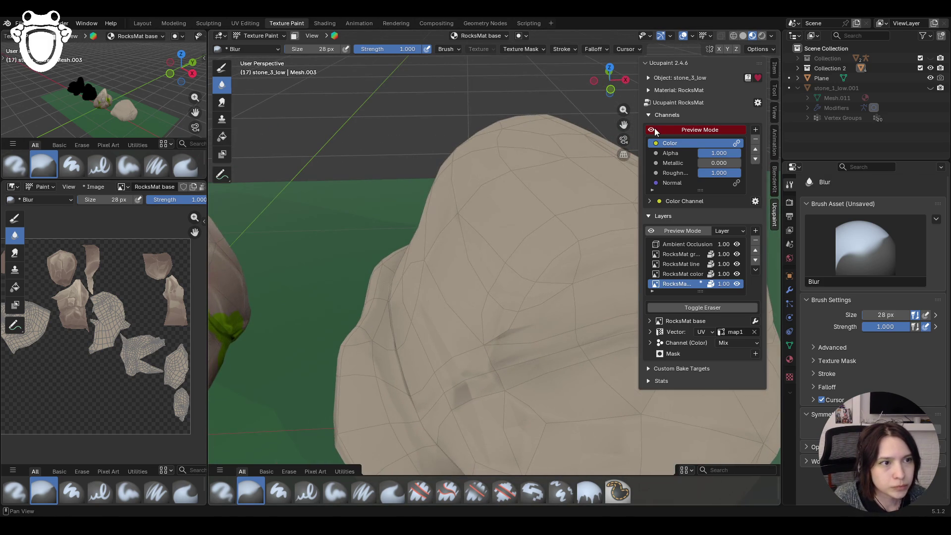
pyautogui.scroll(-3, 424, 303)
pyautogui.moveTo(424, 302); pyautogui.dragTo(487, 252, button='middle')
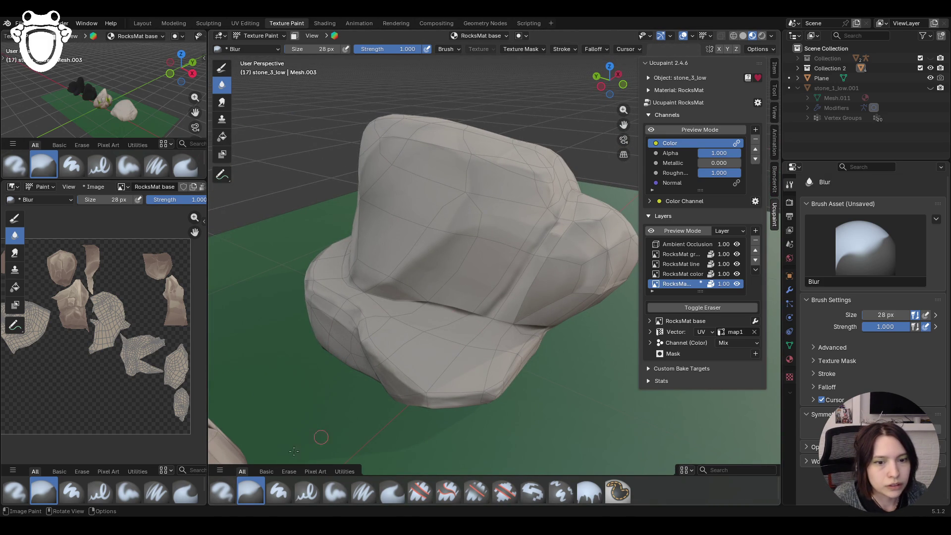
# - Paint soft shading across the rock and along its lower edge with the Paint Soft Pressure brush
pyautogui.click(335, 491)
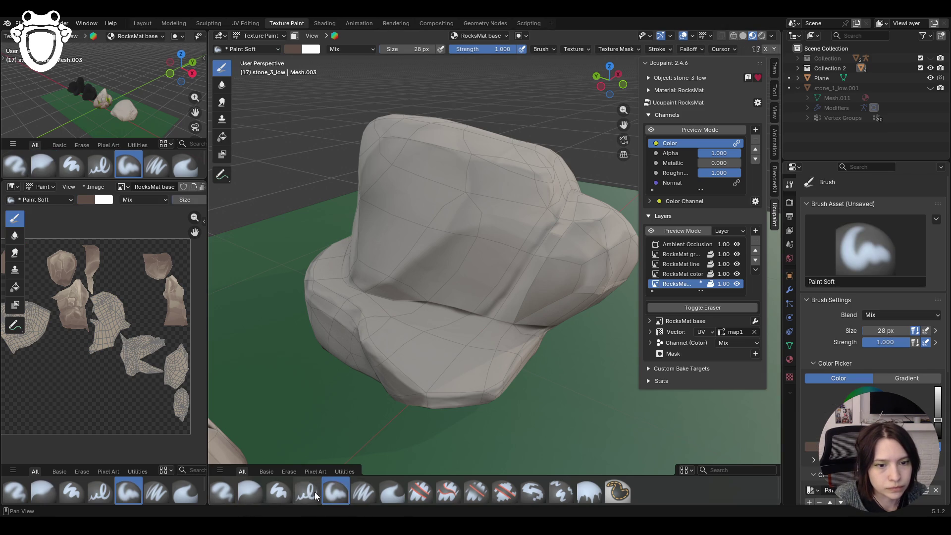
pyautogui.click(363, 491)
pyautogui.moveTo(429, 309)
pyautogui.mouseDown()
pyautogui.moveTo(457, 309)
pyautogui.moveTo(528, 257)
pyautogui.mouseUp()
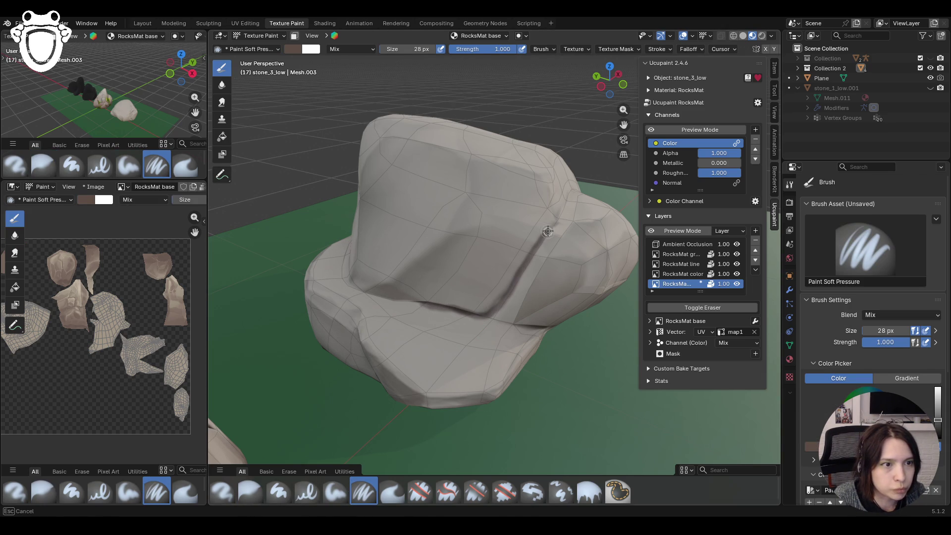
pyautogui.moveTo(555, 223); pyautogui.dragTo(559, 219)
pyautogui.moveTo(583, 164); pyautogui.dragTo(433, 237, button='middle')
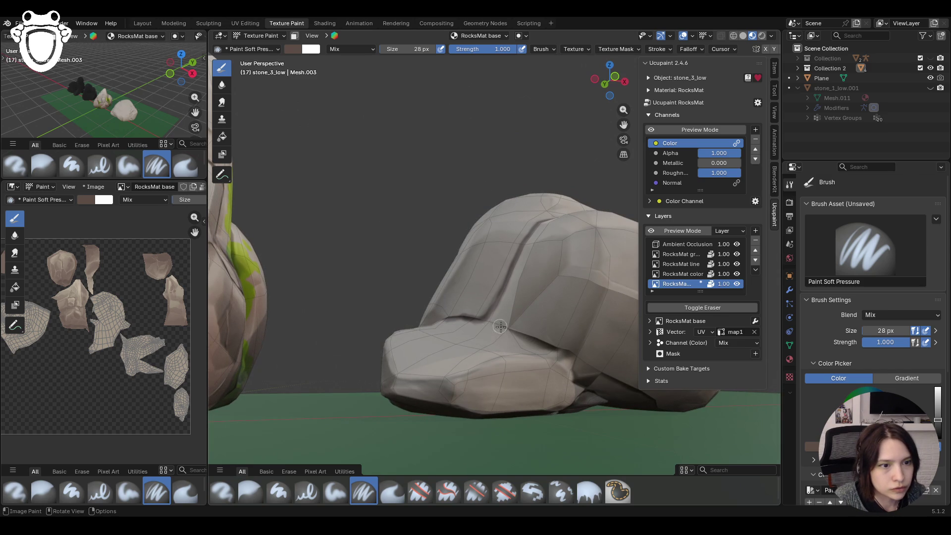
pyautogui.moveTo(493, 320); pyautogui.dragTo(519, 333)
pyautogui.moveTo(572, 373); pyautogui.dragTo(609, 411)
pyautogui.moveTo(399, 312)
pyautogui.keyDown('ctrl'); pyautogui.mouseDown(button='middle')
pyautogui.moveTo(516, 297)
pyautogui.moveTo(379, 334)
pyautogui.moveTo(325, 320)
pyautogui.moveTo(343, 396)
pyautogui.moveTo(386, 372)
pyautogui.mouseUp(button='middle'); pyautogui.keyUp('ctrl')
# - Isolate the rock in local view and try the Blur brush before returning to Paint Soft Pressure
pyautogui.press('KP_Divide')
pyautogui.scroll(3, 324, 319)
pyautogui.scroll(-3, 386, 371)
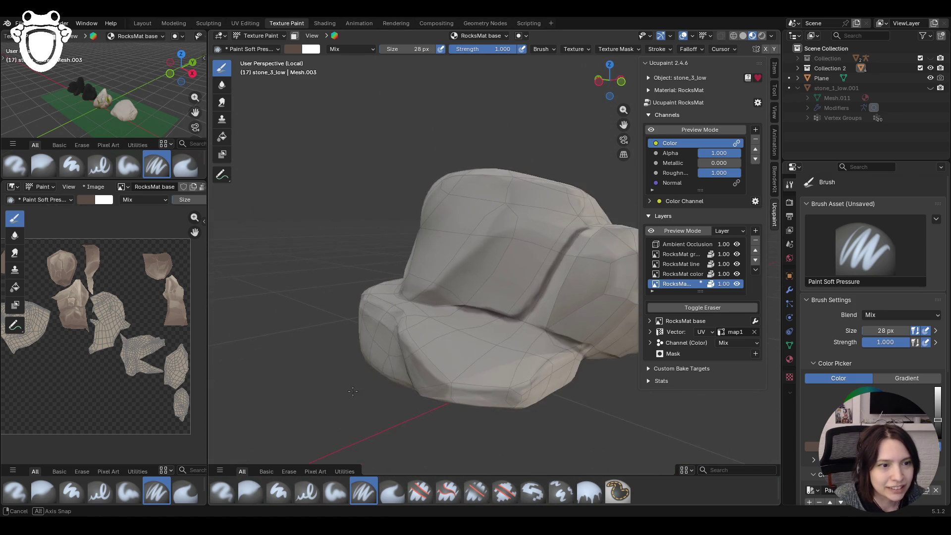
pyautogui.moveTo(446, 349); pyautogui.dragTo(488, 332, button='middle')
pyautogui.scroll(2, 488, 332)
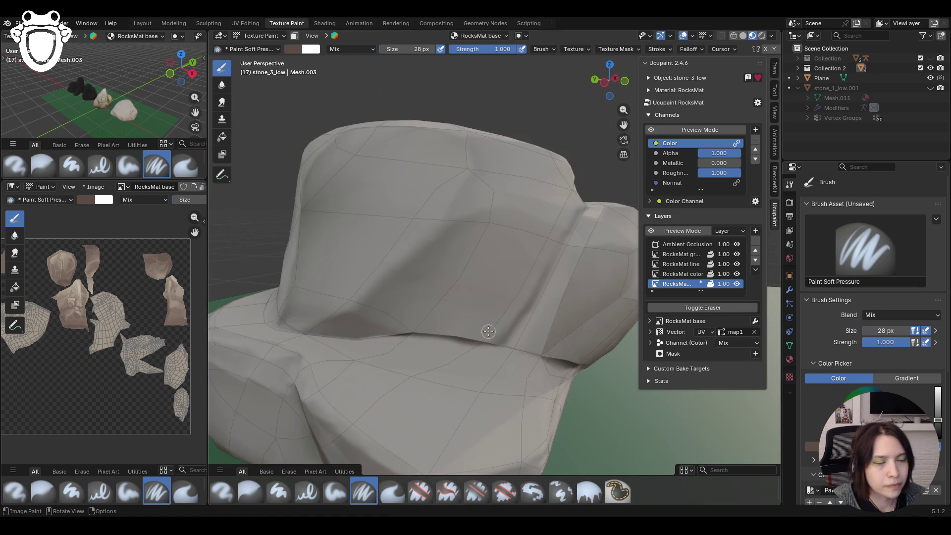
pyautogui.press('KP_Divide')
pyautogui.scroll(2, 482, 332)
pyautogui.scroll(5, 448, 322)
pyautogui.press('KP_Divide')
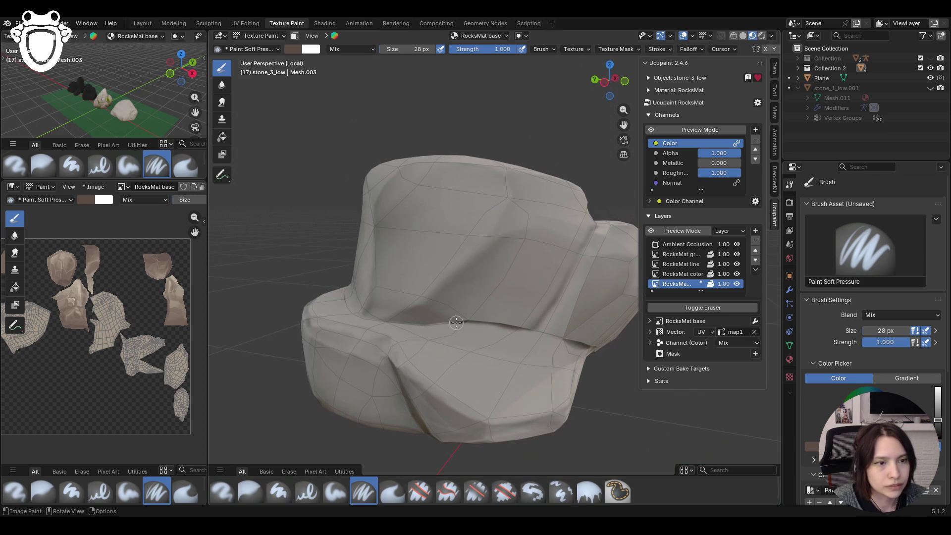
pyautogui.moveTo(358, 392); pyautogui.dragTo(309, 353, button='middle')
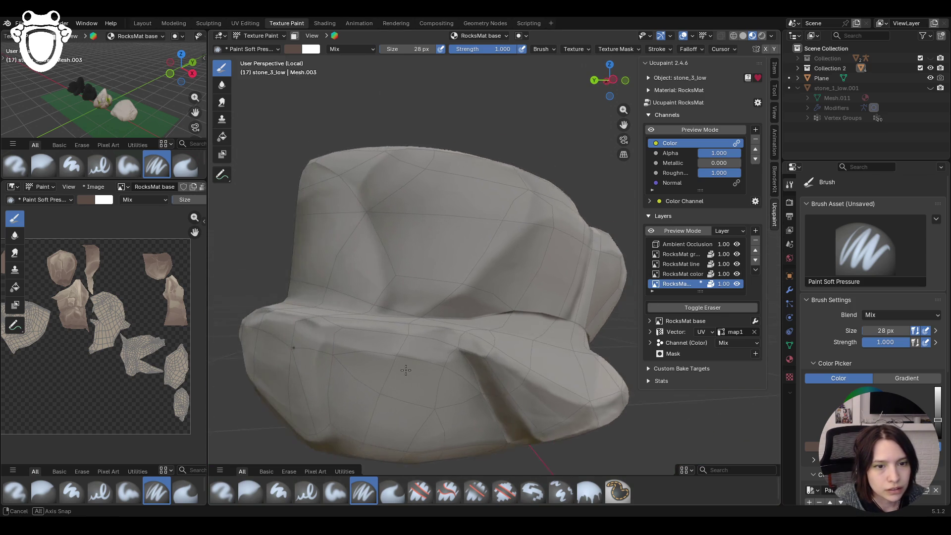
pyautogui.hotkey('shift', 'space')
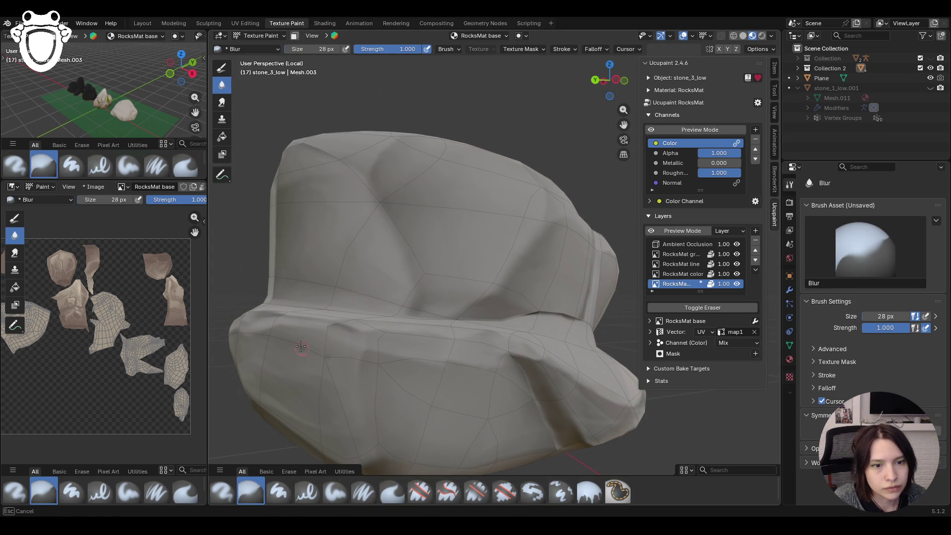
pyautogui.click(364, 492)
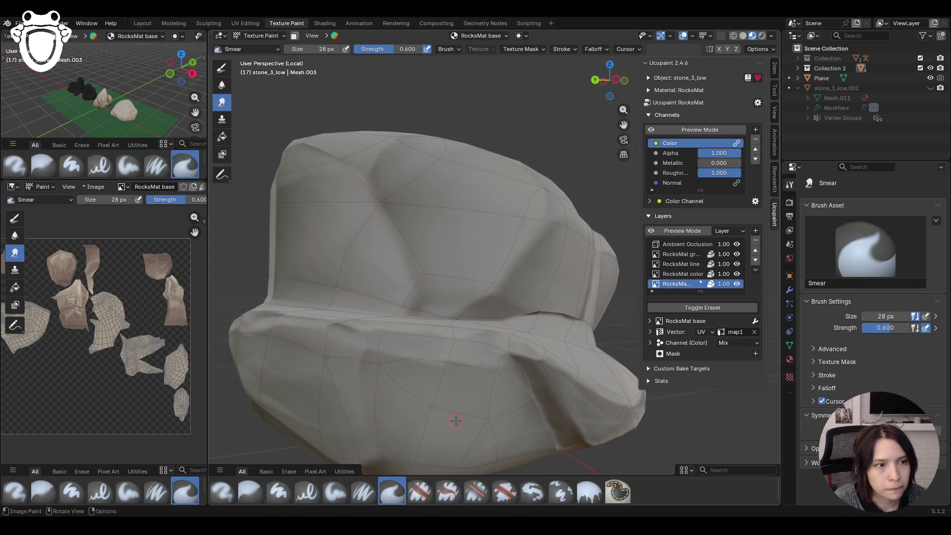
# - Make RocksMat line the active paint layer and start a first stroke on it
pyautogui.click(677, 264)
pyautogui.moveTo(312, 297)
pyautogui.keyDown('shift'); pyautogui.mouseDown(button='middle')
pyautogui.moveTo(469, 301)
pyautogui.moveTo(490, 257)
pyautogui.moveTo(507, 259)
pyautogui.mouseUp(button='middle'); pyautogui.keyUp('shift')
pyautogui.moveTo(412, 270); pyautogui.dragTo(448, 355)
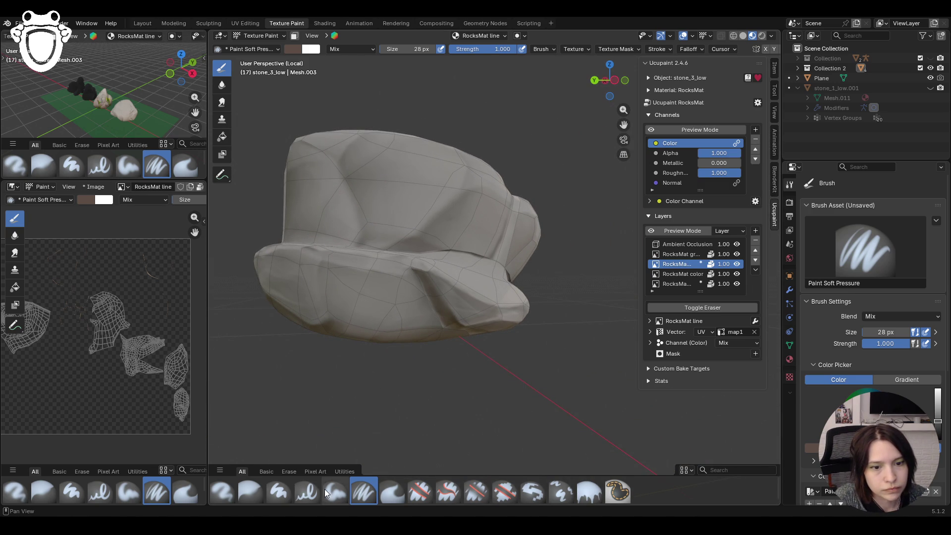
# - Choose the Paint Hard Pressure brush and set its size to 17 px
pyautogui.click(307, 491)
pyautogui.moveTo(436, 308); pyautogui.dragTo(446, 290, button='middle')
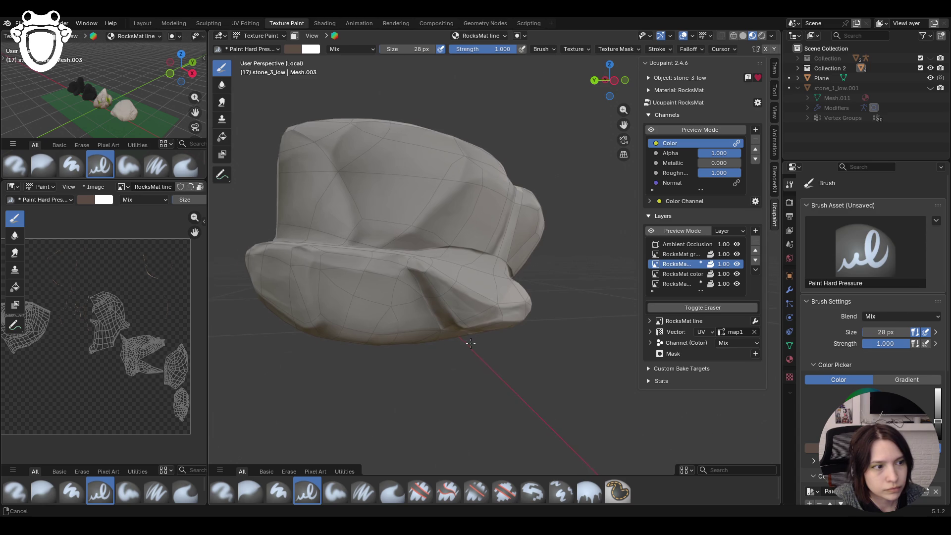
pyautogui.scroll(-3, 912, 264)
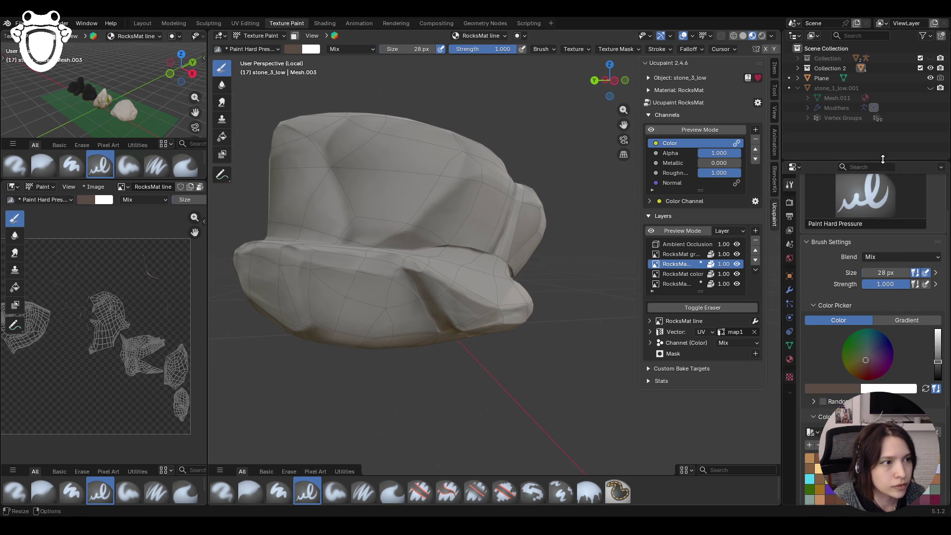
pyautogui.moveTo(892, 158); pyautogui.dragTo(892, 122)
pyautogui.click(894, 235)
pyautogui.write('17')
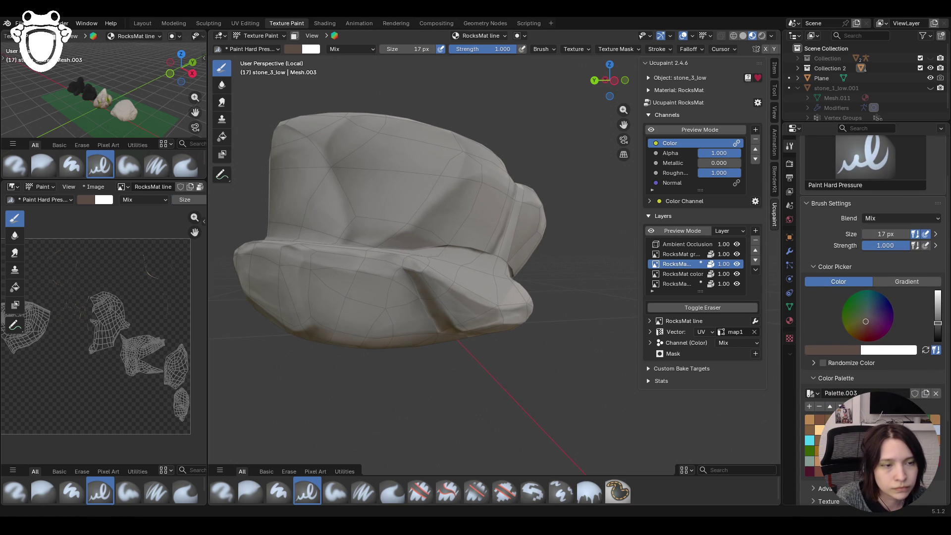
pyautogui.moveTo(431, 340); pyautogui.dragTo(453, 319, button='middle')
# - Paint thin dark cracks into the rock's creases, finishing with the Paint Soft Pressure brush
pyautogui.moveTo(399, 277); pyautogui.dragTo(392, 272)
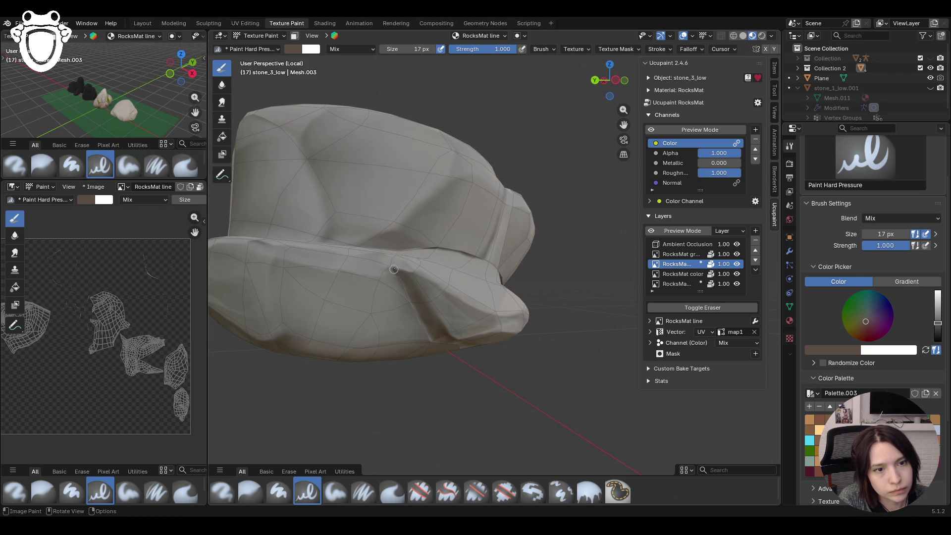
pyautogui.moveTo(429, 334)
pyautogui.mouseDown()
pyautogui.moveTo(390, 274)
pyautogui.moveTo(399, 280)
pyautogui.mouseUp()
pyautogui.click(363, 492)
pyautogui.moveTo(429, 332); pyautogui.dragTo(429, 335)
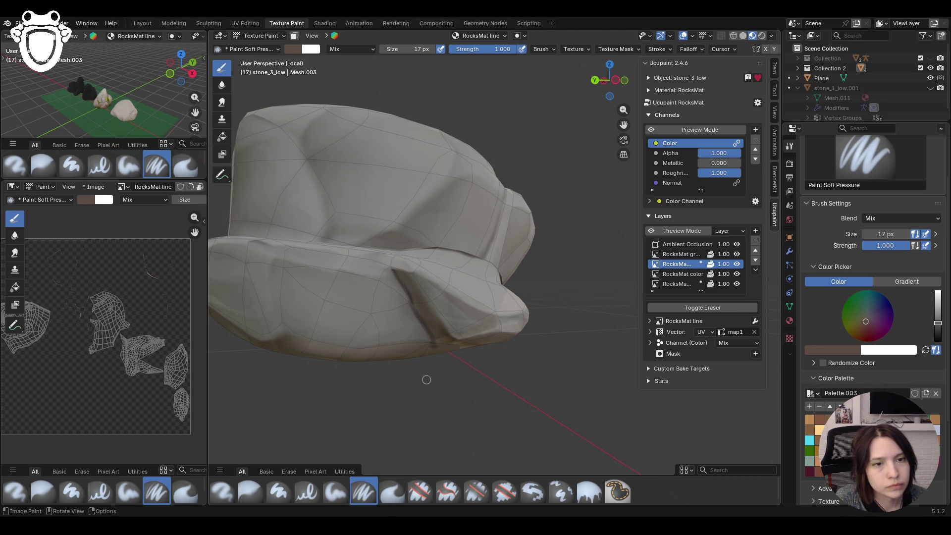
pyautogui.moveTo(429, 335)
pyautogui.mouseDown(button='middle')
pyautogui.moveTo(641, 119)
pyautogui.moveTo(521, 224)
pyautogui.moveTo(539, 240)
pyautogui.mouseUp(button='middle')
pyautogui.scroll(3, 520, 223)
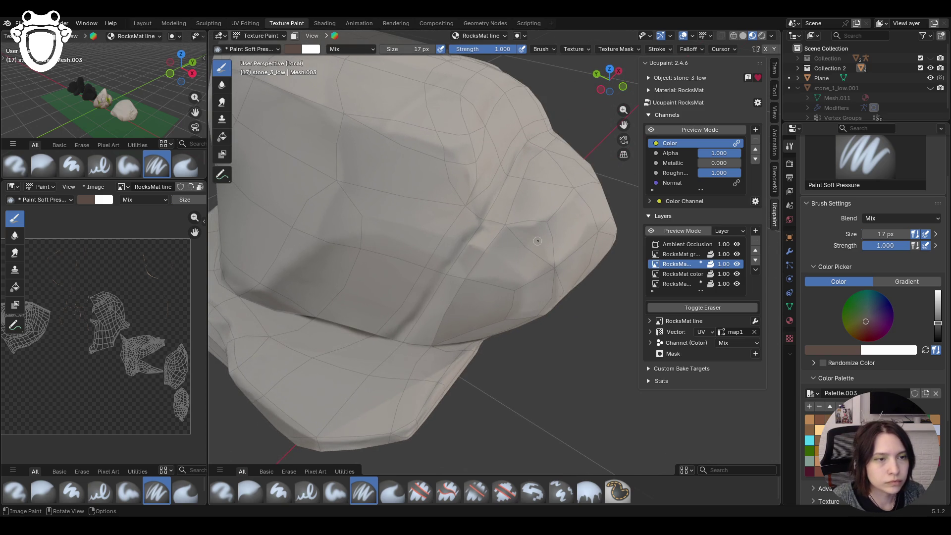
pyautogui.moveTo(527, 145); pyautogui.dragTo(517, 151)
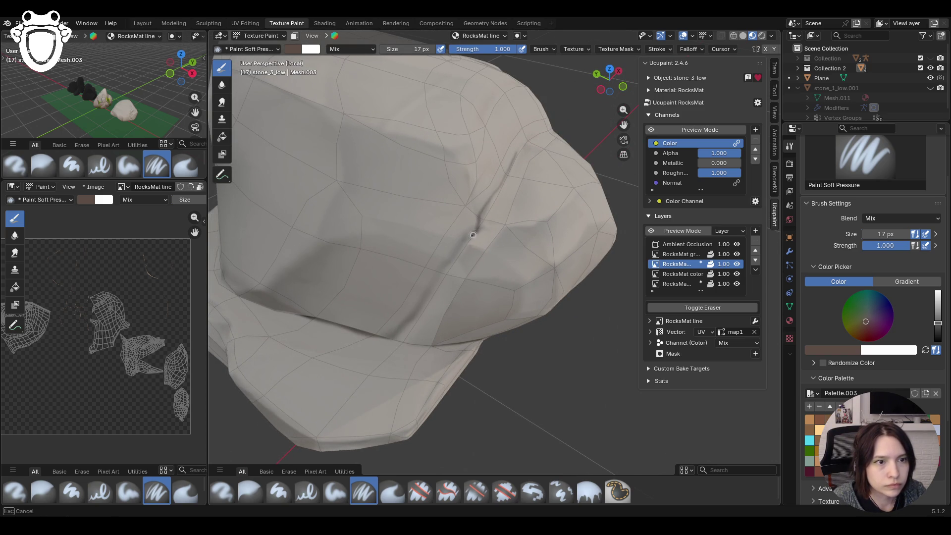
# - Paint dark crack lines down the fold and along the crease, then another on the stone's side
pyautogui.moveTo(389, 337); pyautogui.dragTo(390, 336)
pyautogui.moveTo(390, 337); pyautogui.dragTo(416, 289, button='middle')
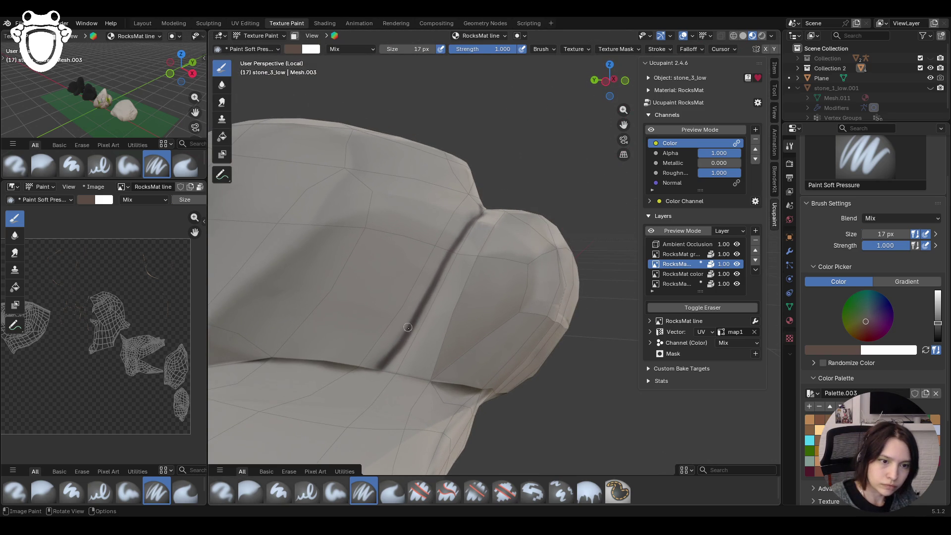
pyautogui.moveTo(407, 325); pyautogui.dragTo(379, 355)
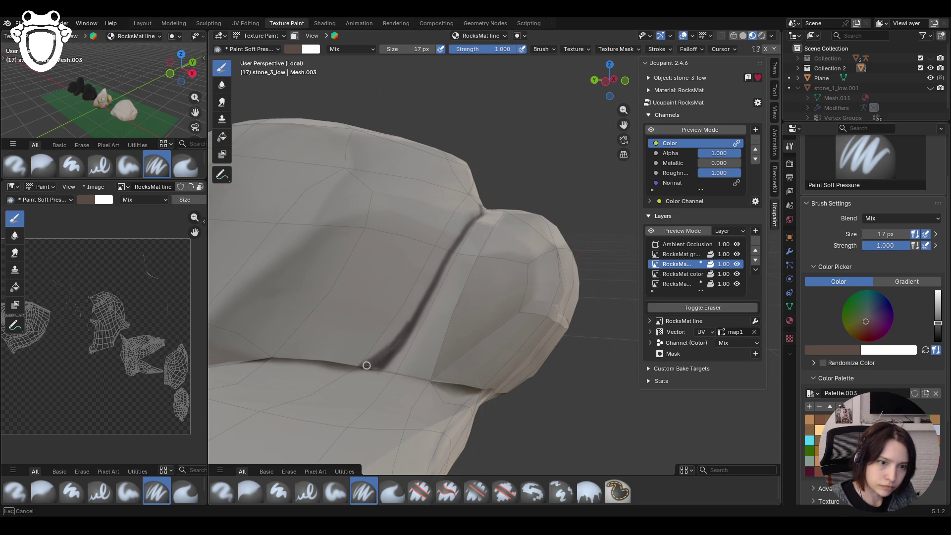
pyautogui.moveTo(380, 370)
pyautogui.mouseDown()
pyautogui.moveTo(389, 371)
pyautogui.moveTo(327, 364)
pyautogui.mouseUp()
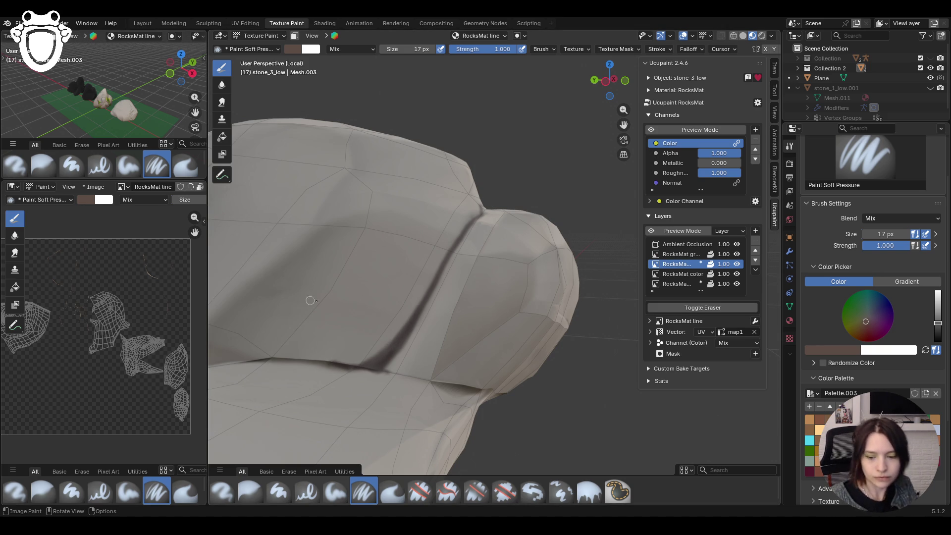
pyautogui.moveTo(320, 364); pyautogui.dragTo(337, 362)
pyautogui.moveTo(446, 297)
pyautogui.mouseDown(button='middle')
pyautogui.moveTo(541, 406)
pyautogui.moveTo(536, 366)
pyautogui.mouseUp(button='middle')
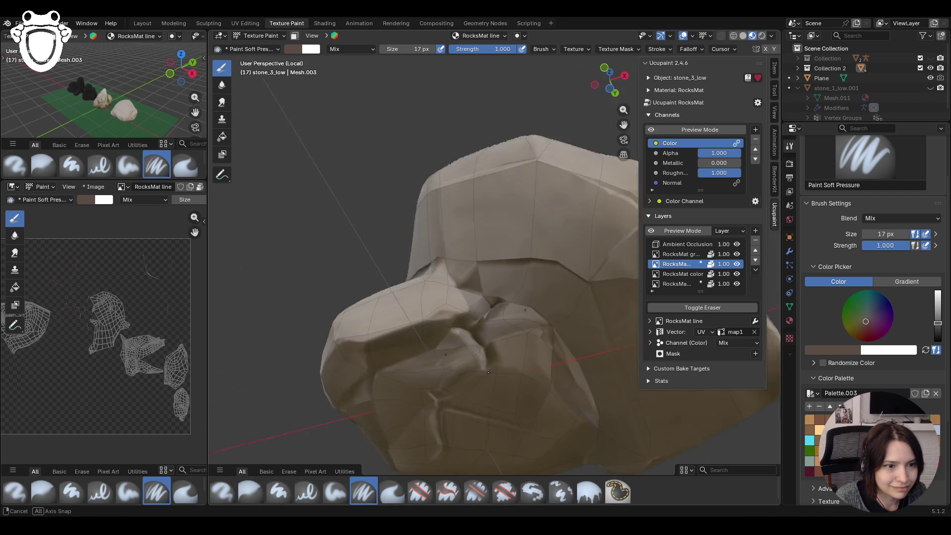
pyautogui.moveTo(535, 365); pyautogui.dragTo(522, 427, button='middle')
pyautogui.moveTo(429, 325); pyautogui.dragTo(436, 332)
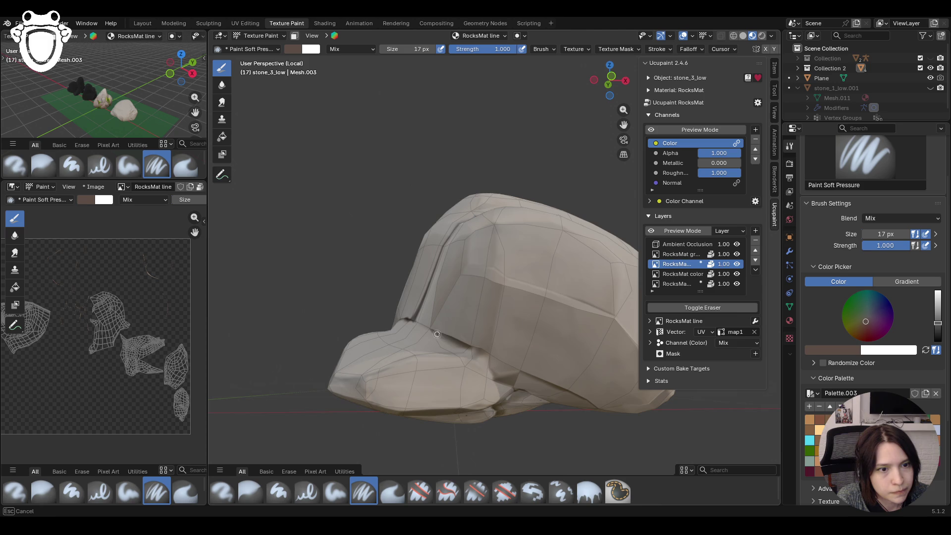
pyautogui.moveTo(497, 373); pyautogui.dragTo(485, 339)
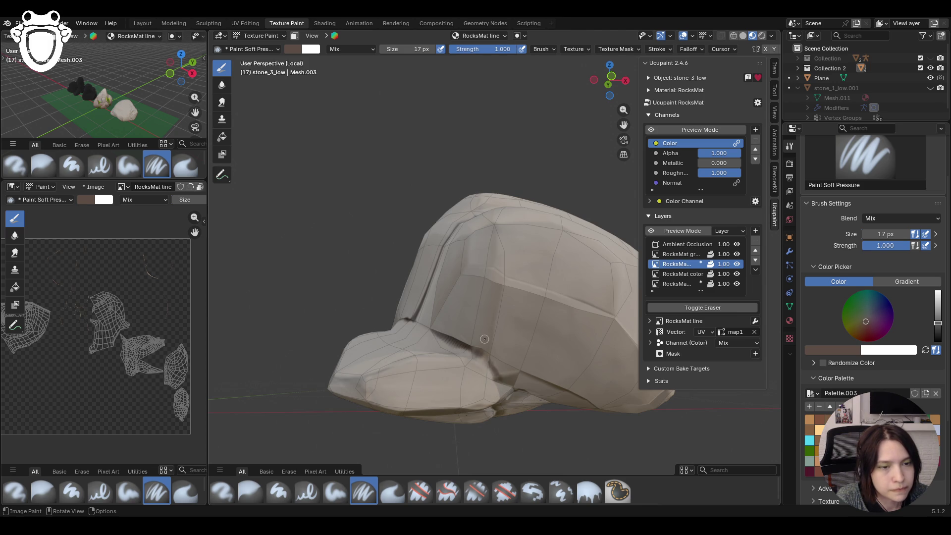
# - Paint further dark cracks across the stone and on its front face
pyautogui.moveTo(502, 341); pyautogui.dragTo(582, 308, button='middle')
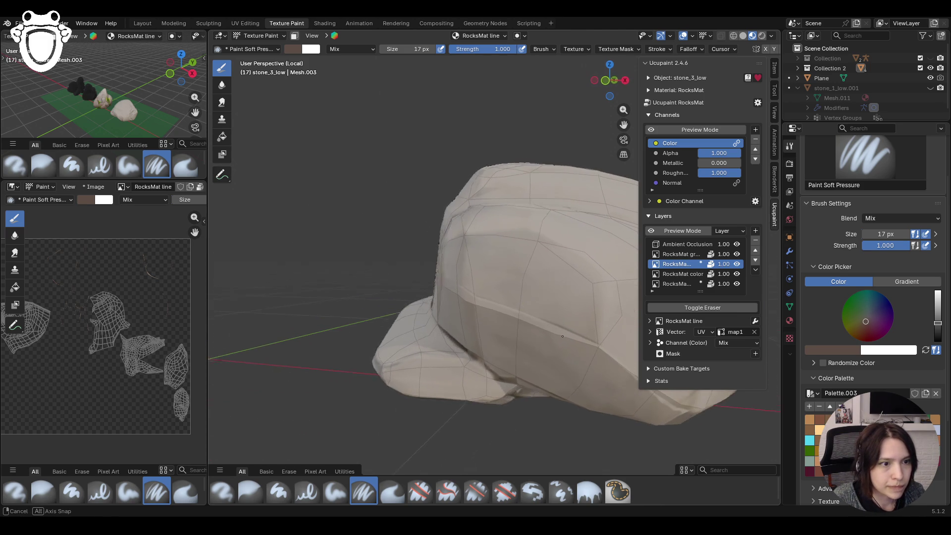
pyautogui.moveTo(582, 308); pyautogui.dragTo(252, 219, button='middle')
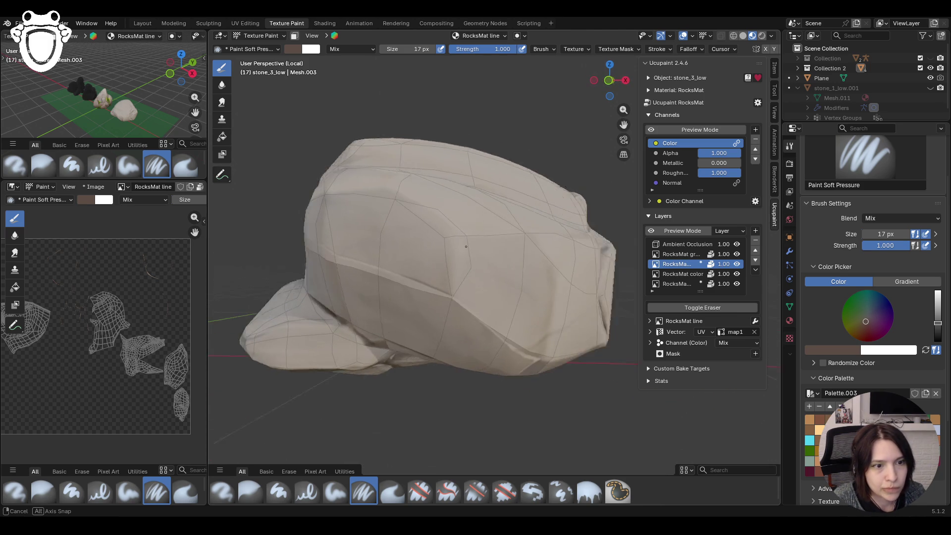
pyautogui.moveTo(342, 253); pyautogui.dragTo(327, 245)
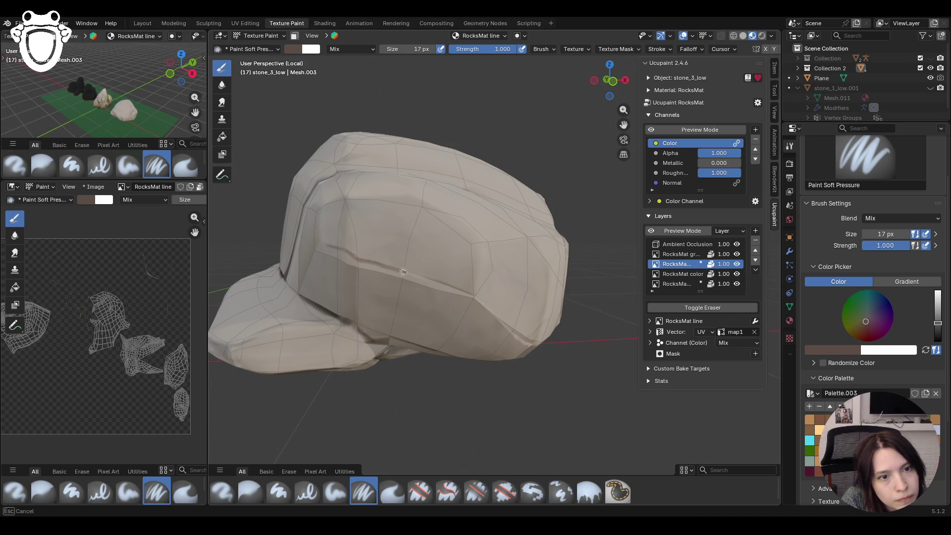
pyautogui.moveTo(460, 290); pyautogui.dragTo(476, 297)
pyautogui.moveTo(521, 282); pyautogui.dragTo(582, 320, button='middle')
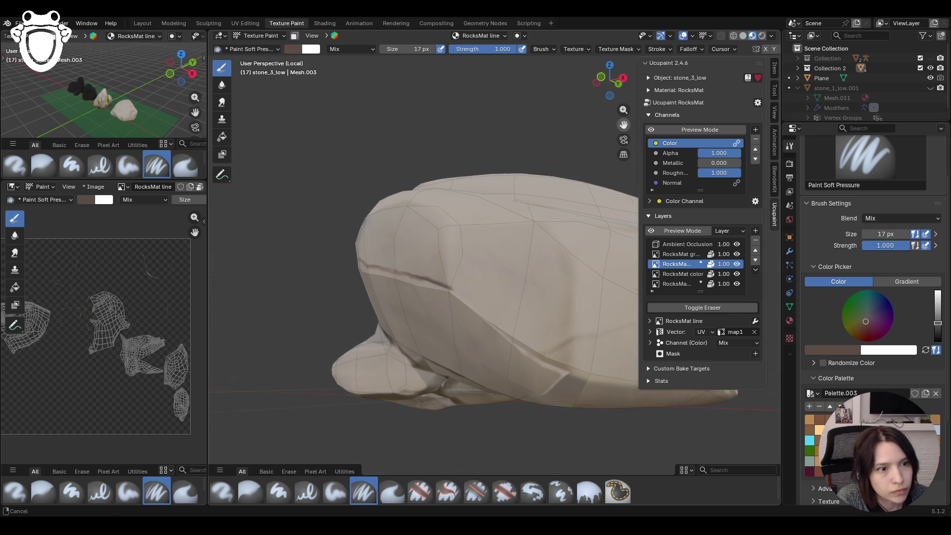
pyautogui.moveTo(608, 115); pyautogui.dragTo(212, 213, button='middle')
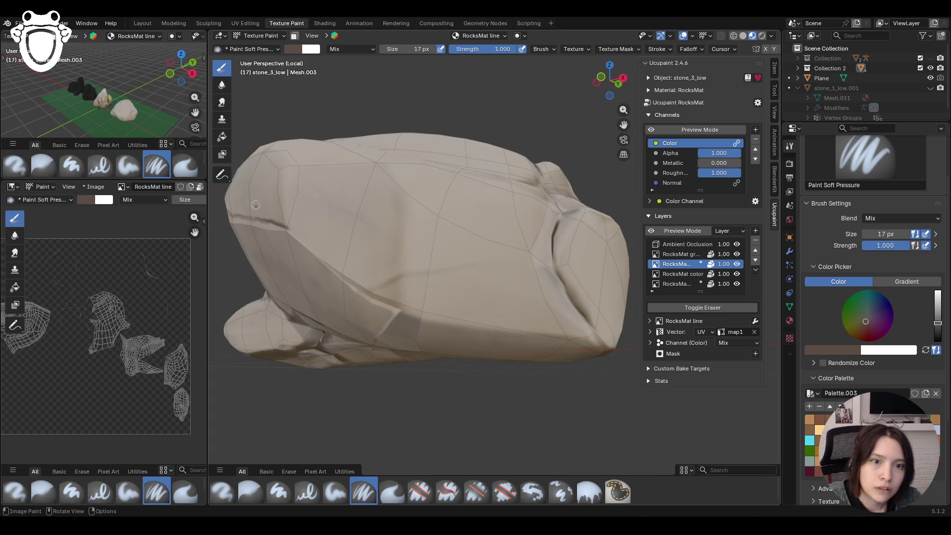
pyautogui.moveTo(245, 215)
pyautogui.mouseDown()
pyautogui.moveTo(364, 303)
pyautogui.moveTo(354, 298)
pyautogui.mouseUp()
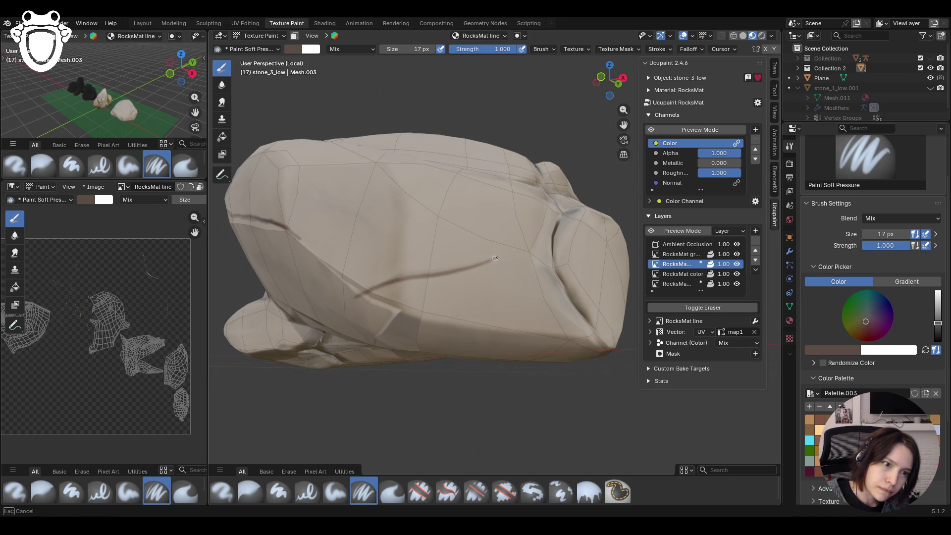
pyautogui.moveTo(496, 258)
pyautogui.keyDown('shift'); pyautogui.mouseDown(button='middle')
pyautogui.moveTo(647, 102)
pyautogui.moveTo(457, 209)
pyautogui.mouseUp(button='middle'); pyautogui.keyUp('shift')
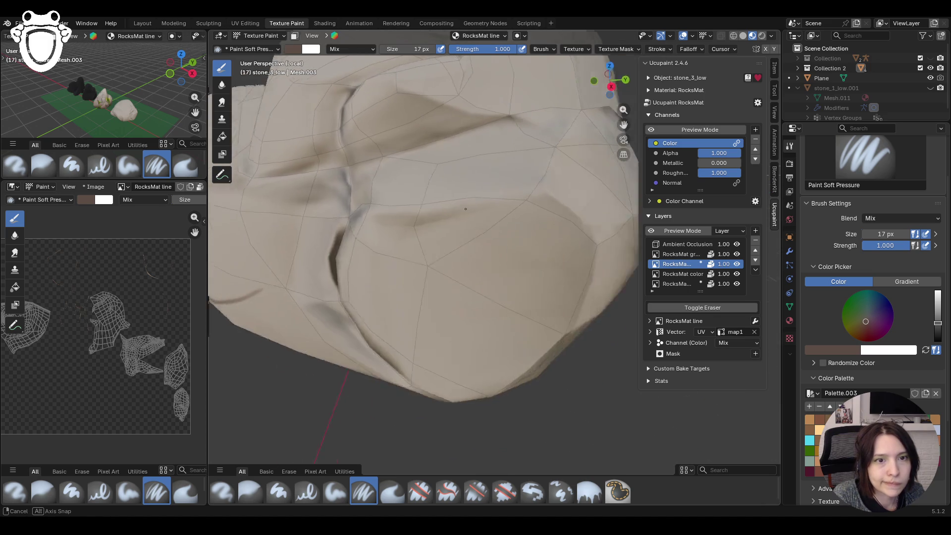
# - Paint dark shading down along the central crack, undoing an overly long line across the stone
pyautogui.moveTo(457, 209); pyautogui.dragTo(624, 125, button='middle')
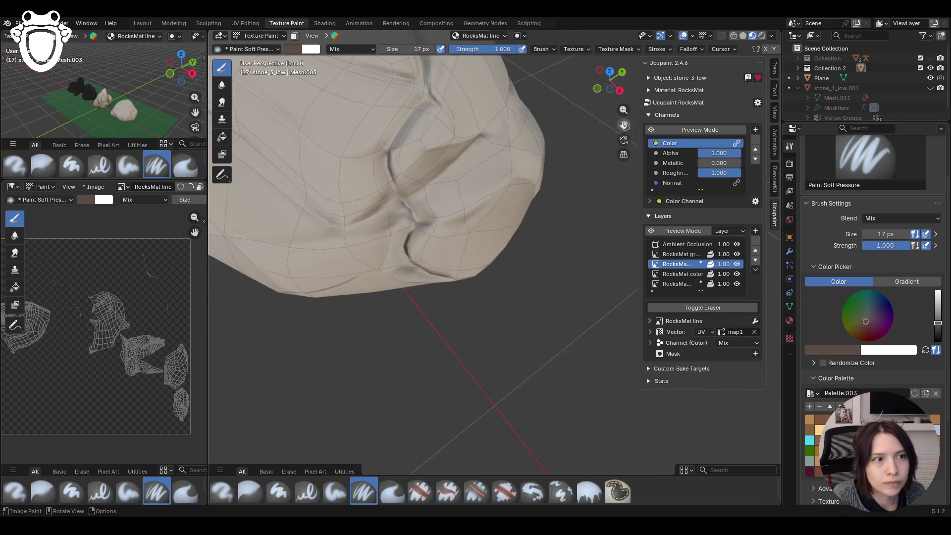
pyautogui.moveTo(624, 125); pyautogui.dragTo(624, 239)
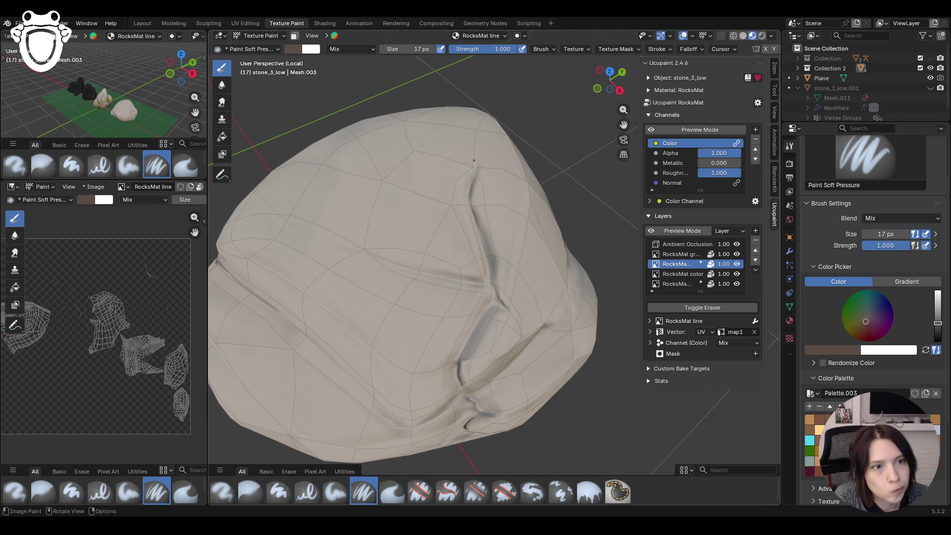
pyautogui.moveTo(478, 163); pyautogui.dragTo(470, 189)
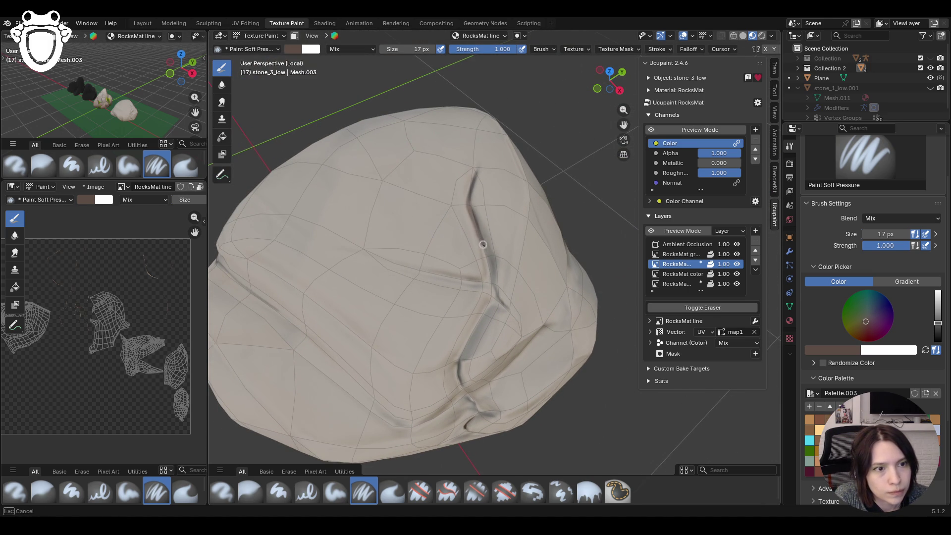
pyautogui.moveTo(491, 293); pyautogui.dragTo(508, 313)
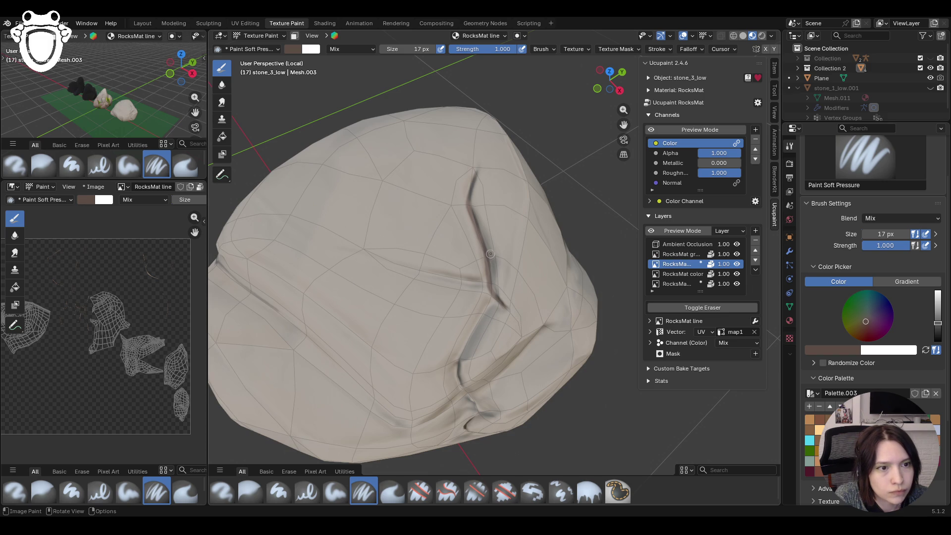
pyautogui.moveTo(483, 244); pyautogui.dragTo(506, 306)
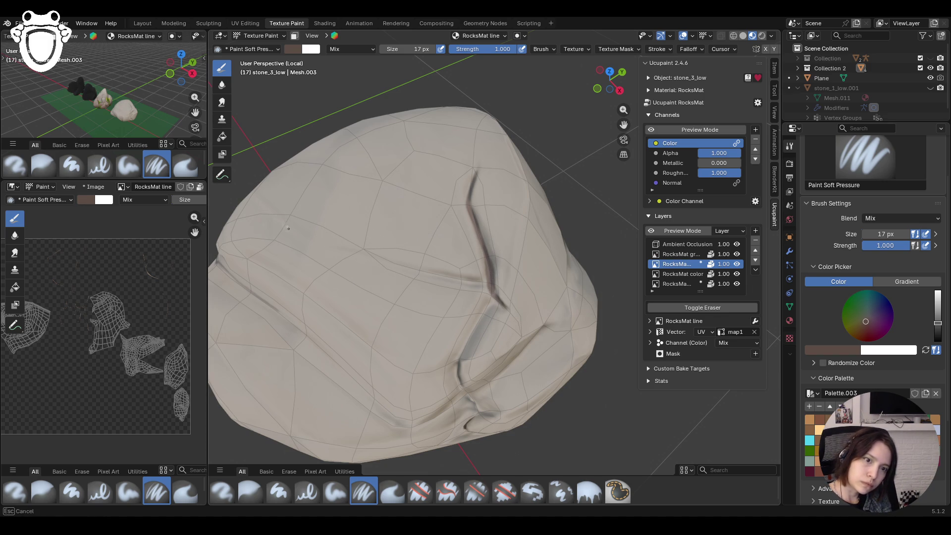
pyautogui.moveTo(277, 211); pyautogui.dragTo(281, 217)
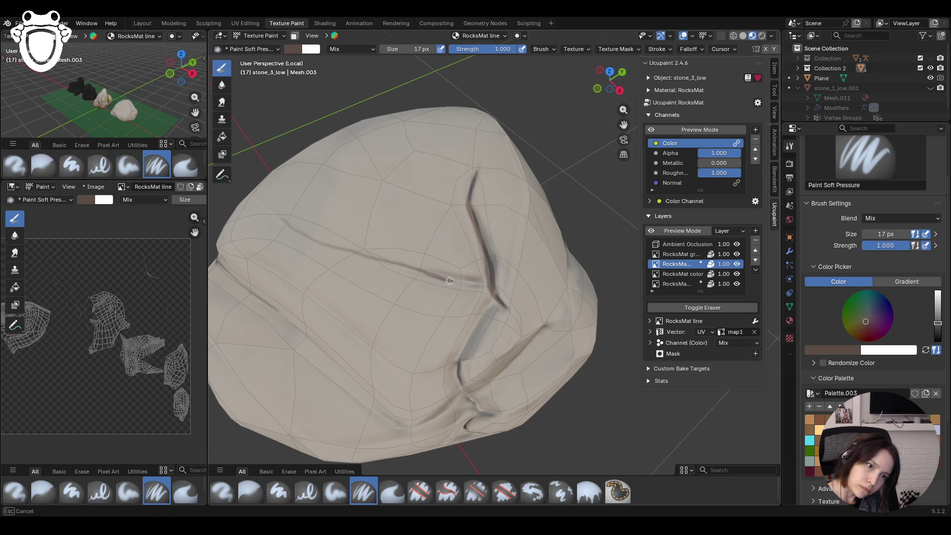
pyautogui.moveTo(474, 283); pyautogui.dragTo(474, 283)
pyautogui.hotkey('ctrl', 'z')
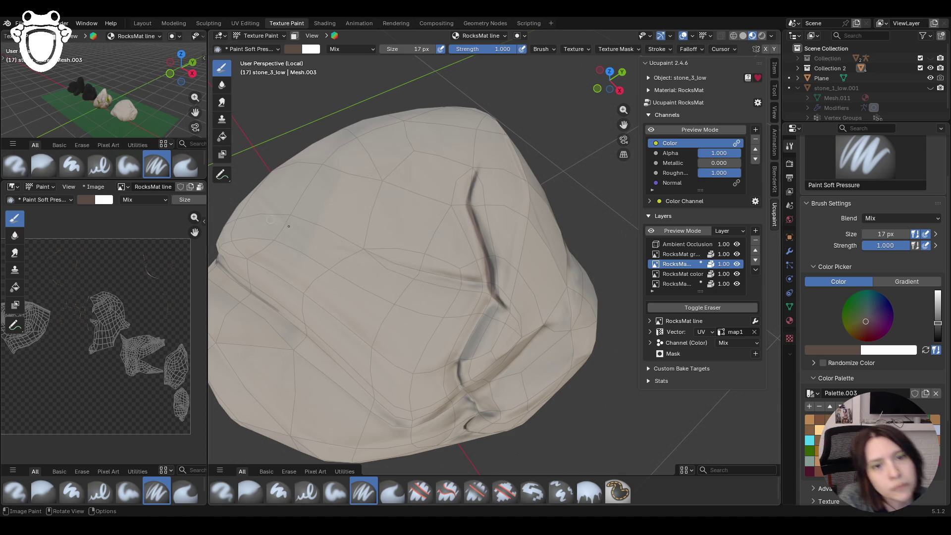
# - Paint a faint stroke across the stone and dark branching lines along the lower crack
pyautogui.moveTo(266, 201); pyautogui.dragTo(299, 232)
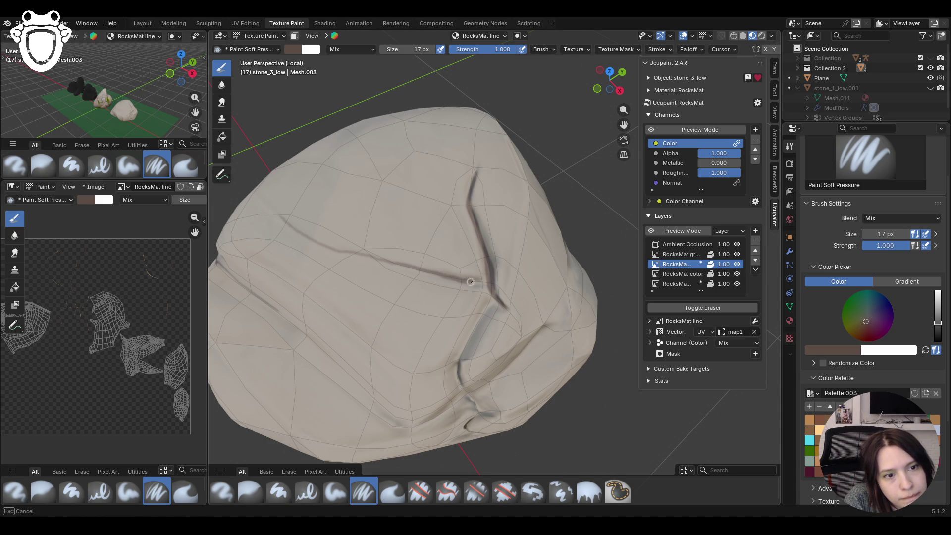
pyautogui.moveTo(483, 283); pyautogui.dragTo(489, 277)
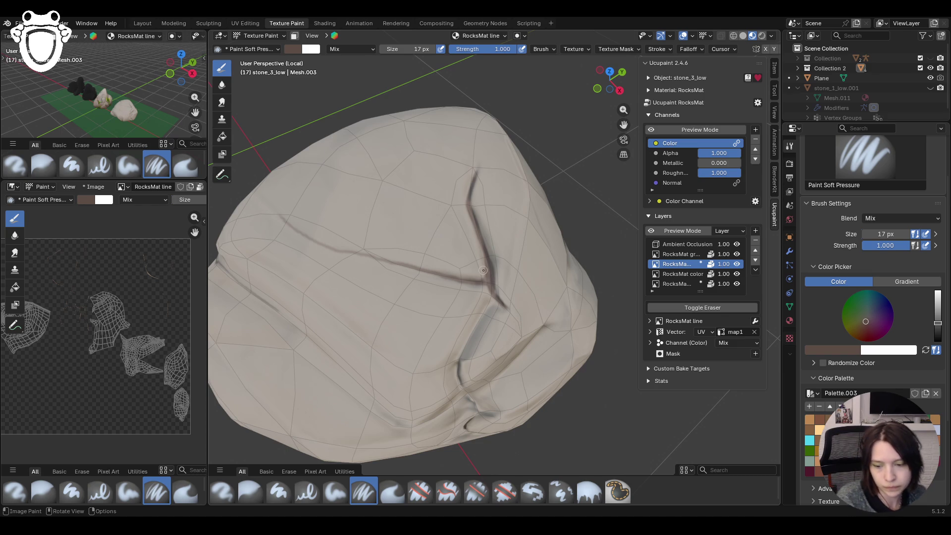
pyautogui.moveTo(489, 277)
pyautogui.mouseDown(button='middle')
pyautogui.moveTo(522, 306)
pyautogui.moveTo(491, 302)
pyautogui.mouseUp(button='middle')
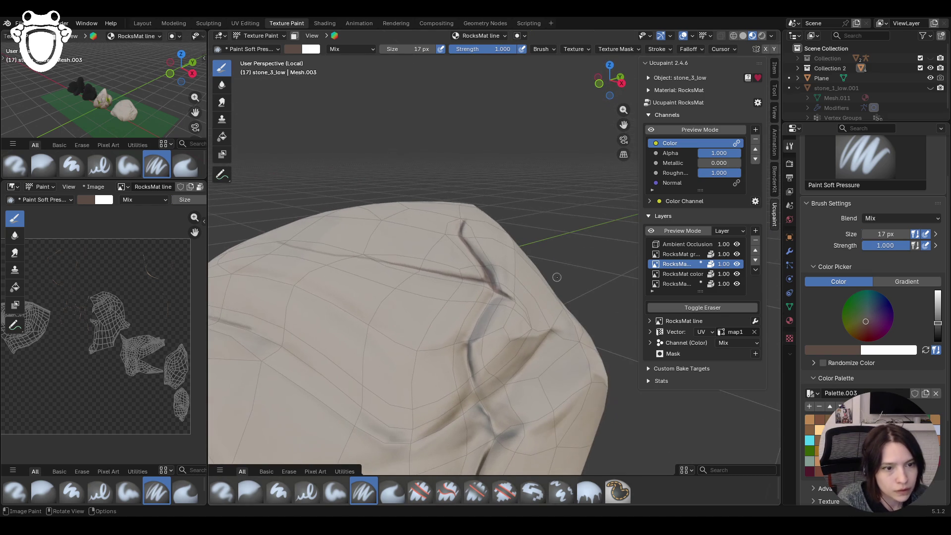
pyautogui.moveTo(491, 293); pyautogui.dragTo(479, 317)
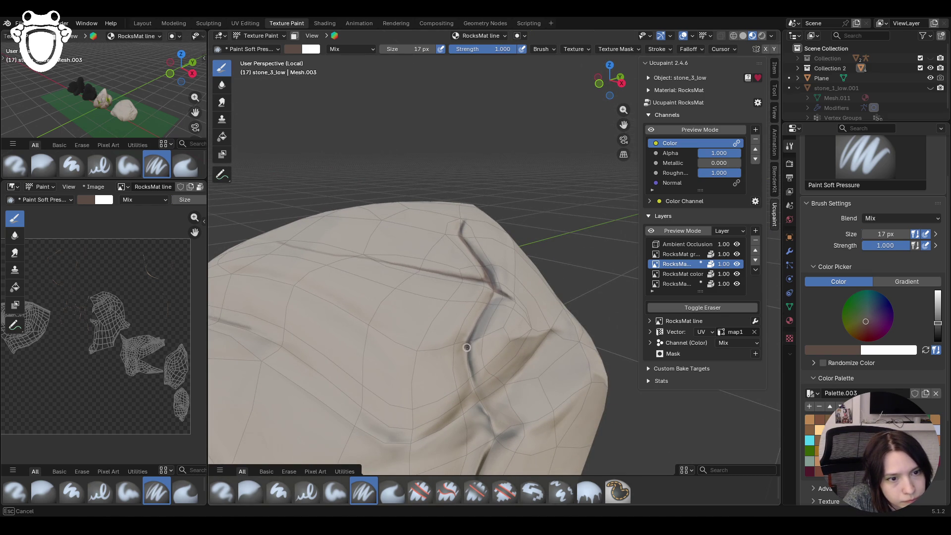
pyautogui.moveTo(487, 456); pyautogui.dragTo(487, 468)
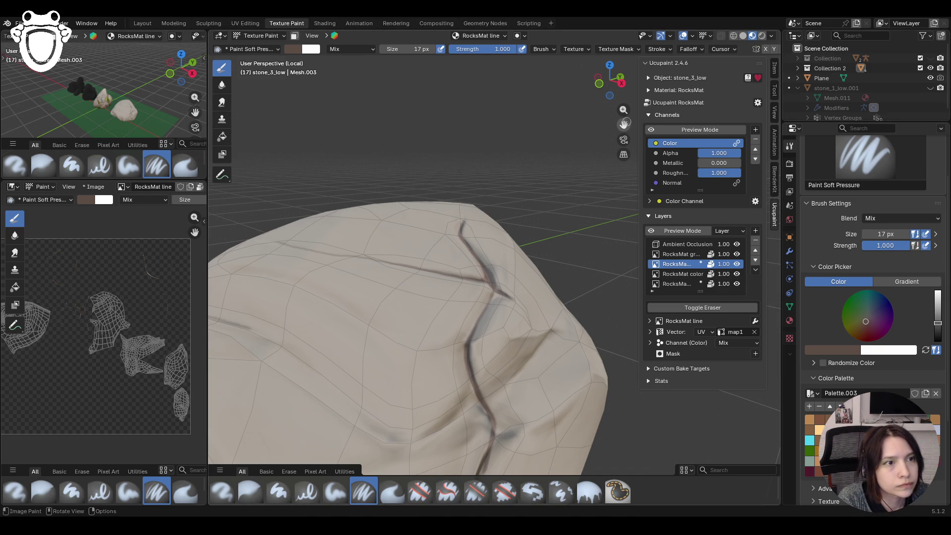
pyautogui.moveTo(487, 469); pyautogui.dragTo(451, 448, button='middle')
# - After briefly picking the eraser, paint dark strokes near the bottom crease and across the cracked face
pyautogui.click(421, 492)
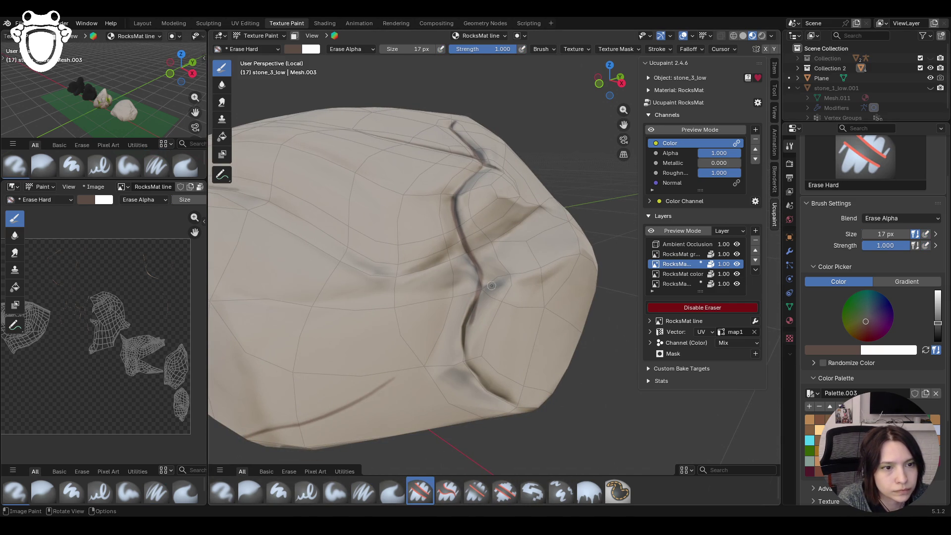
pyautogui.click(375, 491)
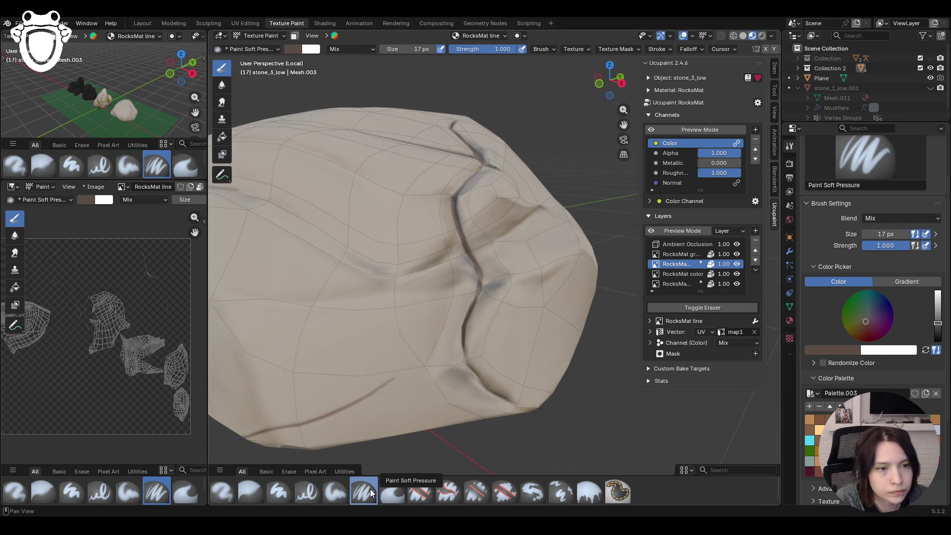
pyautogui.moveTo(507, 395); pyautogui.dragTo(507, 401)
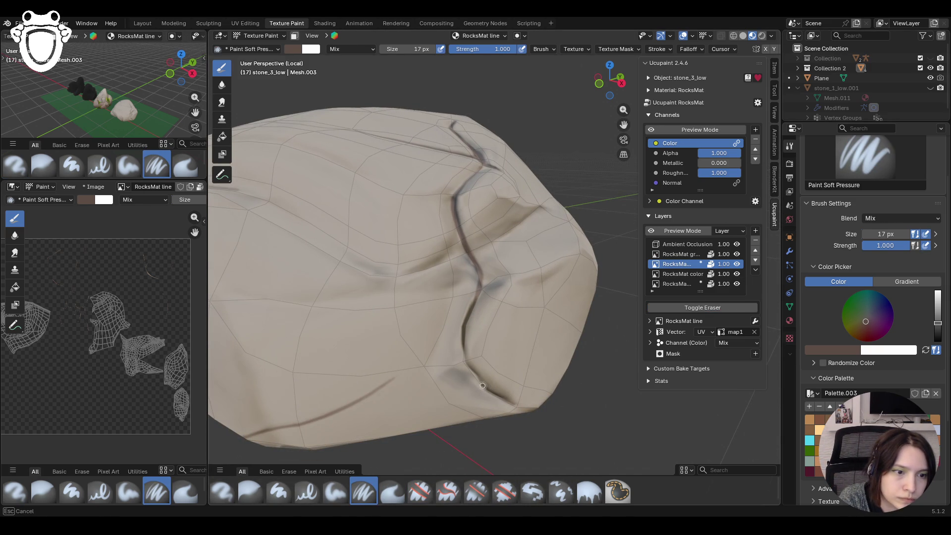
pyautogui.moveTo(476, 296); pyautogui.dragTo(476, 295)
pyautogui.moveTo(475, 296)
pyautogui.mouseDown(button='middle')
pyautogui.moveTo(600, 154)
pyautogui.moveTo(470, 214)
pyautogui.mouseUp(button='middle')
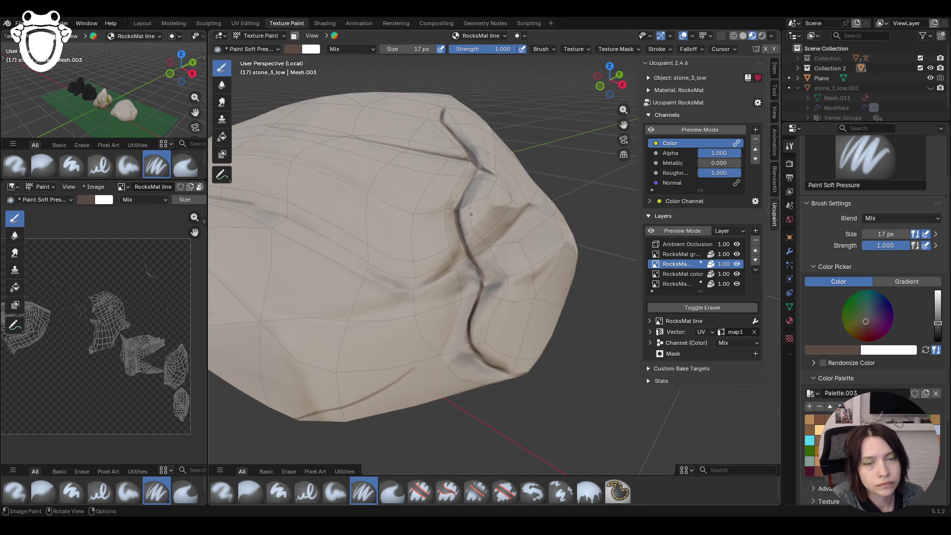
pyautogui.moveTo(348, 253); pyautogui.dragTo(350, 255)
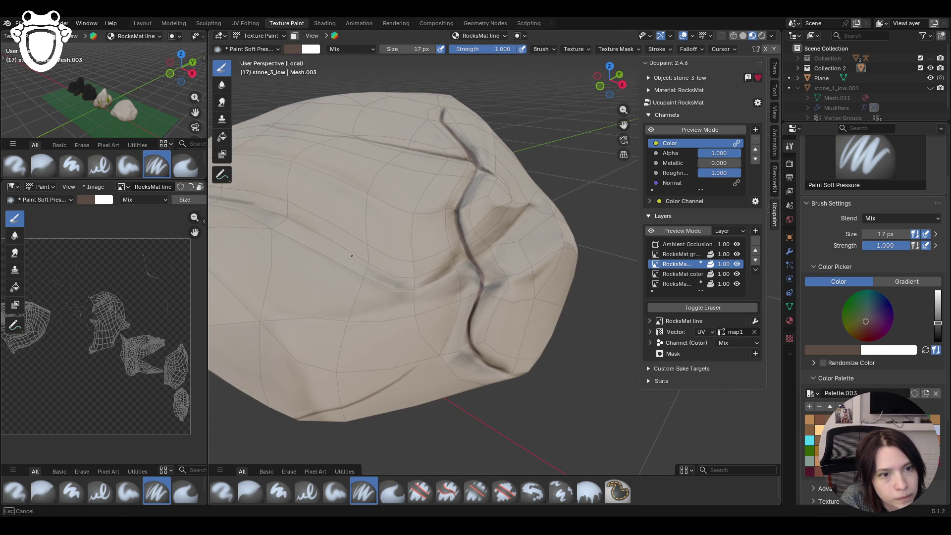
pyautogui.moveTo(433, 279); pyautogui.dragTo(450, 267)
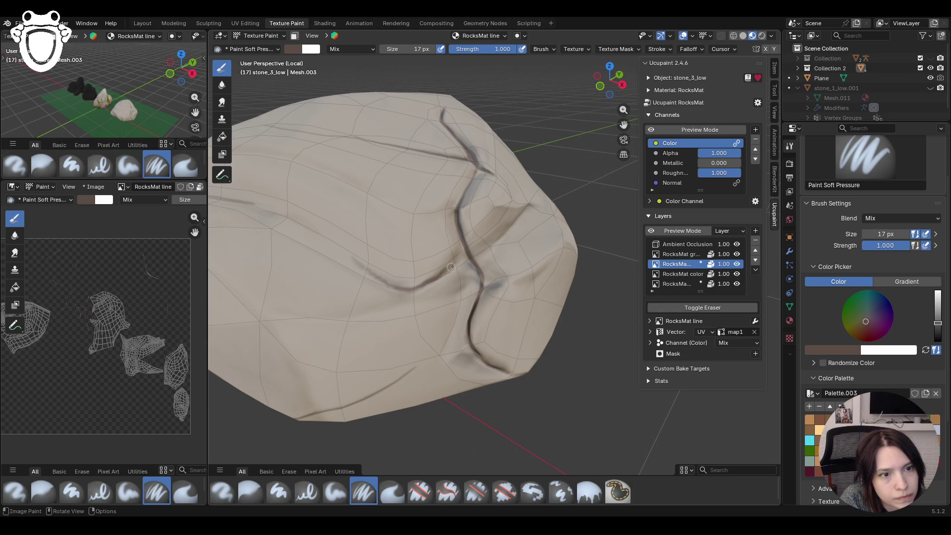
pyautogui.moveTo(483, 251)
pyautogui.mouseDown(button='middle')
pyautogui.moveTo(334, 312)
pyautogui.moveTo(495, 279)
pyautogui.moveTo(520, 282)
pyautogui.moveTo(580, 223)
pyautogui.mouseUp(button='middle')
pyautogui.scroll(-3, 417, 282)
pyautogui.scroll(-3, 521, 283)
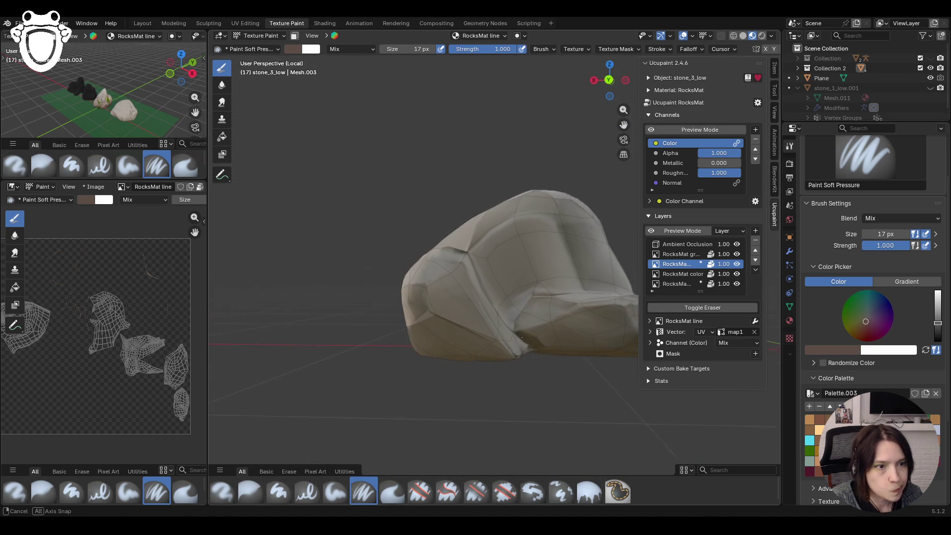
# - With the Blur brush on the RocksMat line layer, blur the strokes along the folded side
pyautogui.moveTo(624, 124); pyautogui.dragTo(474, 241, button='middle')
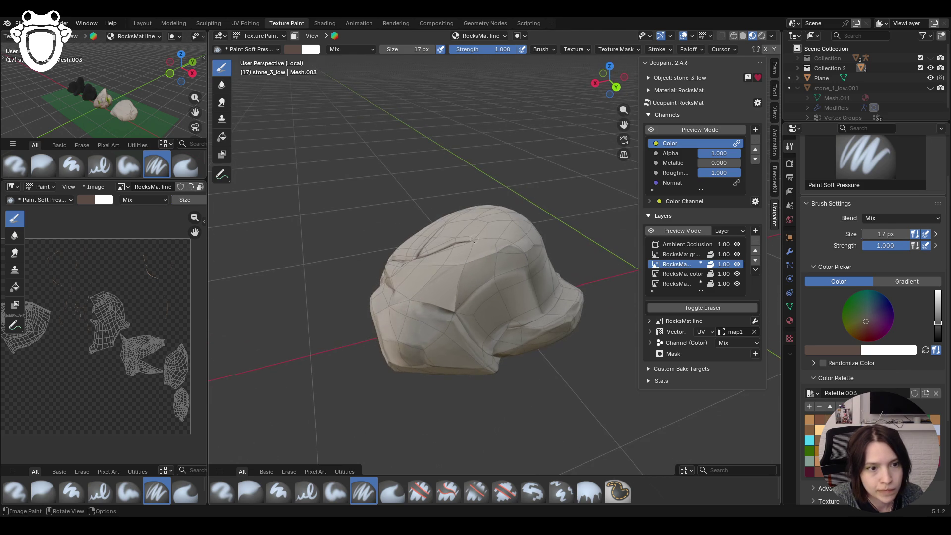
pyautogui.keyDown('ctrl'); pyautogui.moveTo(512, 361); pyautogui.dragTo(477, 326, button='middle'); pyautogui.keyUp('ctrl')
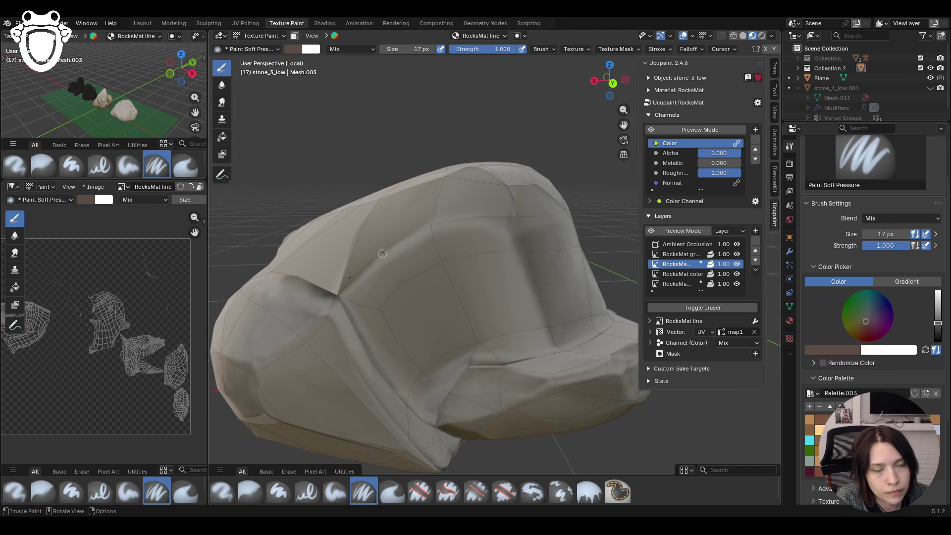
pyautogui.click(680, 284)
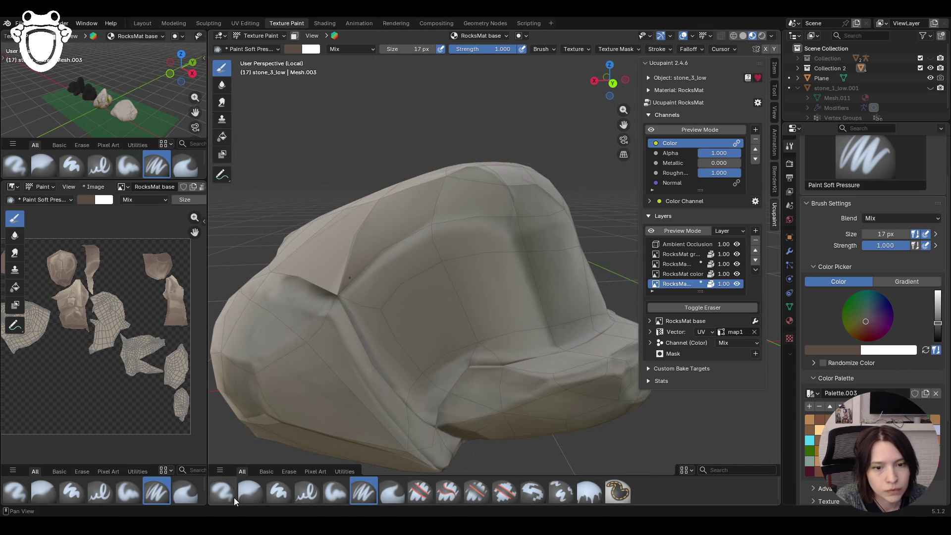
pyautogui.click(250, 492)
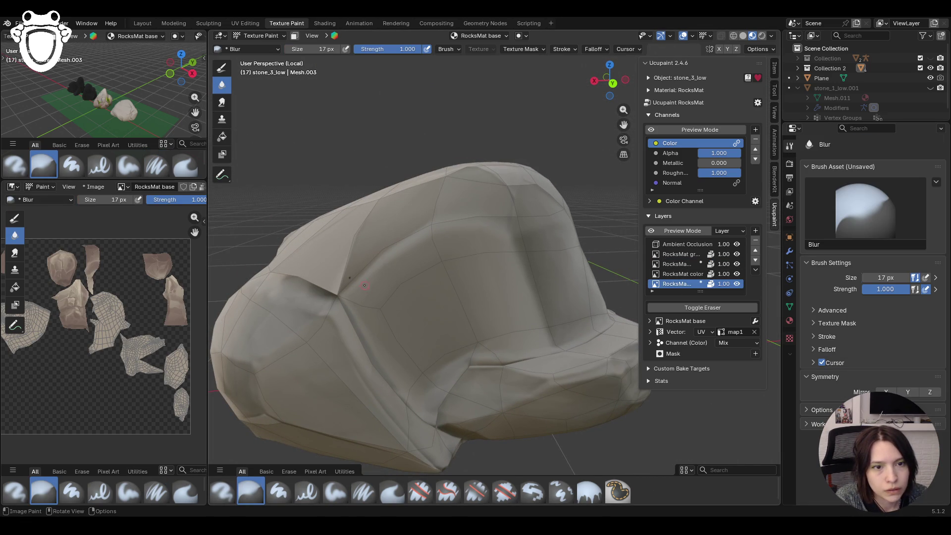
pyautogui.click(695, 254)
pyautogui.click(682, 264)
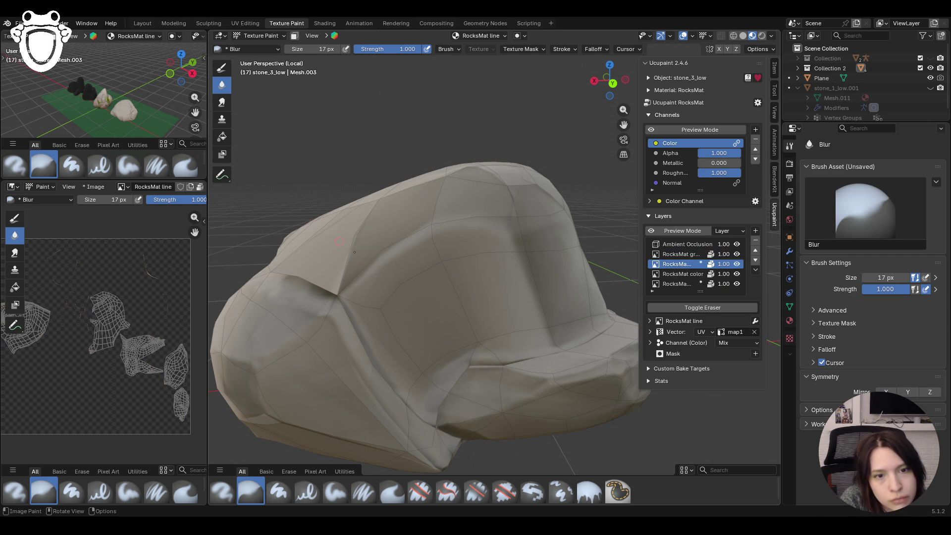
pyautogui.moveTo(312, 224); pyautogui.dragTo(316, 286)
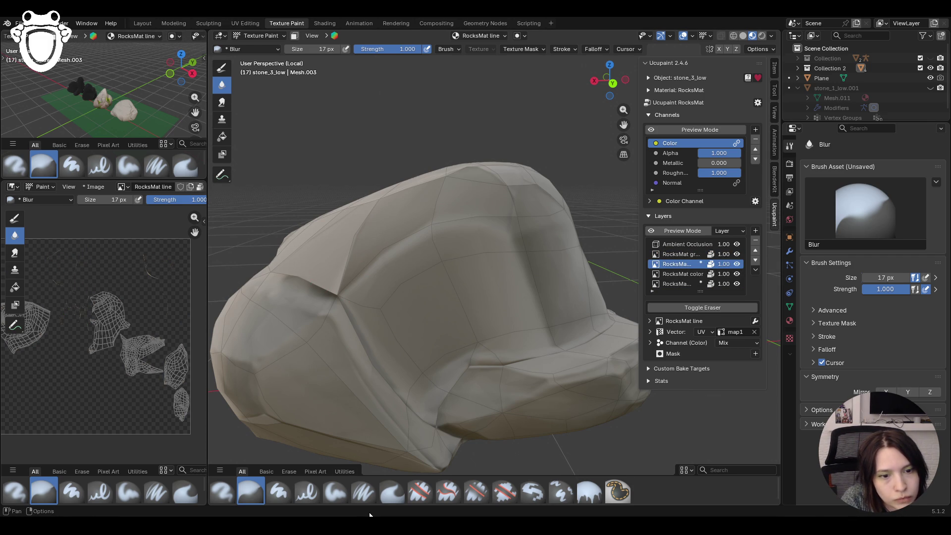
# - Add Paint Soft Pressure shading strokes on the side and start blurring them in
pyautogui.click(363, 492)
pyautogui.moveTo(319, 280)
pyautogui.mouseDown()
pyautogui.moveTo(316, 288)
pyautogui.moveTo(340, 300)
pyautogui.mouseUp()
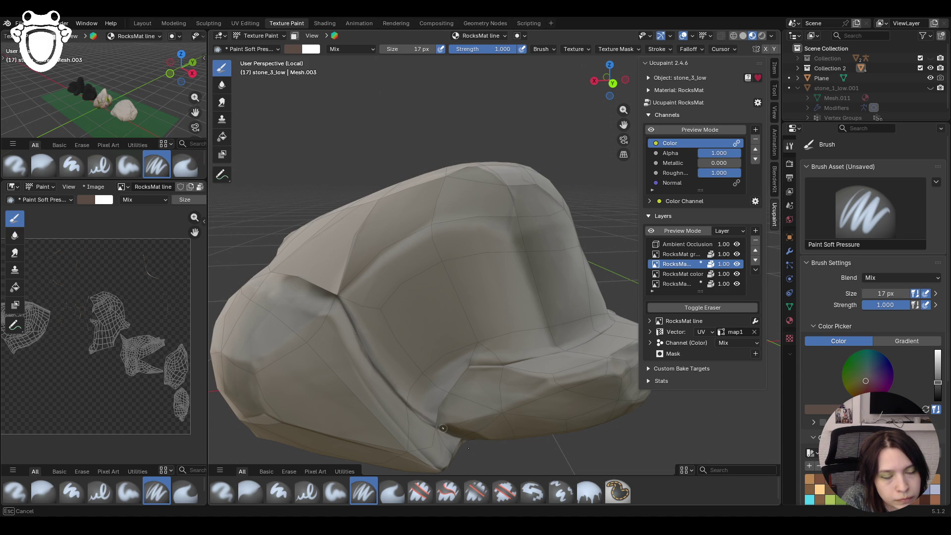
pyautogui.moveTo(443, 429); pyautogui.dragTo(445, 432)
pyautogui.moveTo(483, 350); pyautogui.dragTo(483, 370, button='middle')
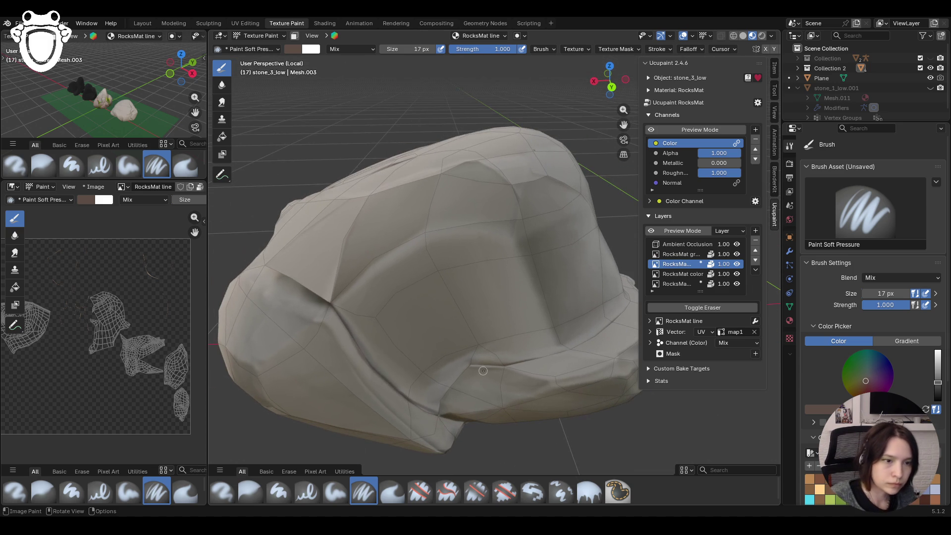
pyautogui.moveTo(467, 365); pyautogui.dragTo(467, 365)
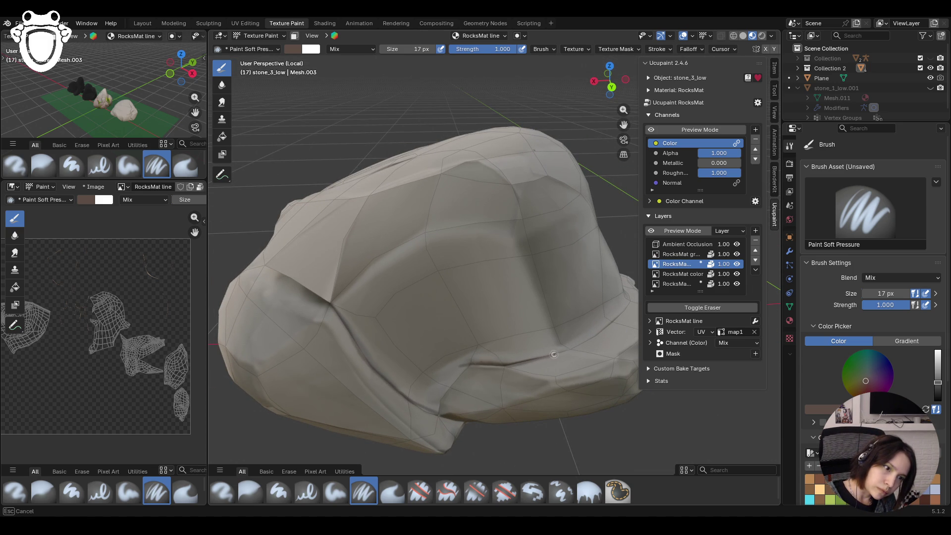
pyautogui.moveTo(576, 347); pyautogui.dragTo(576, 348)
pyautogui.moveTo(576, 348)
pyautogui.mouseDown(button='middle')
pyautogui.moveTo(411, 344)
pyautogui.moveTo(505, 366)
pyautogui.mouseUp(button='middle')
pyautogui.scroll(-3, 410, 343)
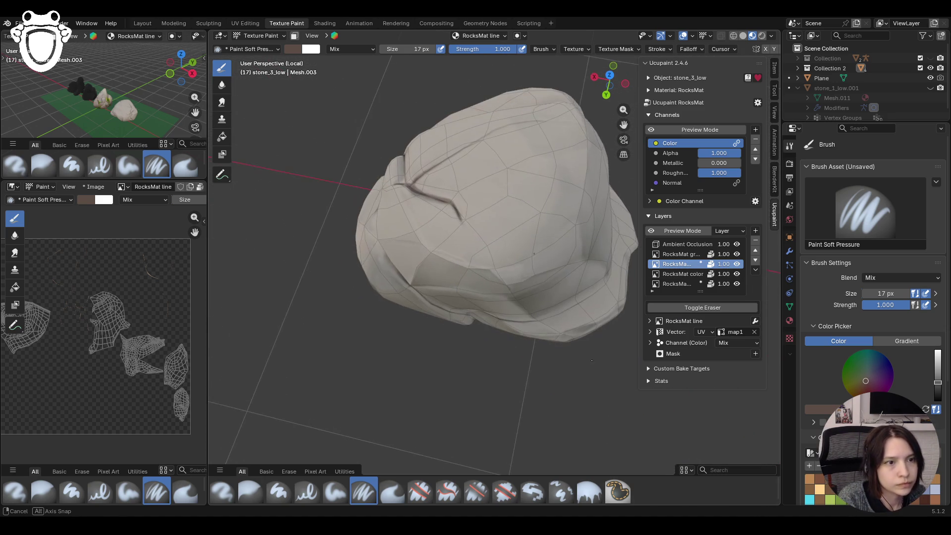
pyautogui.click(246, 492)
pyautogui.moveTo(540, 246); pyautogui.dragTo(540, 247)
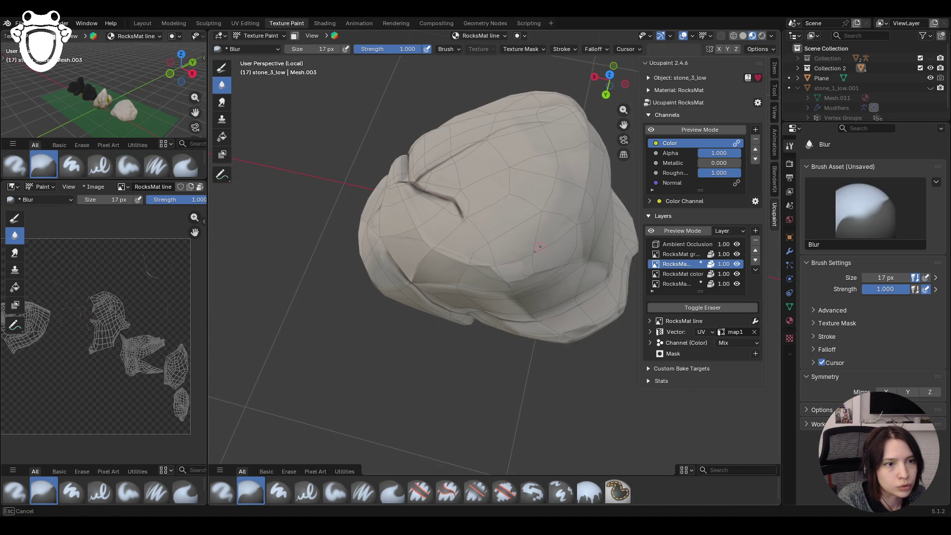
# - Activate the RocksMat line layer and preview the colour channel without lighting
pyautogui.click(691, 282)
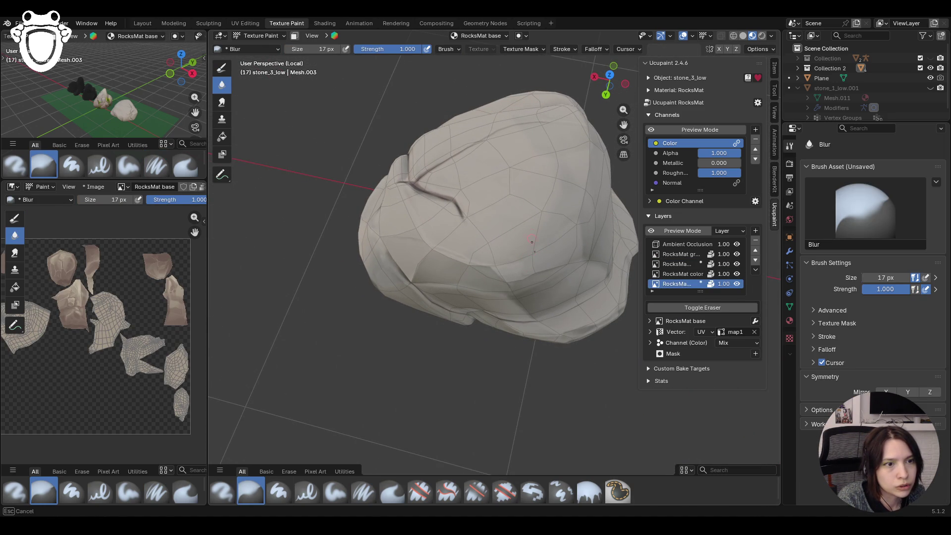
pyautogui.click(676, 274)
pyautogui.moveTo(491, 253)
pyautogui.mouseDown(button='middle')
pyautogui.moveTo(426, 264)
pyautogui.moveTo(534, 333)
pyautogui.mouseUp(button='middle')
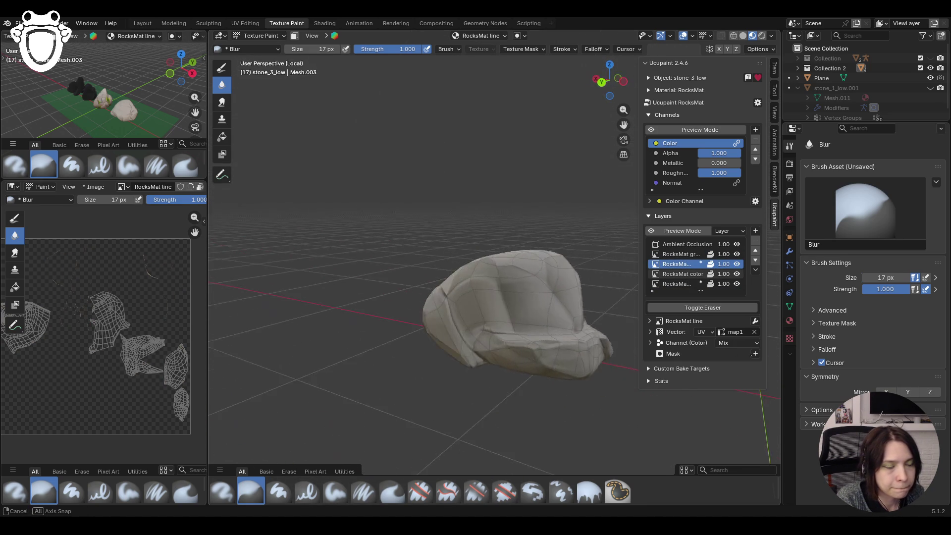
pyautogui.moveTo(534, 334); pyautogui.dragTo(681, 83, button='middle')
pyautogui.click(699, 129)
# - Orbit around the rock inspecting the painted cracks, then reactivate RocksMat base
pyautogui.moveTo(521, 297)
pyautogui.mouseDown(button='middle')
pyautogui.moveTo(252, 262)
pyautogui.moveTo(771, 244)
pyautogui.mouseUp(button='middle')
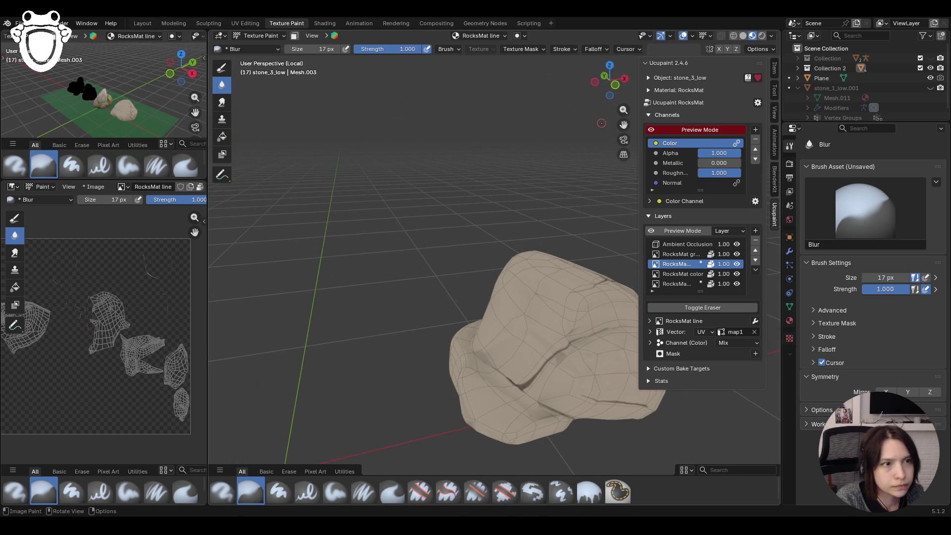
pyautogui.moveTo(624, 119); pyautogui.dragTo(455, 240, button='middle')
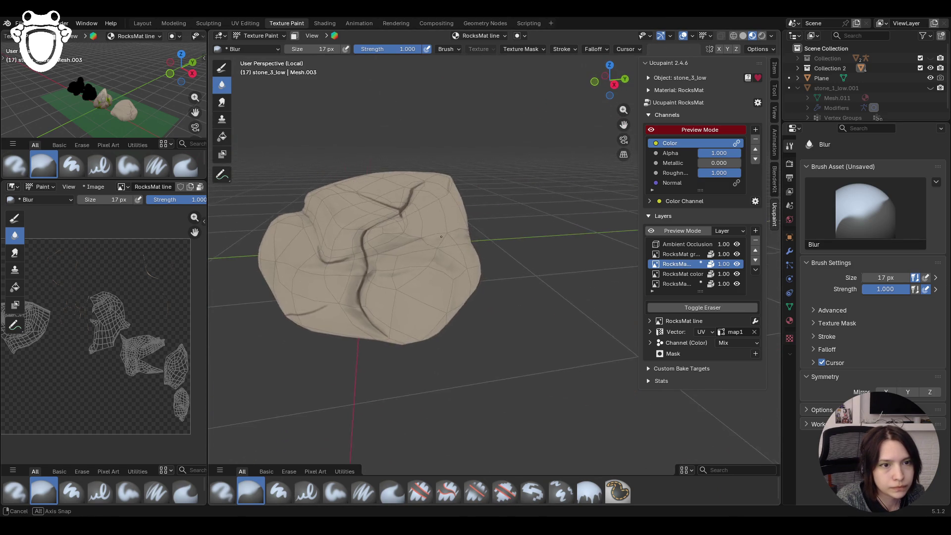
pyautogui.moveTo(455, 239); pyautogui.dragTo(761, 239, button='middle')
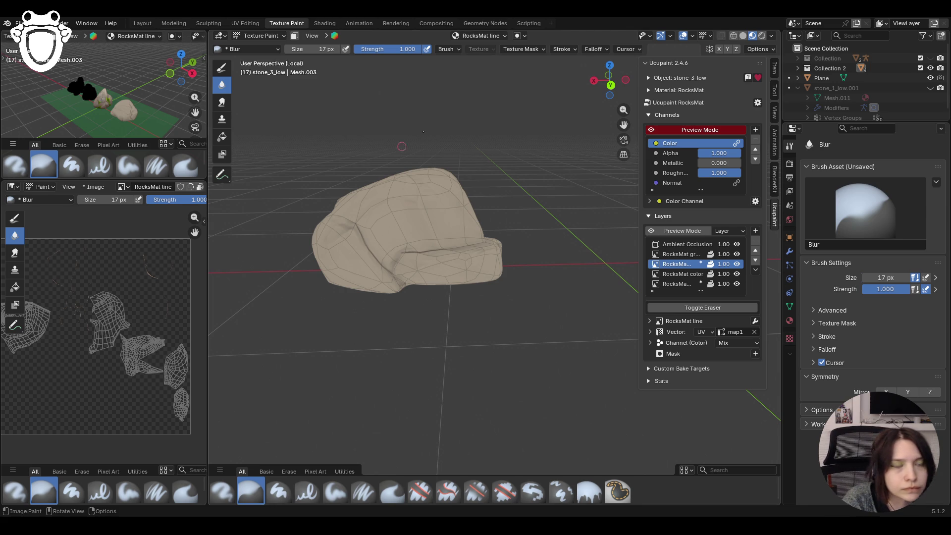
pyautogui.moveTo(461, 297); pyautogui.dragTo(535, 312, button='middle')
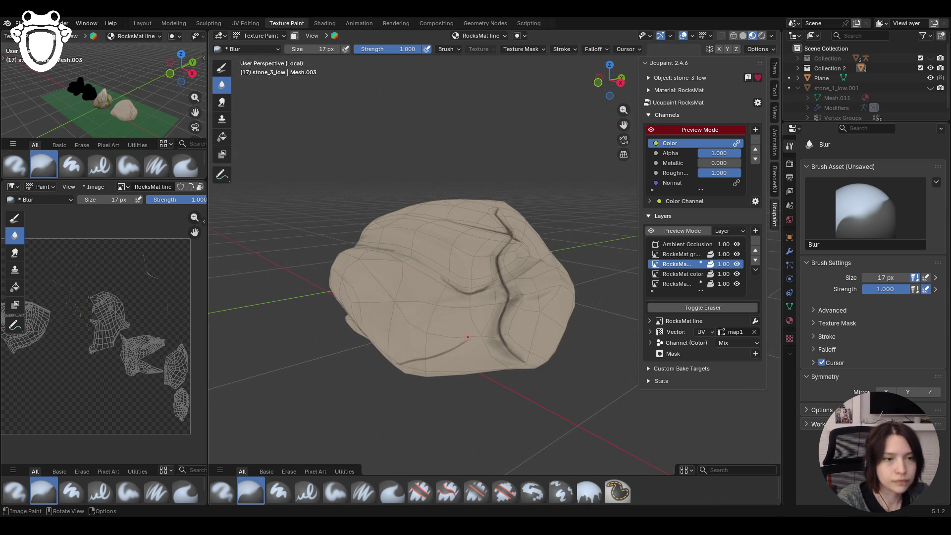
pyautogui.moveTo(535, 312); pyautogui.dragTo(662, 260, button='middle')
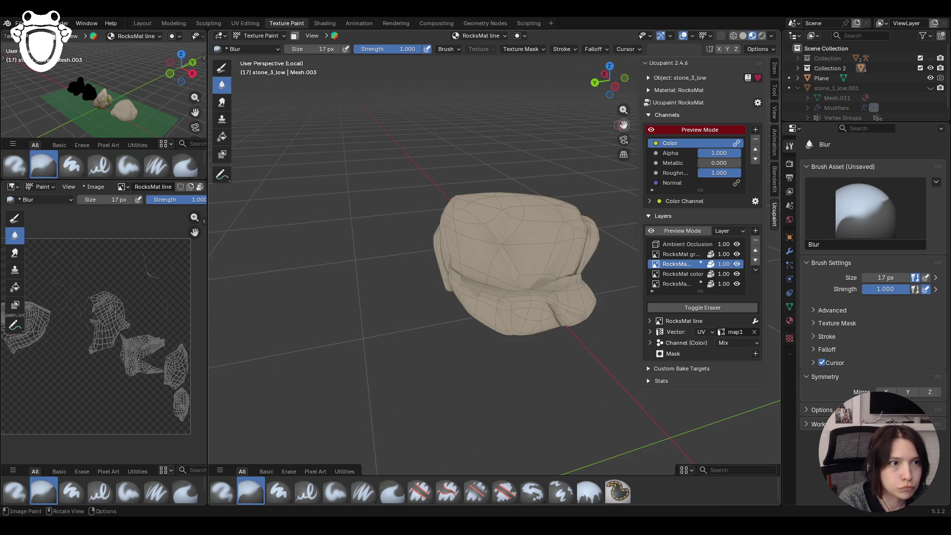
pyautogui.moveTo(623, 124); pyautogui.dragTo(598, 142)
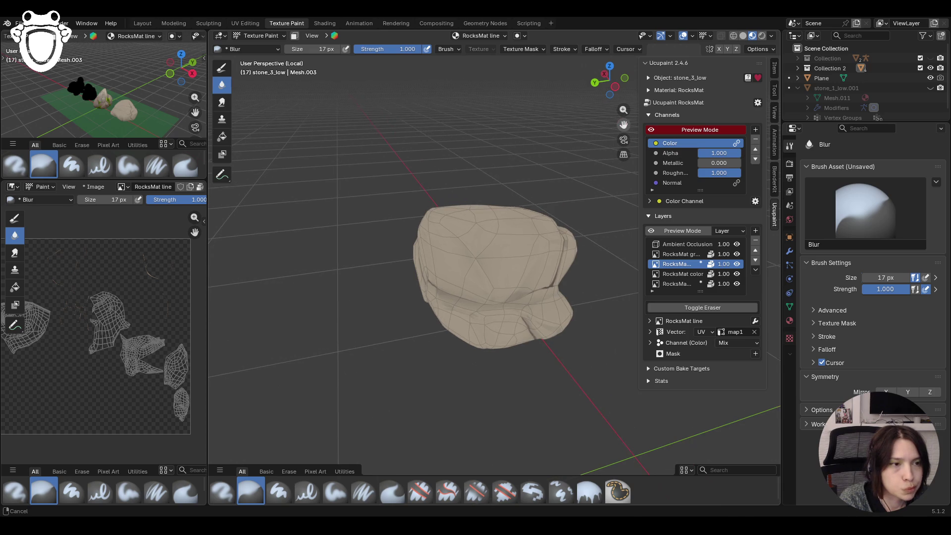
pyautogui.click(688, 278)
pyautogui.click(687, 284)
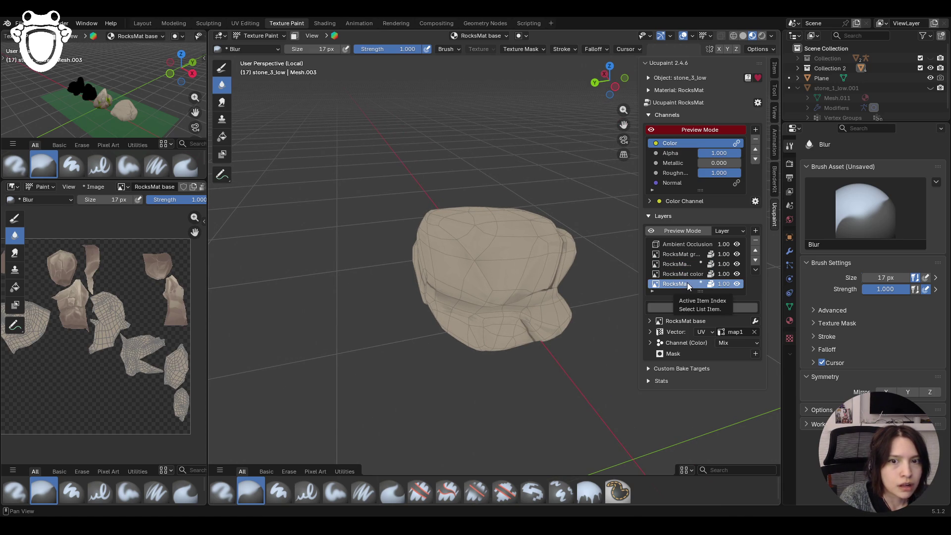
# - Set the Fill brush to a gradient with both colour stops brownish grey
pyautogui.moveTo(565, 372); pyautogui.dragTo(613, 454, button='middle')
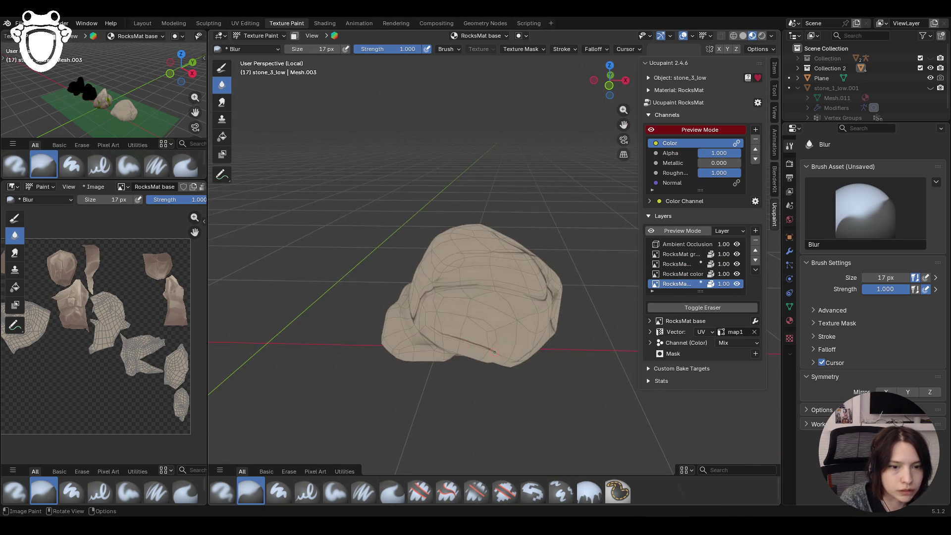
pyautogui.click(588, 491)
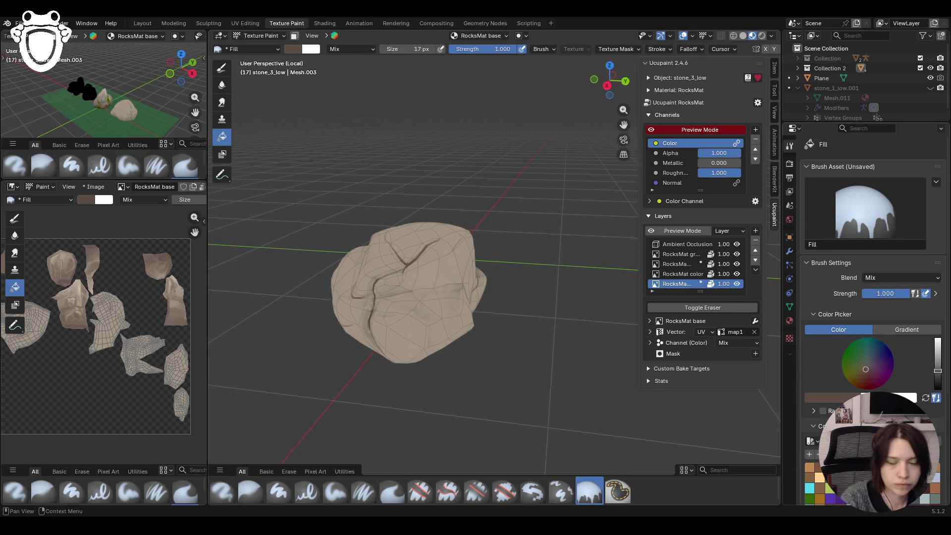
pyautogui.scroll(-1, 865, 297)
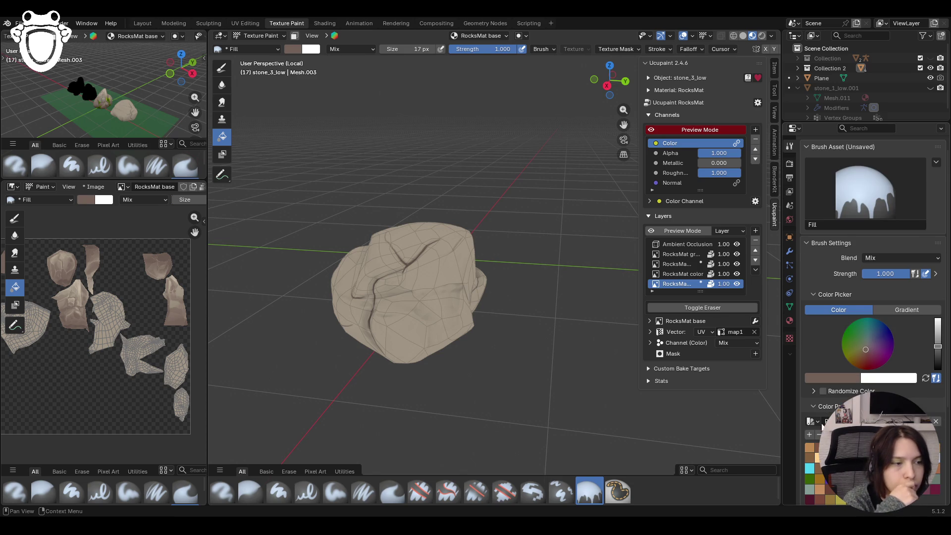
pyautogui.click(907, 309)
pyautogui.click(906, 431)
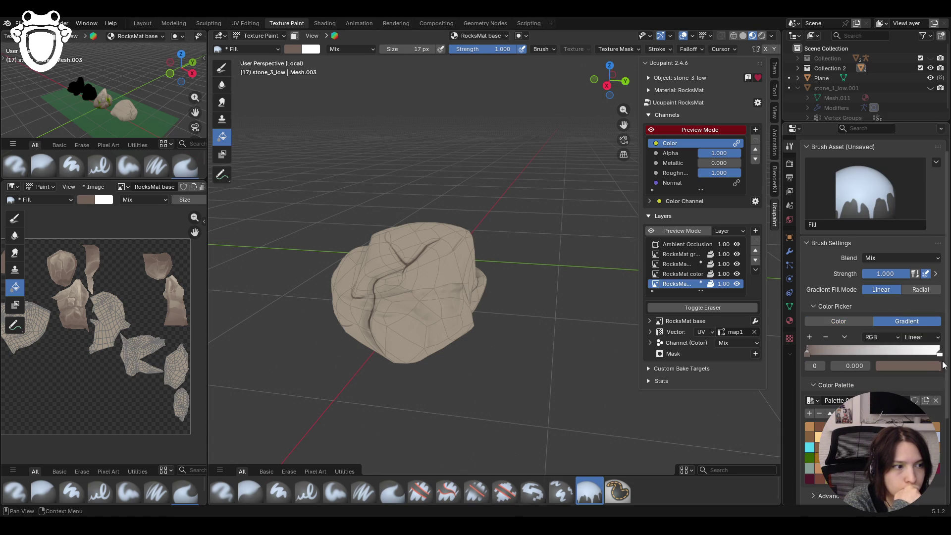
pyautogui.click(938, 355)
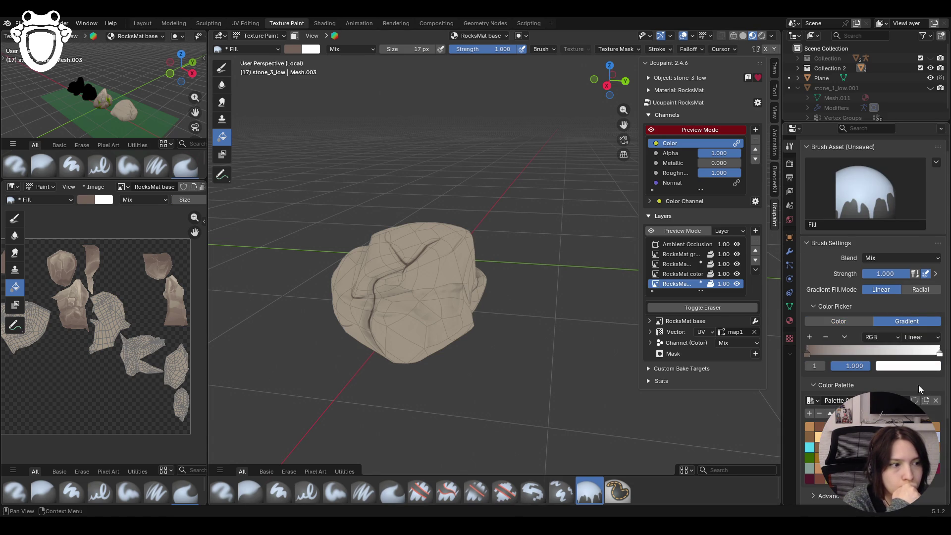
pyautogui.click(905, 431)
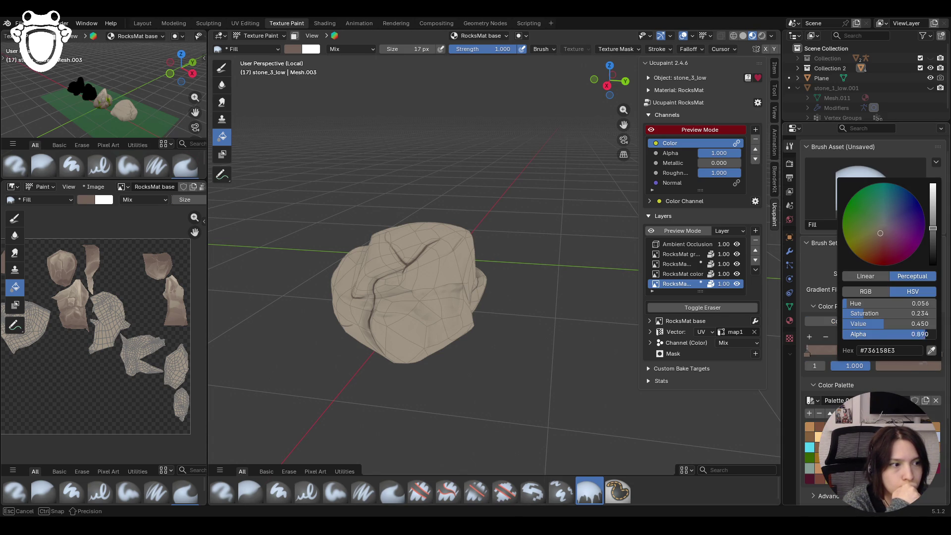
# - Look around the stone and switch to the Paint Soft brush with solid colour
pyautogui.moveTo(495, 322)
pyautogui.mouseDown(button='middle')
pyautogui.moveTo(459, 310)
pyautogui.moveTo(421, 258)
pyautogui.moveTo(279, 362)
pyautogui.moveTo(244, 368)
pyautogui.mouseUp(button='middle')
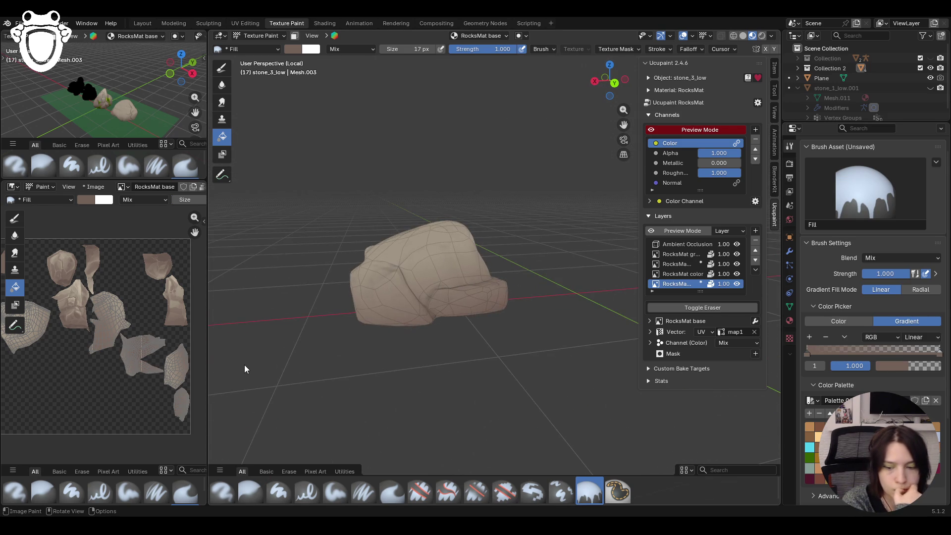
pyautogui.moveTo(345, 356); pyautogui.dragTo(233, 367, button='middle')
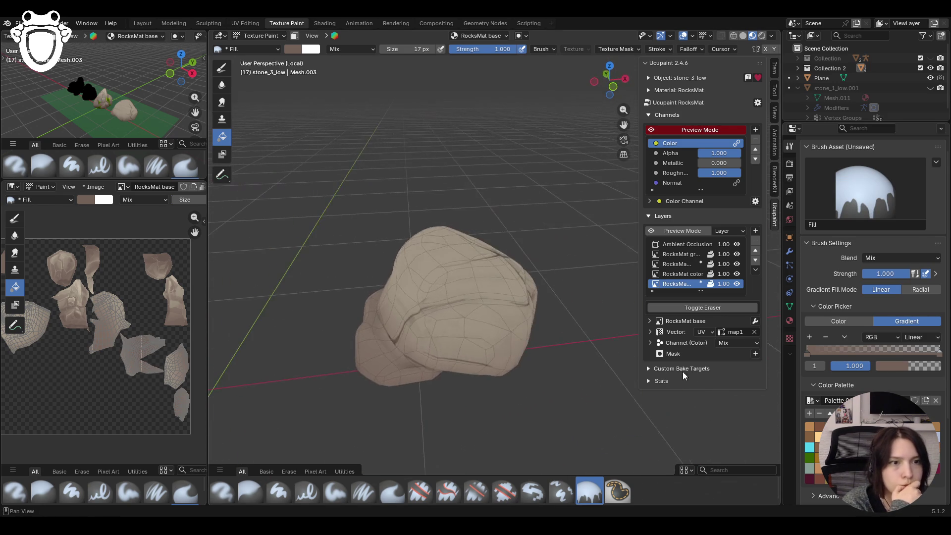
pyautogui.moveTo(530, 308)
pyautogui.mouseDown(button='middle')
pyautogui.moveTo(434, 270)
pyautogui.moveTo(445, 256)
pyautogui.mouseUp(button='middle')
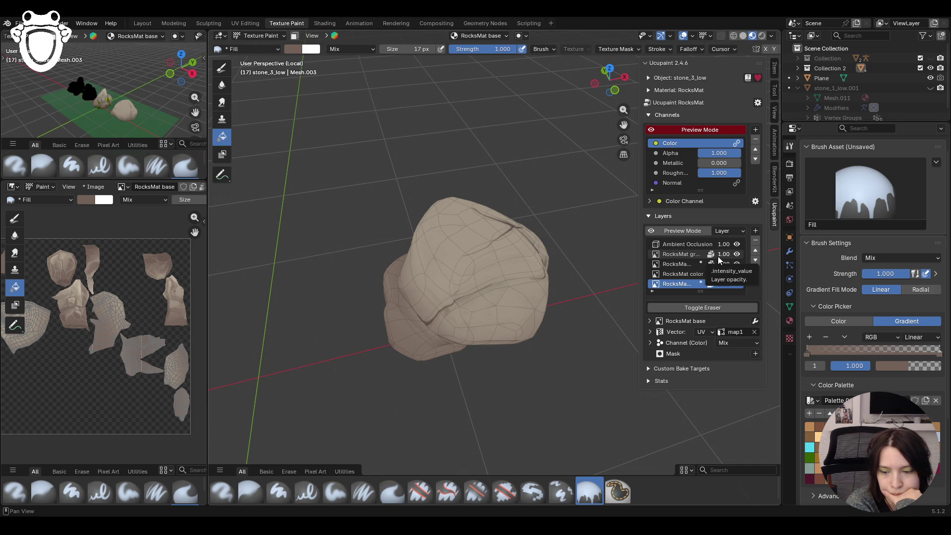
pyautogui.click(335, 491)
pyautogui.moveTo(461, 320)
pyautogui.mouseDown(button='middle')
pyautogui.moveTo(451, 297)
pyautogui.moveTo(936, 333)
pyautogui.mouseUp(button='middle')
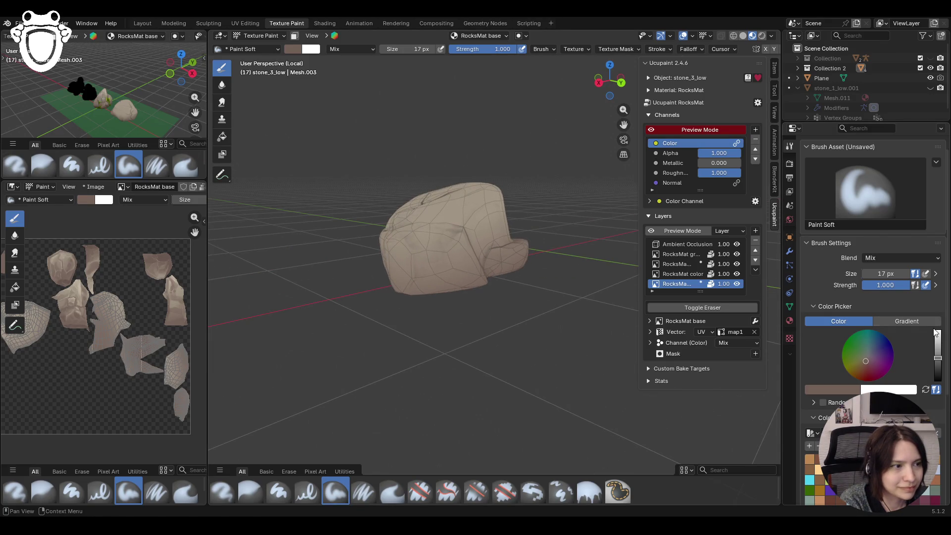
# - Set brush size to 38 px and paint faint soft shading strokes across the rock
pyautogui.click(558, 249)
pyautogui.moveTo(558, 248); pyautogui.dragTo(370, 274, button='middle')
pyautogui.moveTo(403, 279)
pyautogui.mouseDown()
pyautogui.moveTo(439, 275)
pyautogui.moveTo(391, 292)
pyautogui.mouseUp()
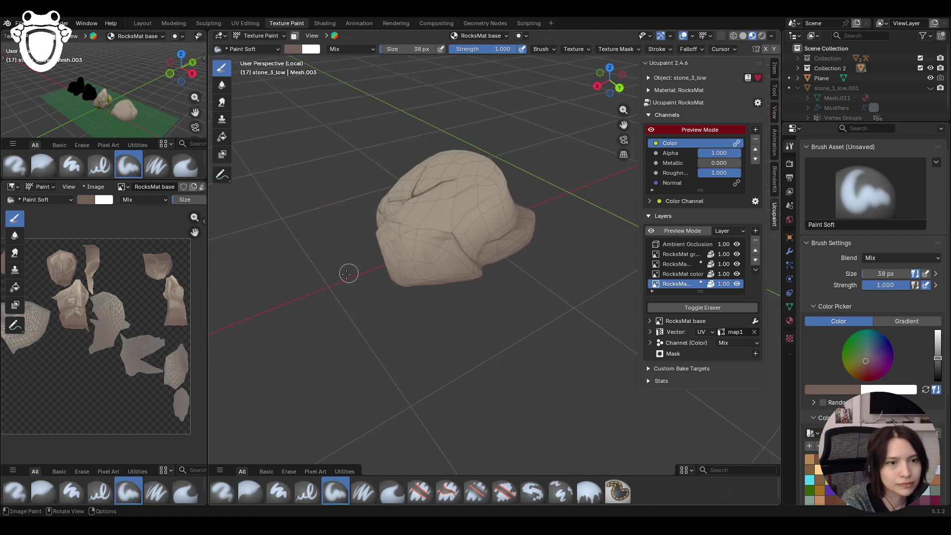
pyautogui.moveTo(349, 228); pyautogui.dragTo(513, 170, button='middle')
pyautogui.moveTo(617, 128); pyautogui.dragTo(584, 143, button='middle')
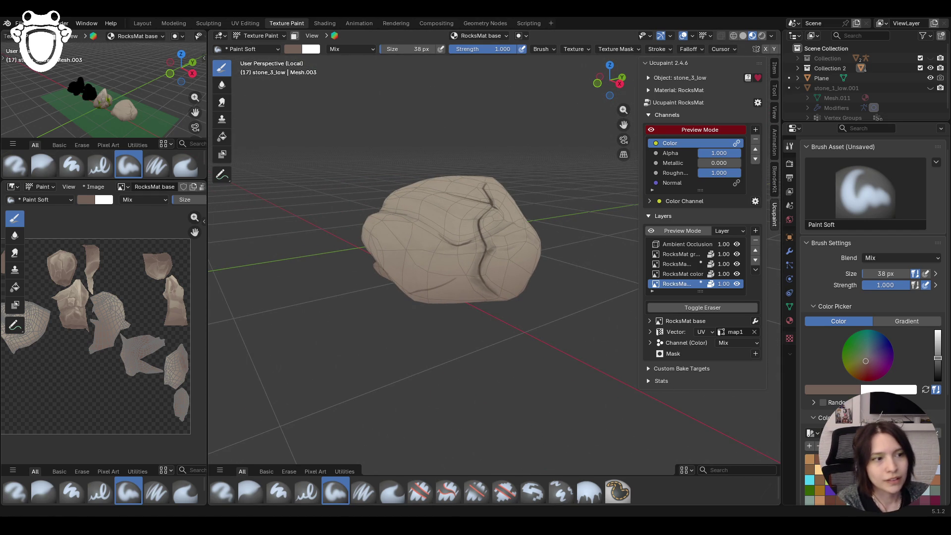
pyautogui.moveTo(418, 354); pyautogui.dragTo(471, 345, button='middle')
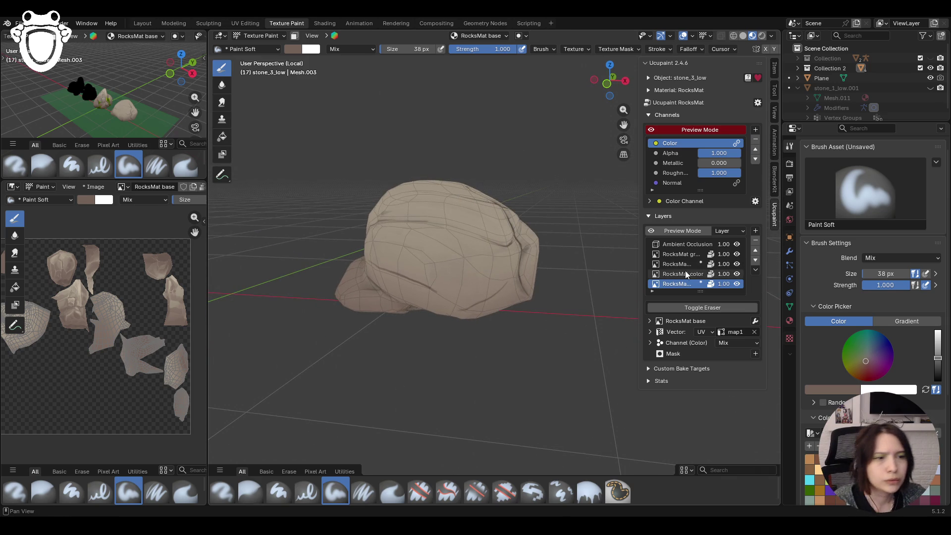
pyautogui.moveTo(567, 290)
pyautogui.mouseDown(button='middle')
pyautogui.moveTo(418, 313)
pyautogui.moveTo(515, 297)
pyautogui.mouseUp(button='middle')
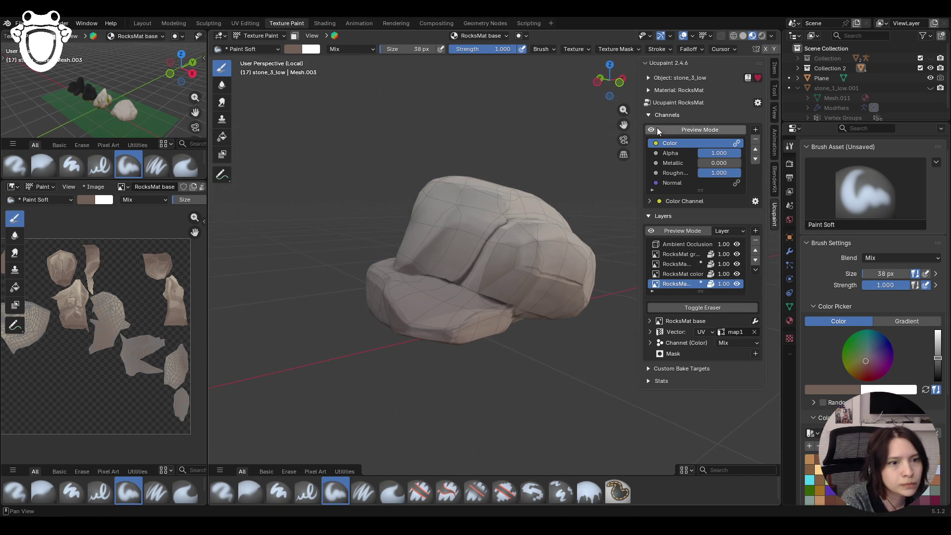
pyautogui.moveTo(516, 297); pyautogui.dragTo(511, 289, button='middle')
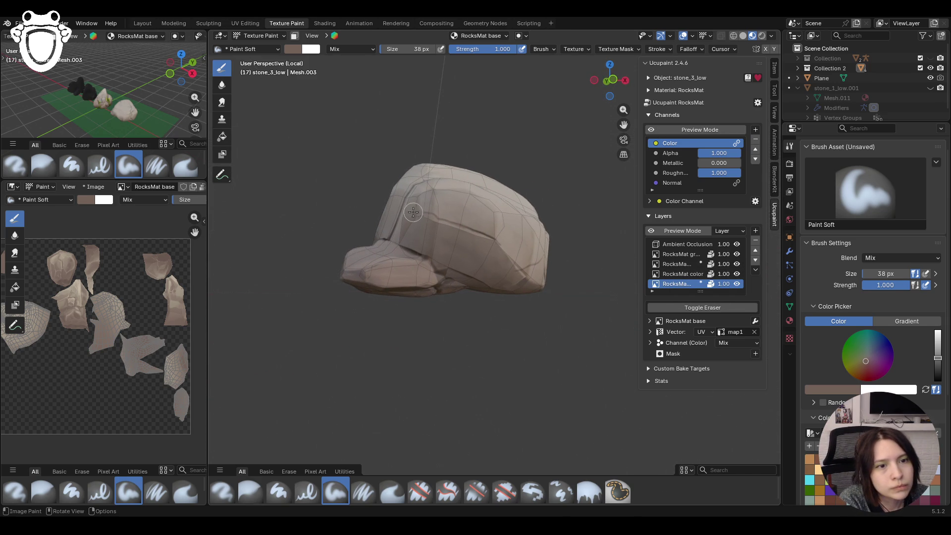
pyautogui.moveTo(415, 224); pyautogui.dragTo(417, 235)
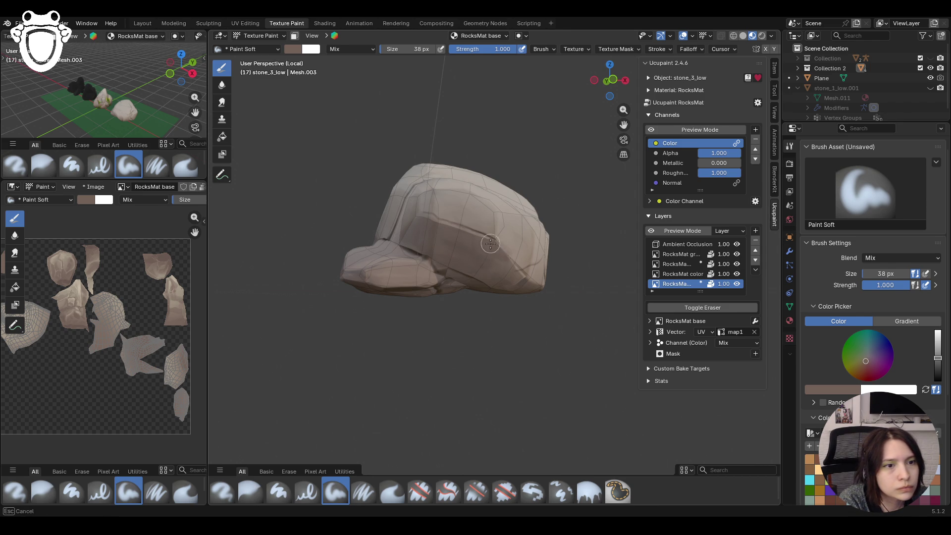
pyautogui.moveTo(488, 271); pyautogui.dragTo(443, 280)
# - Check the result by toggling the colour channel preview on and back off
pyautogui.moveTo(418, 250); pyautogui.dragTo(520, 223, button='middle')
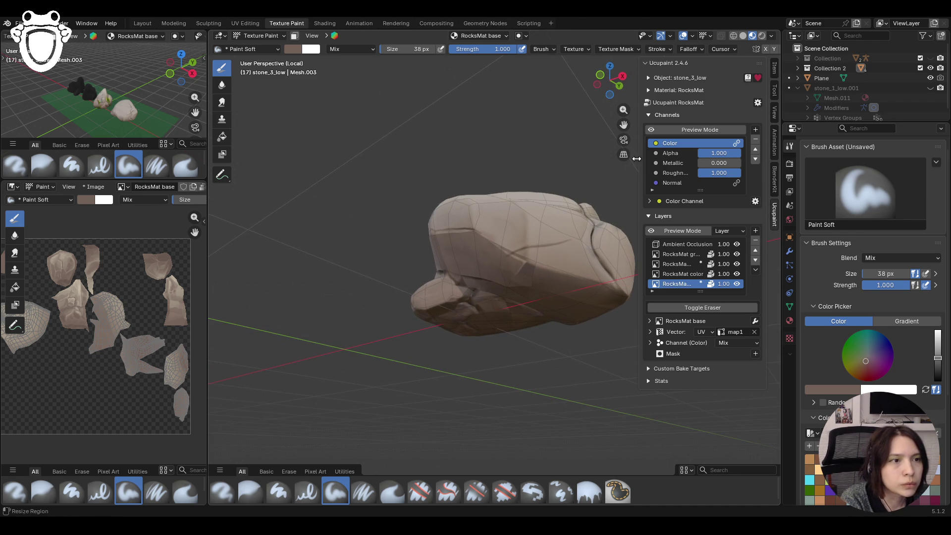
pyautogui.moveTo(655, 132); pyautogui.dragTo(470, 167, button='middle')
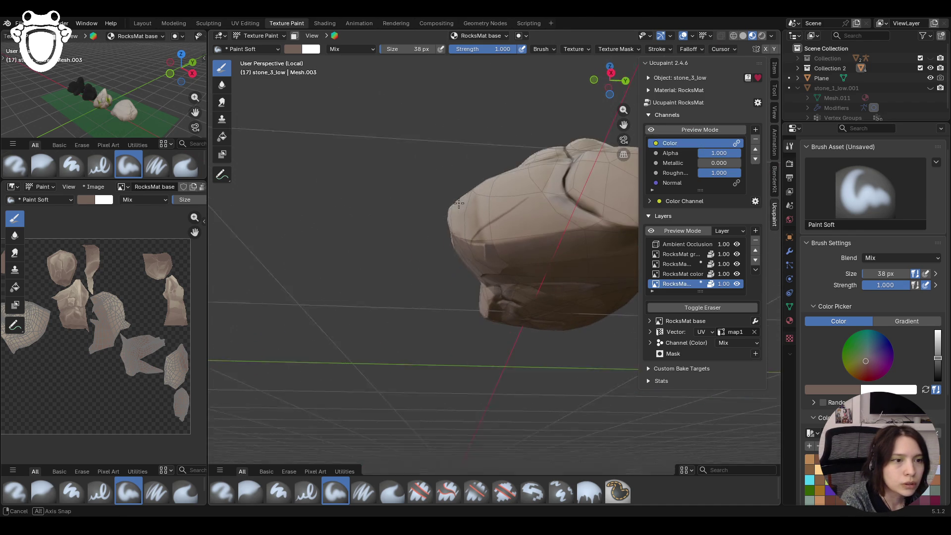
pyautogui.moveTo(470, 168); pyautogui.dragTo(654, 132, button='middle')
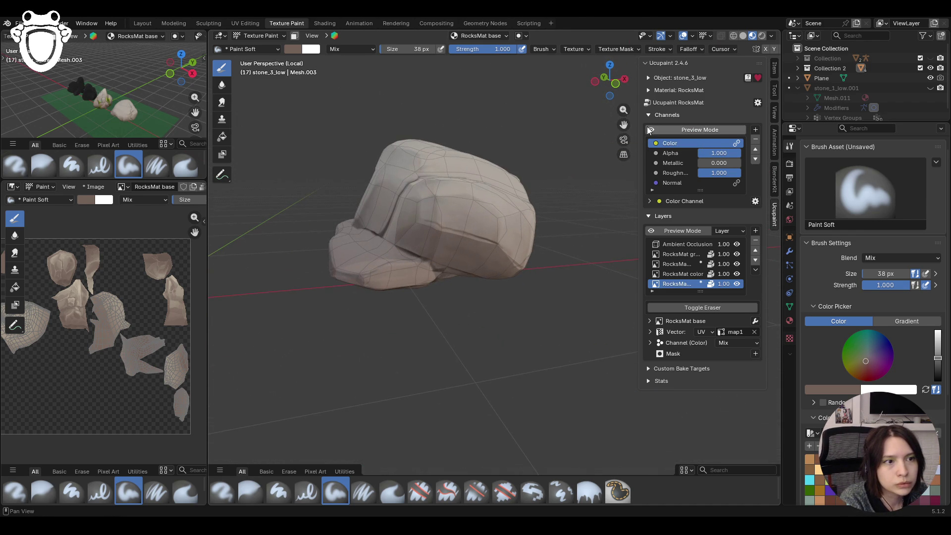
pyautogui.moveTo(623, 125); pyautogui.dragTo(651, 131)
pyautogui.click(652, 132)
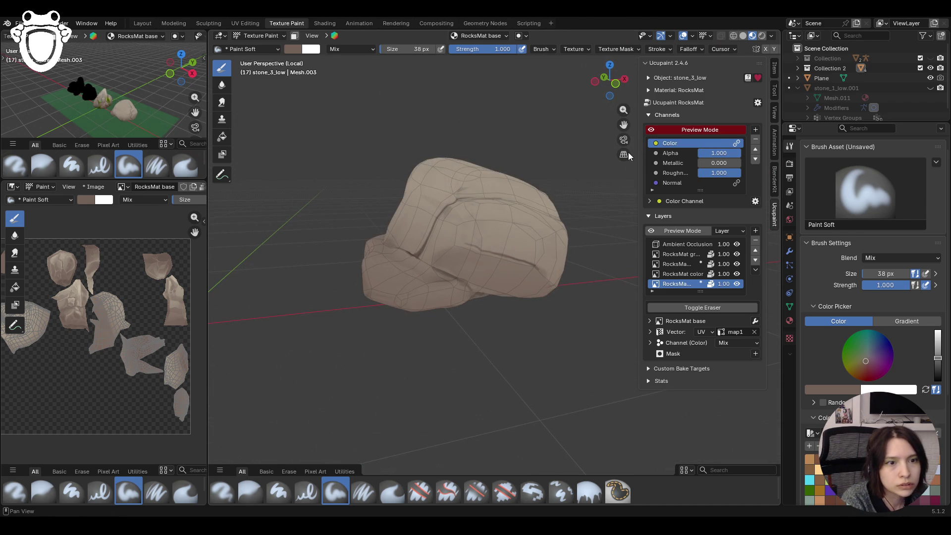
pyautogui.click(652, 132)
# - Paint darker shading down the rock's face and over its lower part
pyautogui.moveTo(653, 131); pyautogui.dragTo(432, 248, button='middle')
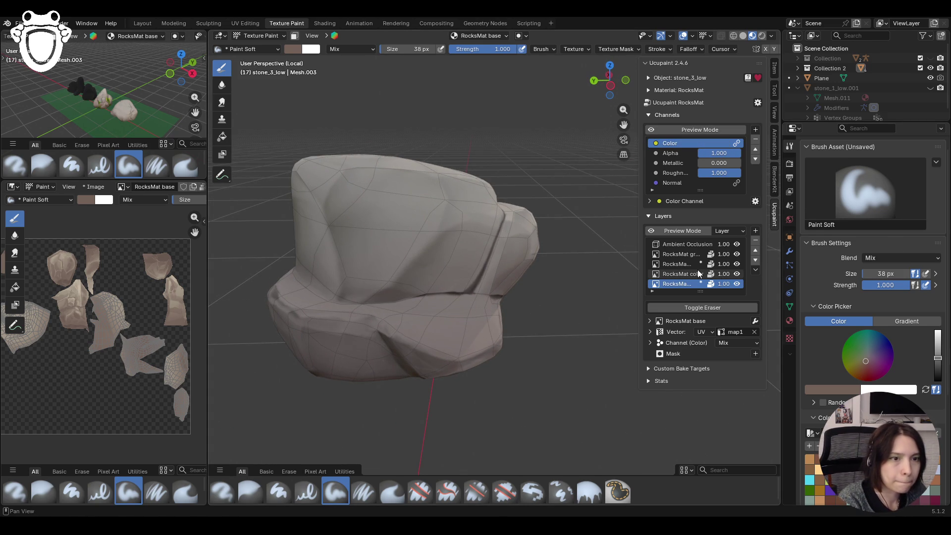
pyautogui.moveTo(520, 246); pyautogui.dragTo(513, 248)
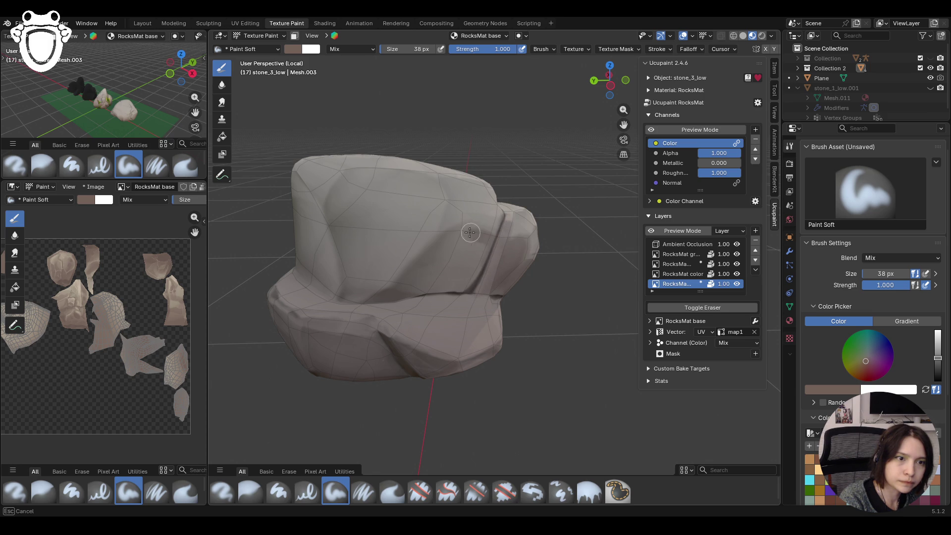
pyautogui.moveTo(474, 233); pyautogui.dragTo(413, 276)
pyautogui.moveTo(456, 243); pyautogui.dragTo(408, 293)
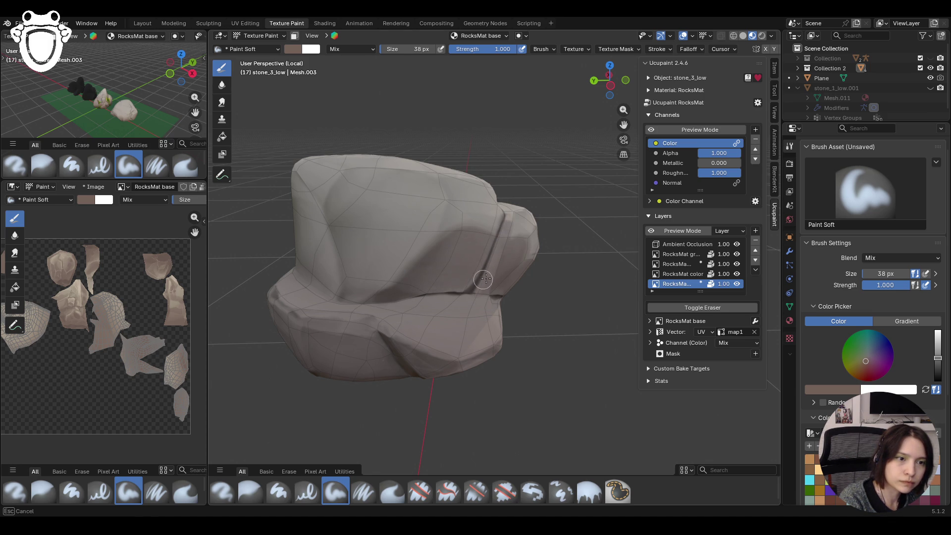
pyautogui.moveTo(481, 280); pyautogui.dragTo(476, 280)
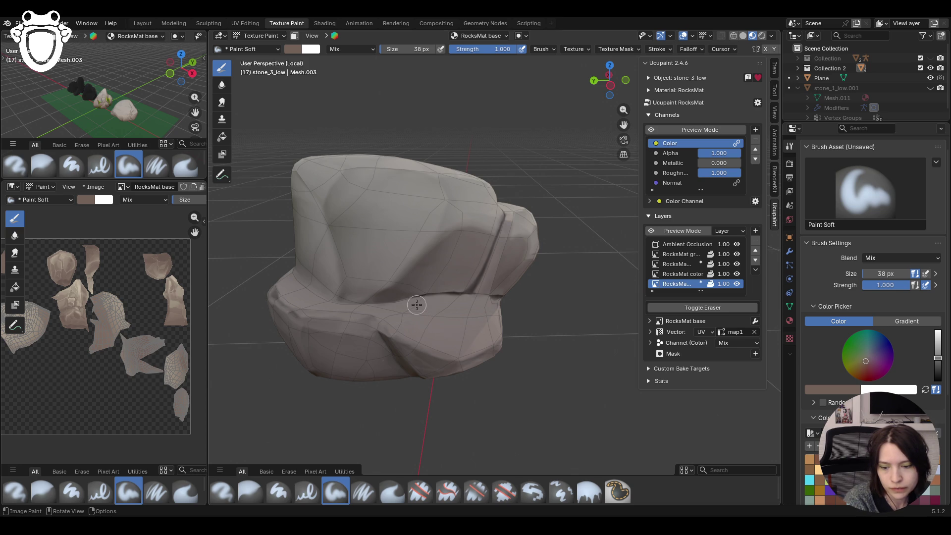
pyautogui.moveTo(417, 306); pyautogui.dragTo(462, 310, button='middle')
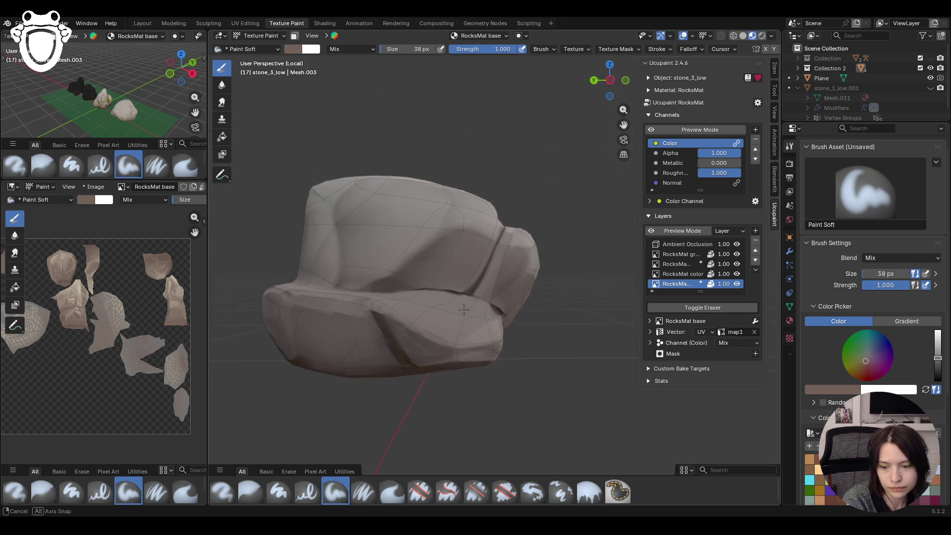
pyautogui.moveTo(462, 310)
pyautogui.mouseDown(button='middle')
pyautogui.moveTo(454, 301)
pyautogui.moveTo(436, 322)
pyautogui.mouseUp(button='middle')
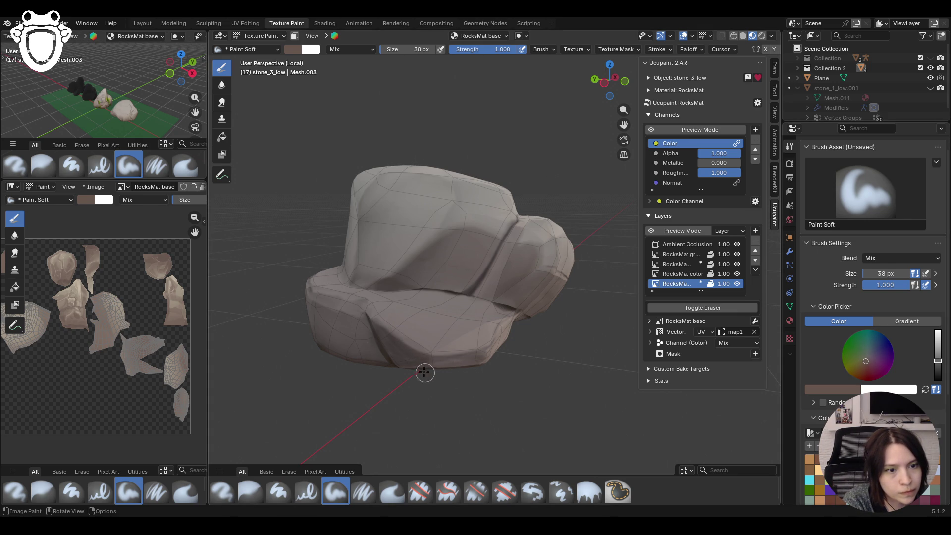
pyautogui.moveTo(315, 310); pyautogui.dragTo(331, 316)
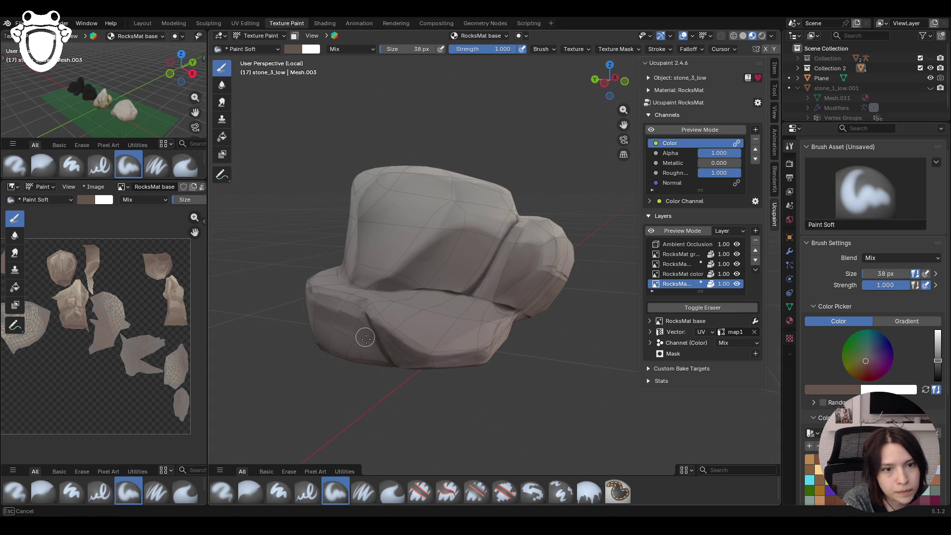
# - Shade along the rock's lower edge and turn the colour channel preview back on
pyautogui.moveTo(372, 389); pyautogui.dragTo(500, 236, button='middle')
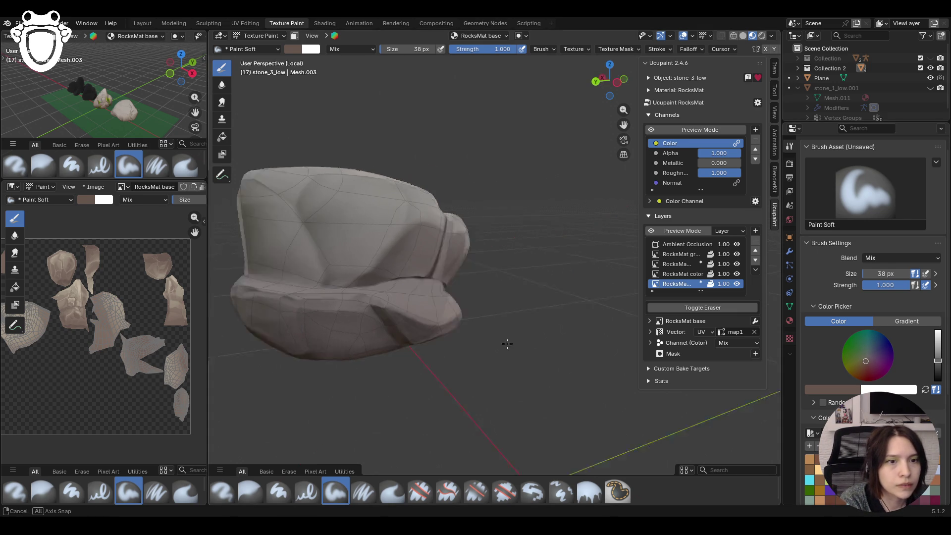
pyautogui.moveTo(624, 119); pyautogui.dragTo(427, 268, button='middle')
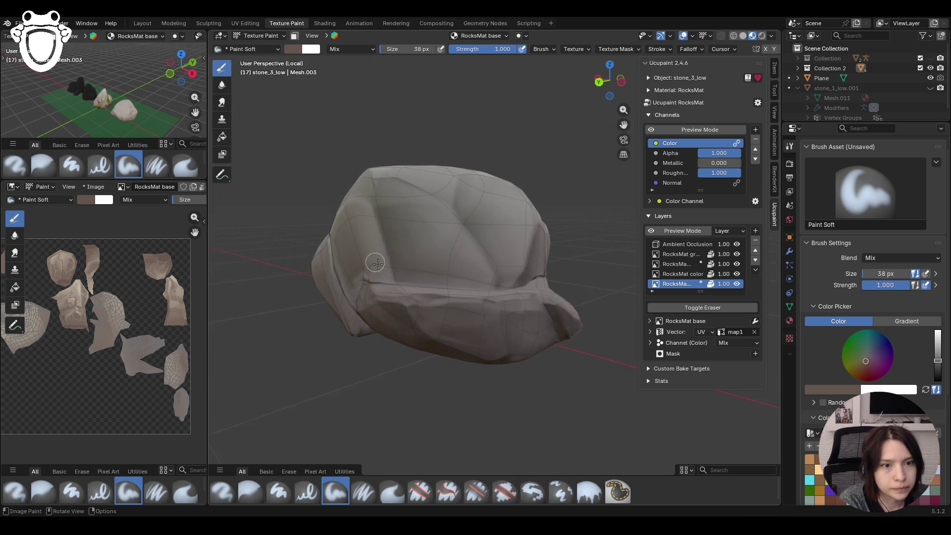
pyautogui.moveTo(319, 356); pyautogui.dragTo(414, 340)
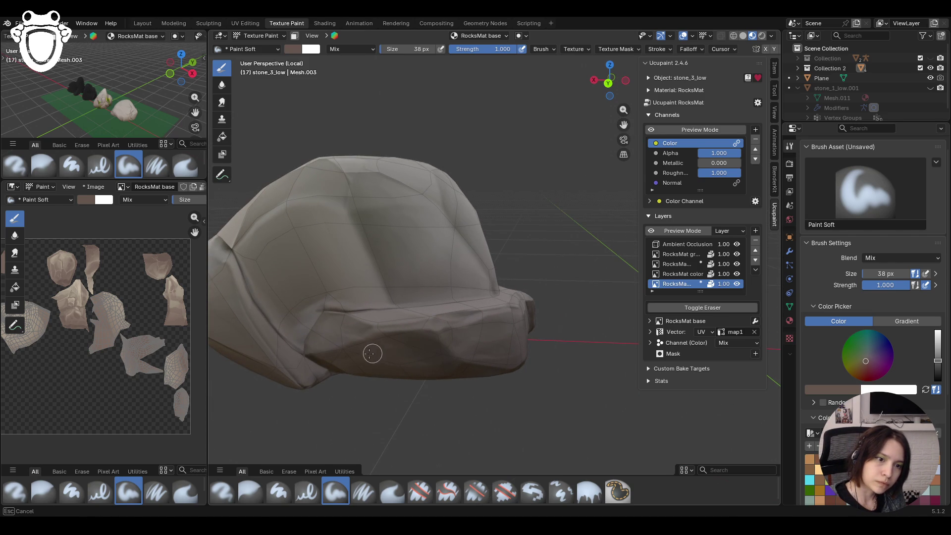
pyautogui.moveTo(455, 370); pyautogui.dragTo(584, 382)
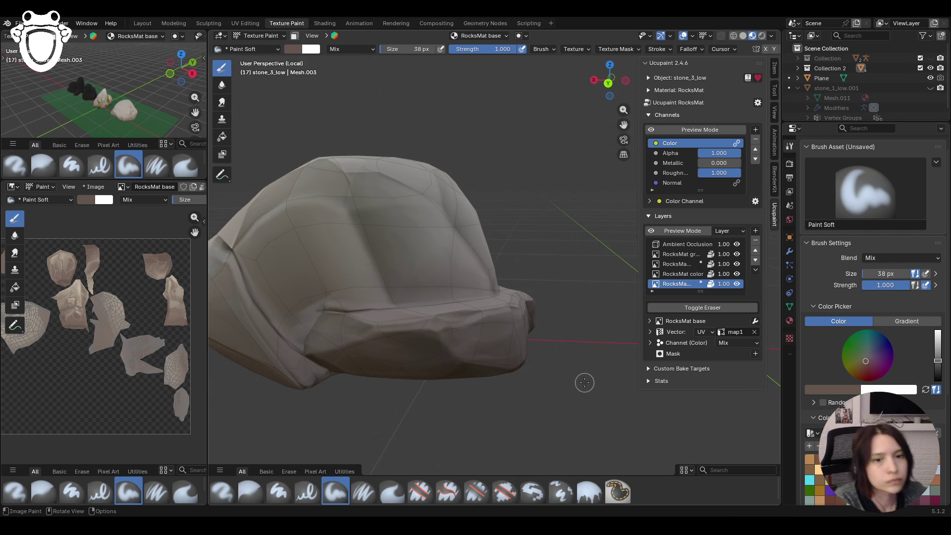
pyautogui.click(653, 130)
pyautogui.moveTo(535, 226)
pyautogui.mouseDown(button='middle')
pyautogui.moveTo(471, 301)
pyautogui.moveTo(476, 316)
pyautogui.mouseUp(button='middle')
pyautogui.scroll(2, 476, 316)
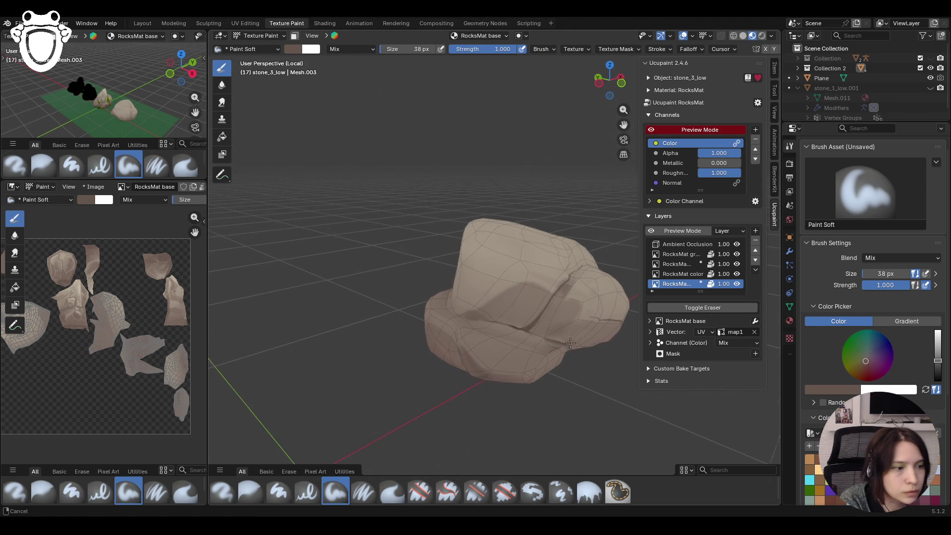
# - Paint dark crack lines across and down the rock with the soft brush
pyautogui.moveTo(475, 321); pyautogui.dragTo(557, 340)
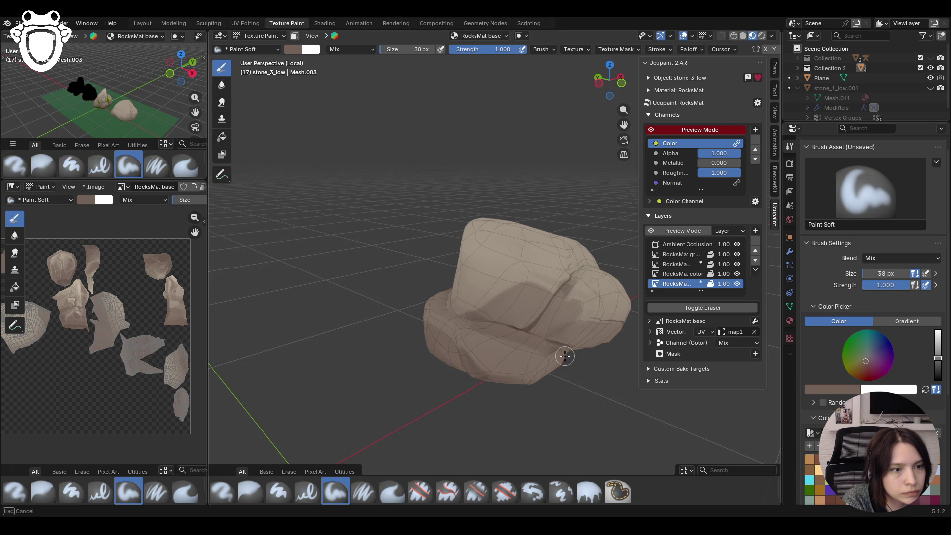
pyautogui.moveTo(562, 359); pyautogui.dragTo(561, 355)
pyautogui.moveTo(554, 260)
pyautogui.mouseDown(button='middle')
pyautogui.moveTo(535, 245)
pyautogui.moveTo(519, 254)
pyautogui.moveTo(306, 196)
pyautogui.mouseUp(button='middle')
pyautogui.moveTo(407, 342); pyautogui.dragTo(401, 330)
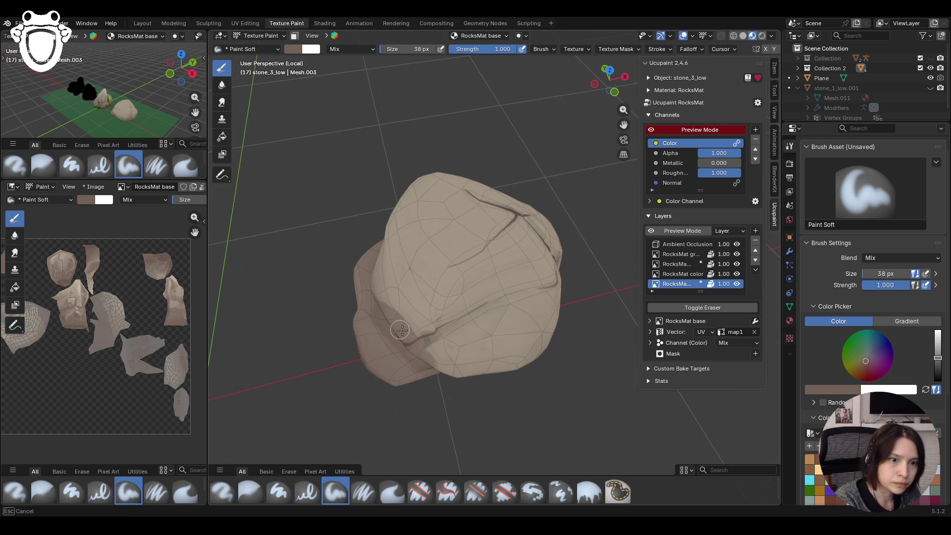
pyautogui.moveTo(430, 330); pyautogui.dragTo(567, 283)
pyautogui.moveTo(605, 263)
pyautogui.mouseDown(button='middle')
pyautogui.moveTo(553, 309)
pyautogui.moveTo(612, 300)
pyautogui.mouseUp(button='middle')
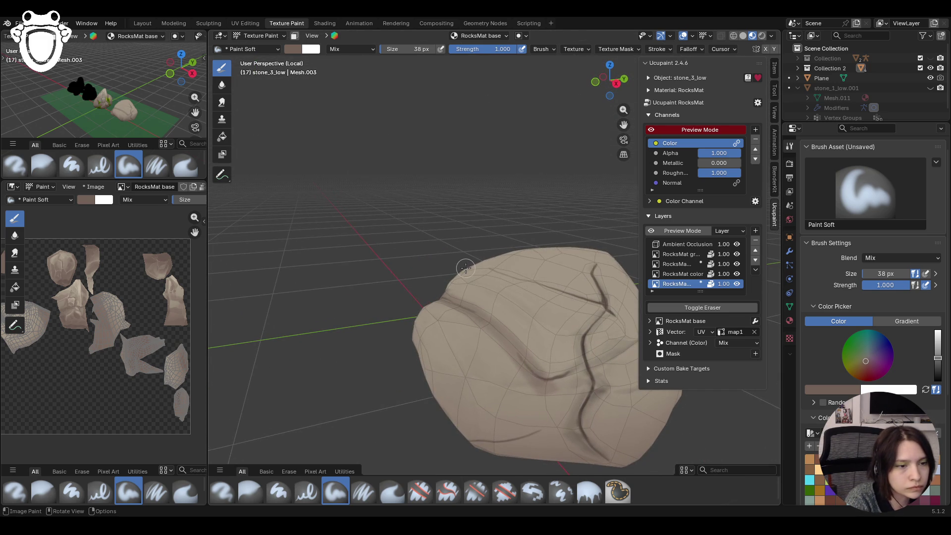
pyautogui.moveTo(612, 299); pyautogui.dragTo(603, 311)
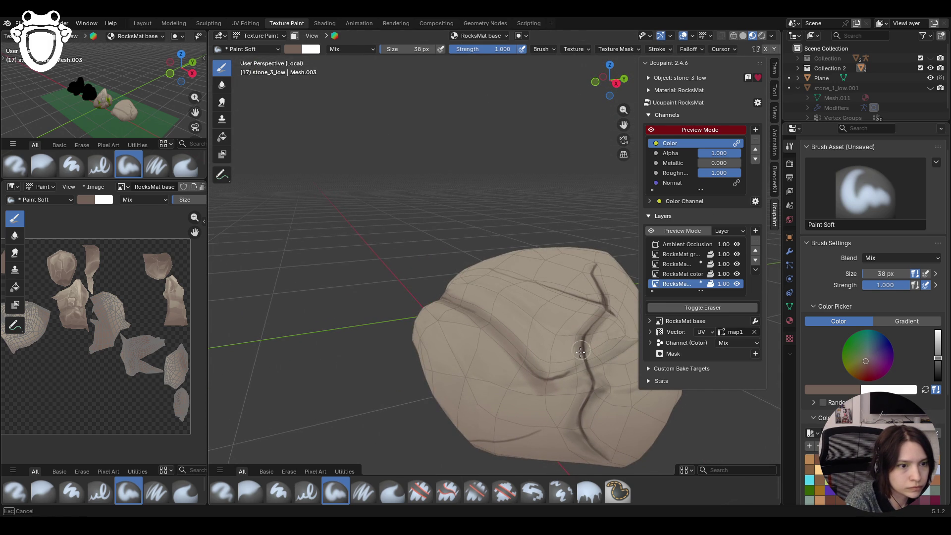
pyautogui.moveTo(589, 364); pyautogui.dragTo(625, 346)
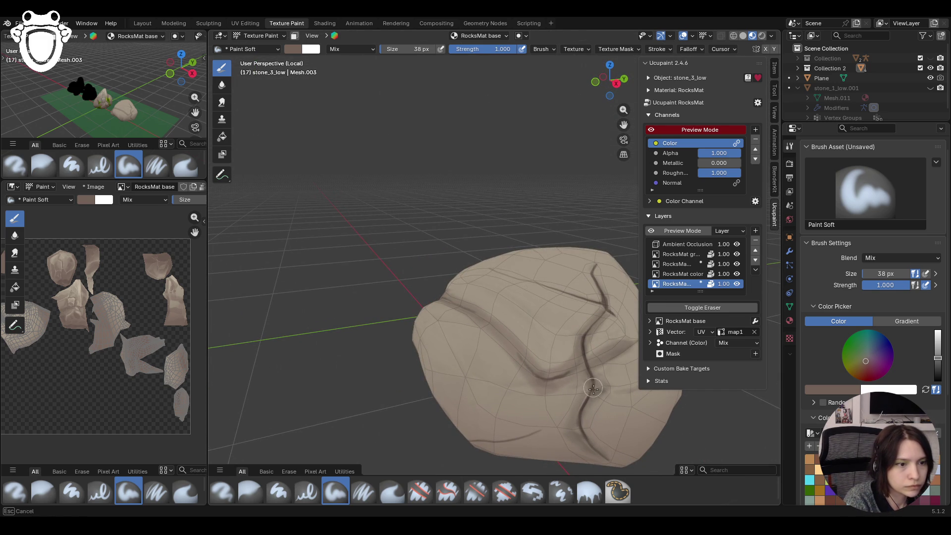
# - Add more dark strokes and streaks on other sides, then switch to blurring (Shift+B)
pyautogui.moveTo(445, 301)
pyautogui.mouseDown(button='middle')
pyautogui.moveTo(469, 345)
pyautogui.moveTo(473, 328)
pyautogui.moveTo(512, 327)
pyautogui.mouseUp(button='middle')
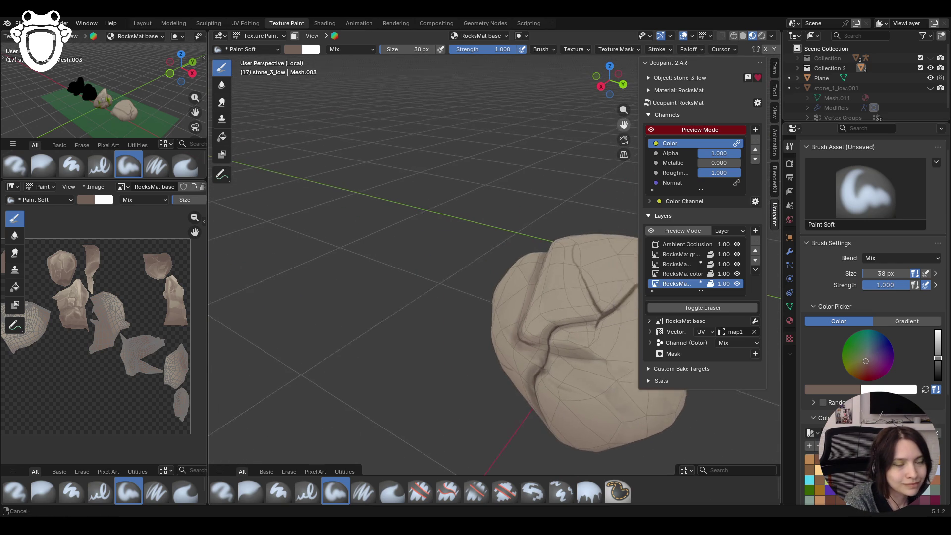
pyautogui.moveTo(513, 327); pyautogui.dragTo(463, 234, button='middle')
pyautogui.moveTo(524, 351); pyautogui.dragTo(510, 378, button='middle')
pyautogui.moveTo(435, 350); pyautogui.dragTo(440, 332, button='middle')
pyautogui.moveTo(439, 333); pyautogui.dragTo(480, 394)
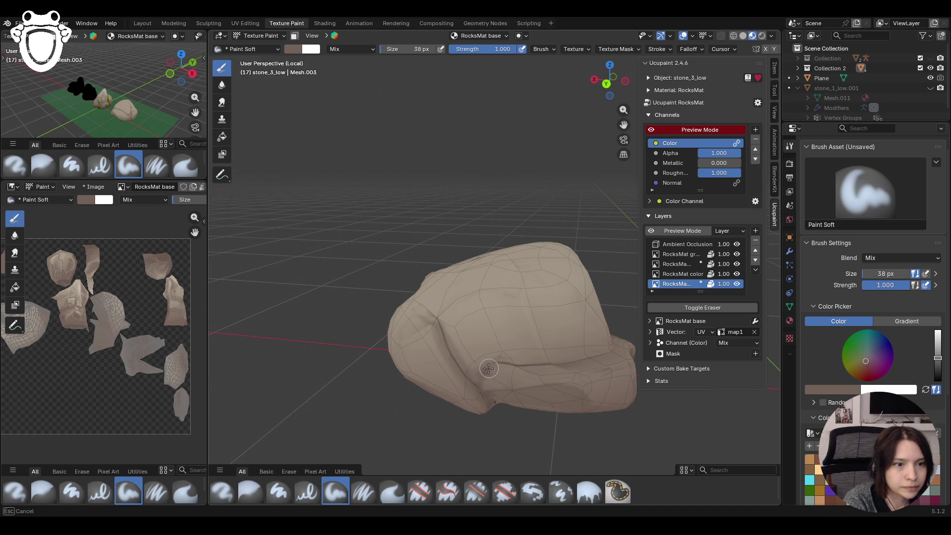
pyautogui.moveTo(449, 342); pyautogui.dragTo(398, 282)
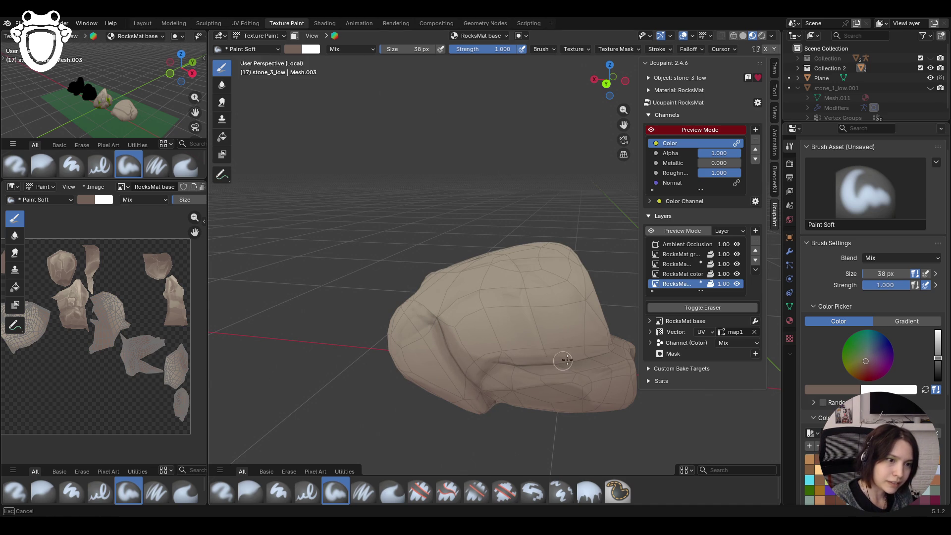
pyautogui.moveTo(446, 312)
pyautogui.mouseDown(button='middle')
pyautogui.moveTo(436, 304)
pyautogui.moveTo(431, 340)
pyautogui.moveTo(544, 215)
pyautogui.mouseUp(button='middle')
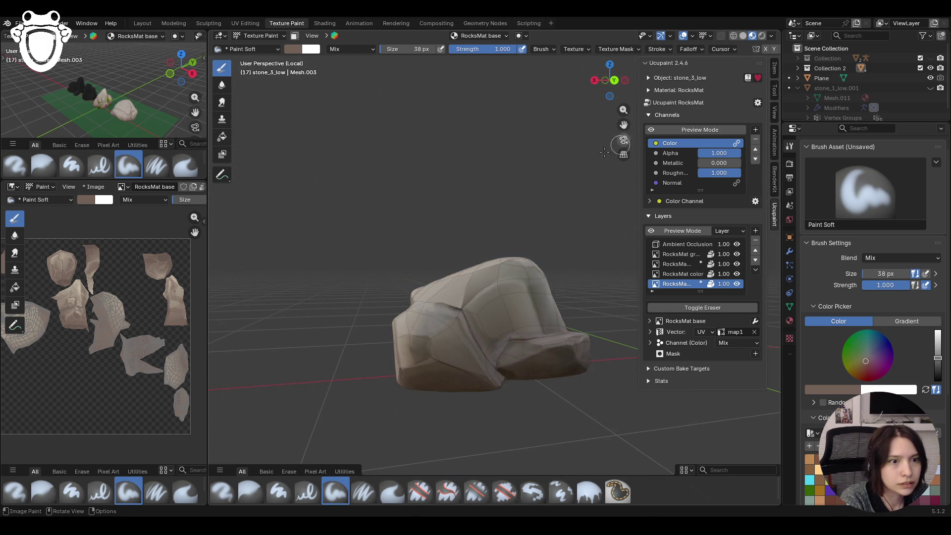
pyautogui.moveTo(543, 214); pyautogui.dragTo(482, 212, button='middle')
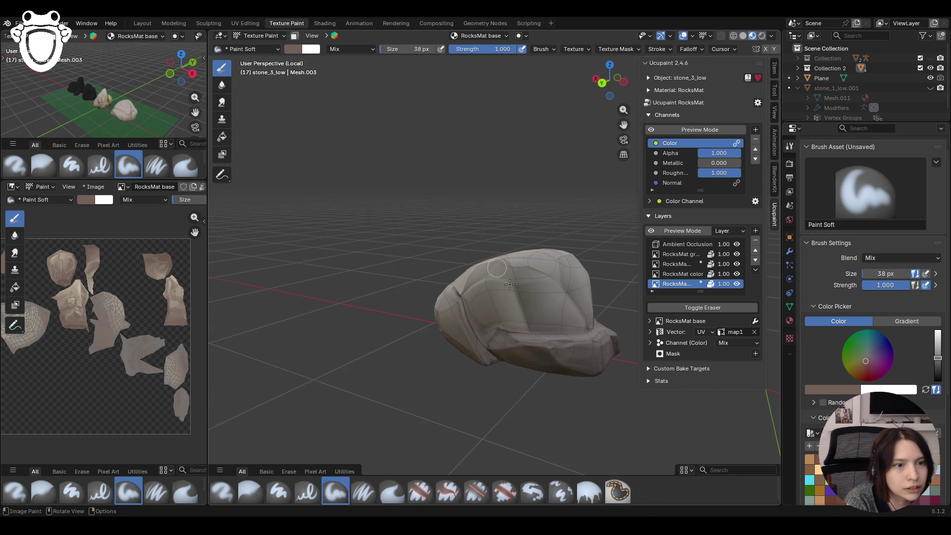
pyautogui.moveTo(522, 287); pyautogui.dragTo(534, 306)
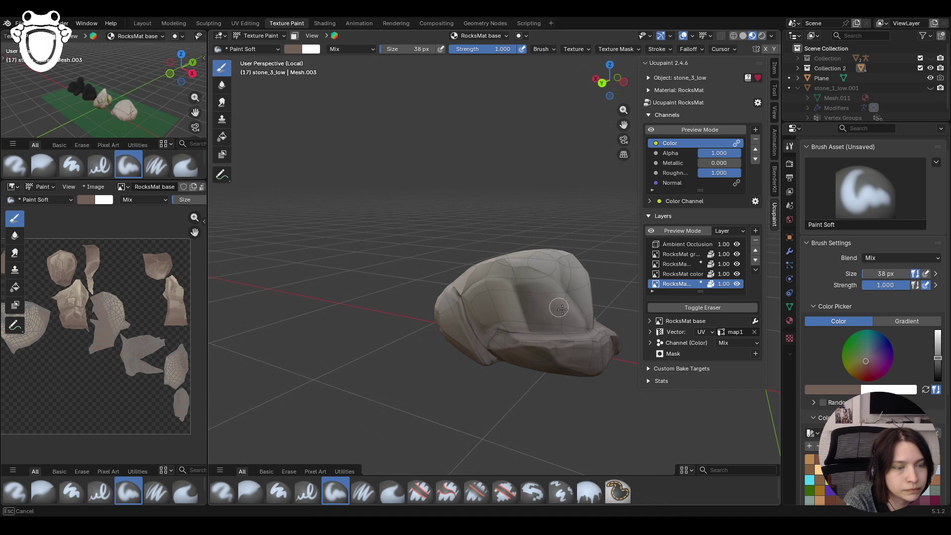
pyautogui.moveTo(559, 309); pyautogui.dragTo(442, 303, button='middle')
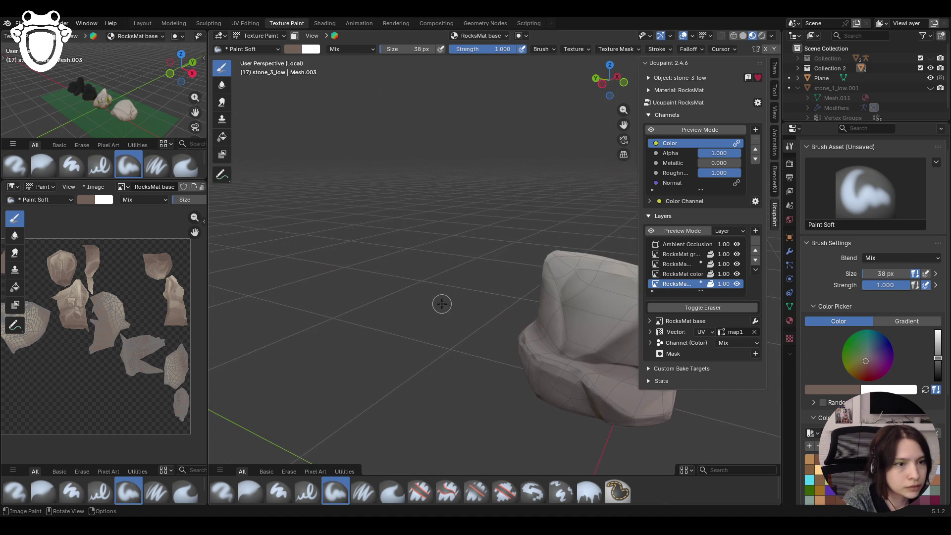
pyautogui.moveTo(581, 281); pyautogui.dragTo(575, 337)
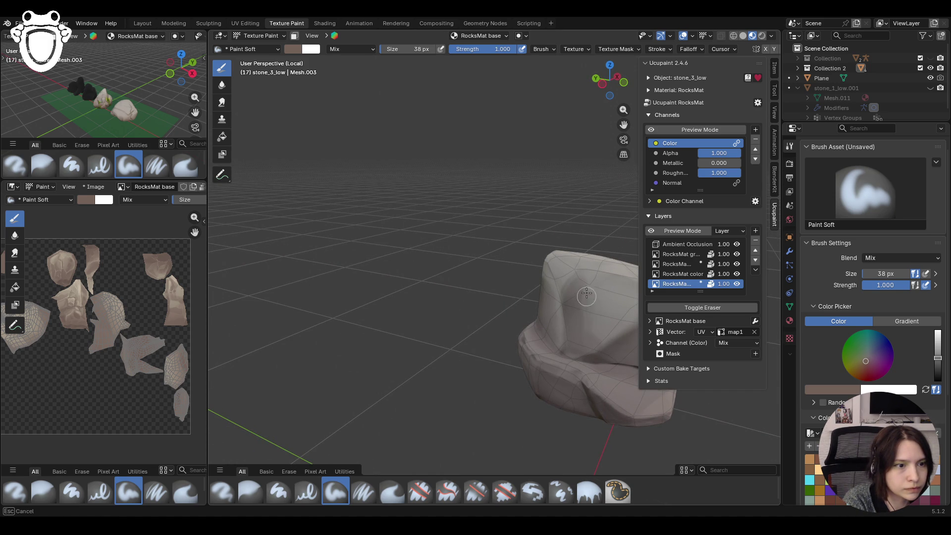
pyautogui.hotkey('shift', 'b')
# - Blur the crack strokes so the grooves soften, toggling the active-layer preview to check
pyautogui.moveTo(394, 410); pyautogui.dragTo(582, 297)
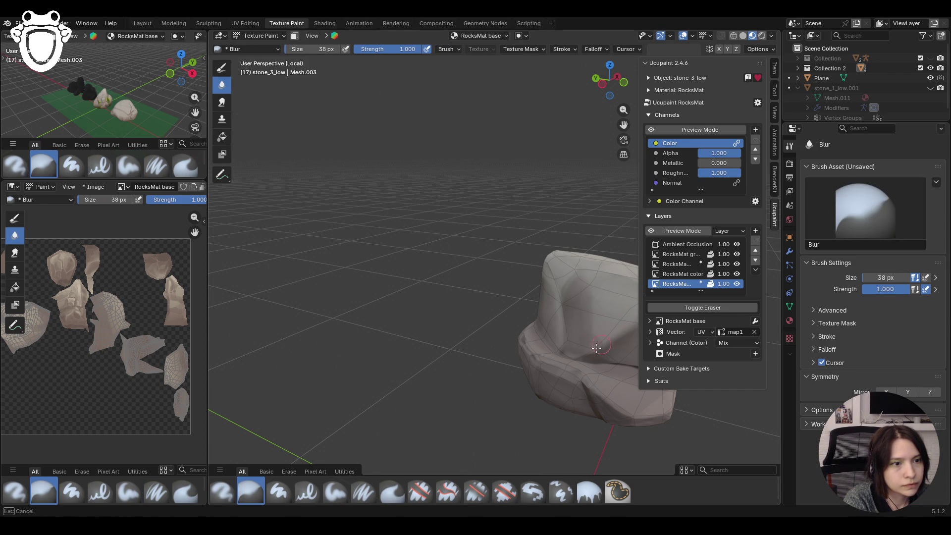
pyautogui.moveTo(589, 288); pyautogui.dragTo(661, 217)
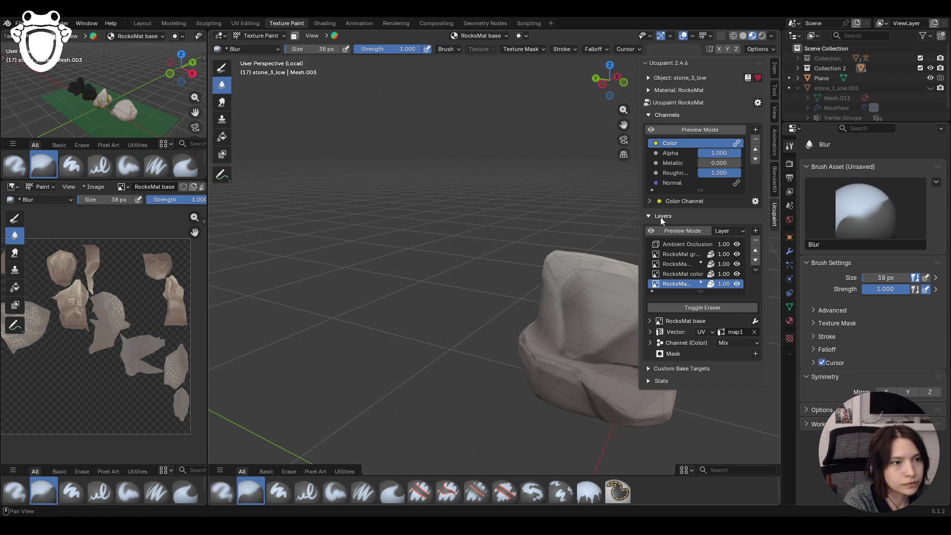
pyautogui.click(651, 231)
pyautogui.moveTo(645, 237)
pyautogui.mouseDown(button='middle')
pyautogui.moveTo(570, 240)
pyautogui.moveTo(585, 346)
pyautogui.mouseUp(button='middle')
pyautogui.moveTo(585, 346); pyautogui.dragTo(585, 347)
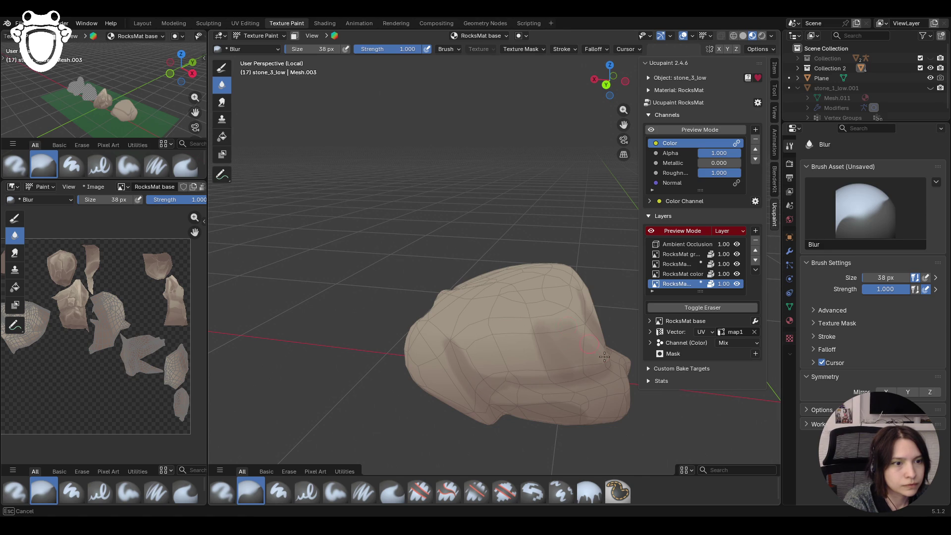
pyautogui.click(651, 231)
pyautogui.click(650, 231)
pyautogui.moveTo(651, 231)
pyautogui.mouseDown(button='middle')
pyautogui.moveTo(486, 308)
pyautogui.moveTo(511, 332)
pyautogui.mouseUp(button='middle')
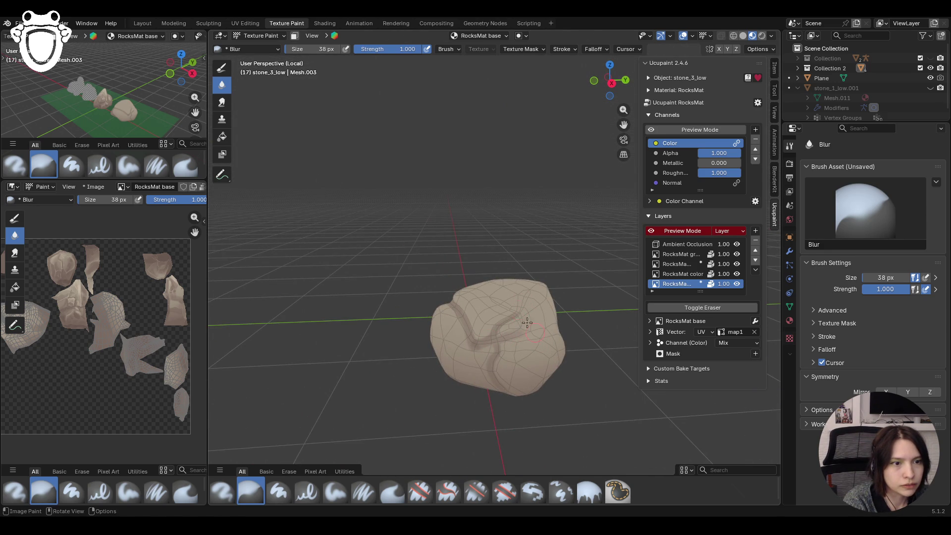
pyautogui.moveTo(521, 350); pyautogui.dragTo(464, 339)
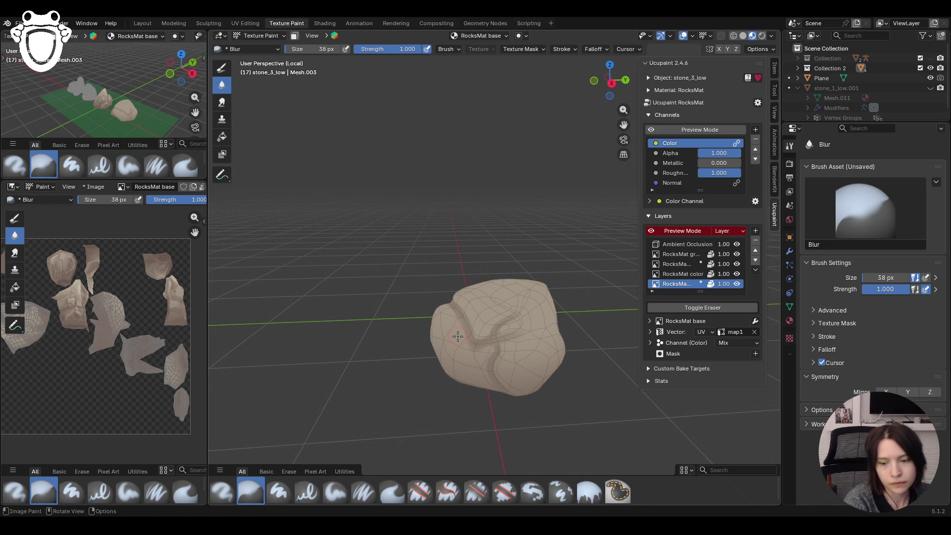
# - Check the colour channel preview from new angles and pick Paint Soft Pressure
pyautogui.click(651, 129)
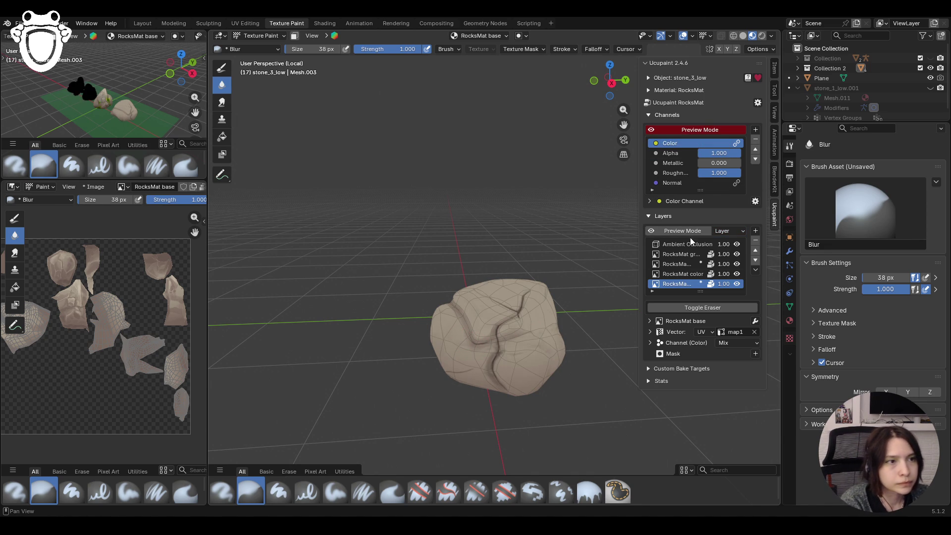
pyautogui.click(652, 129)
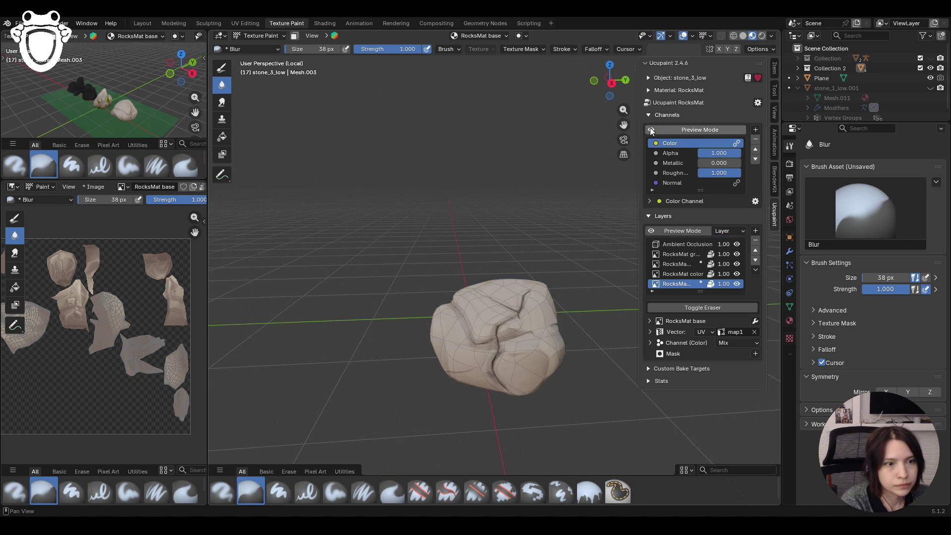
pyautogui.moveTo(402, 334); pyautogui.dragTo(283, 327, button='middle')
pyautogui.click(652, 131)
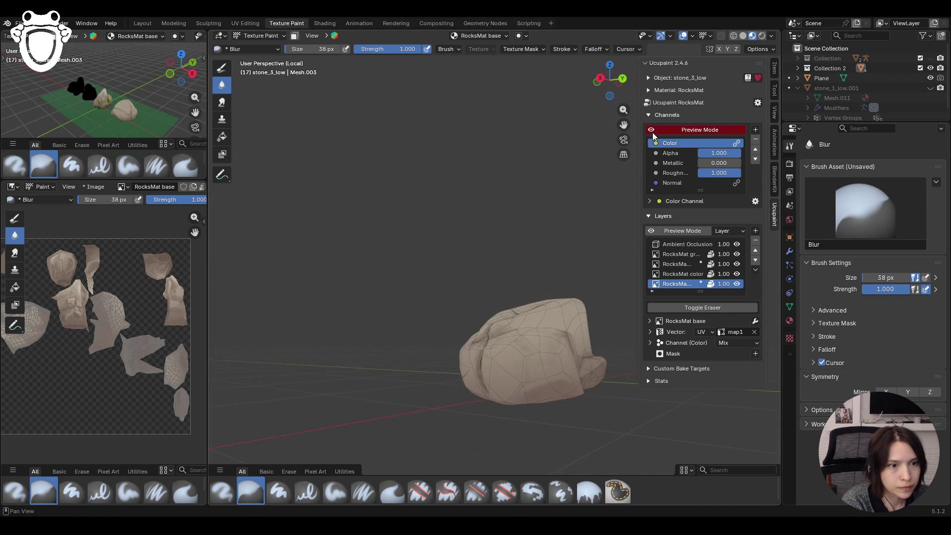
pyautogui.moveTo(520, 312)
pyautogui.mouseDown(button='middle')
pyautogui.moveTo(417, 417)
pyautogui.moveTo(595, 417)
pyautogui.mouseUp(button='middle')
pyautogui.click(351, 490)
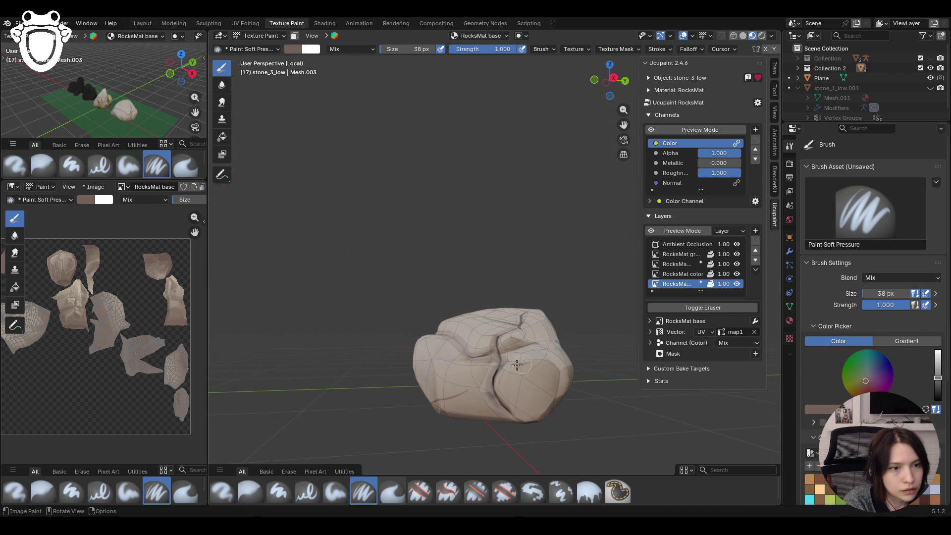
# - Switch to the plain Paint Soft brush and stroke across the rock from several views
pyautogui.moveTo(521, 366)
pyautogui.mouseDown()
pyautogui.moveTo(552, 372)
pyautogui.moveTo(543, 394)
pyautogui.moveTo(550, 369)
pyautogui.mouseUp()
pyautogui.click(335, 491)
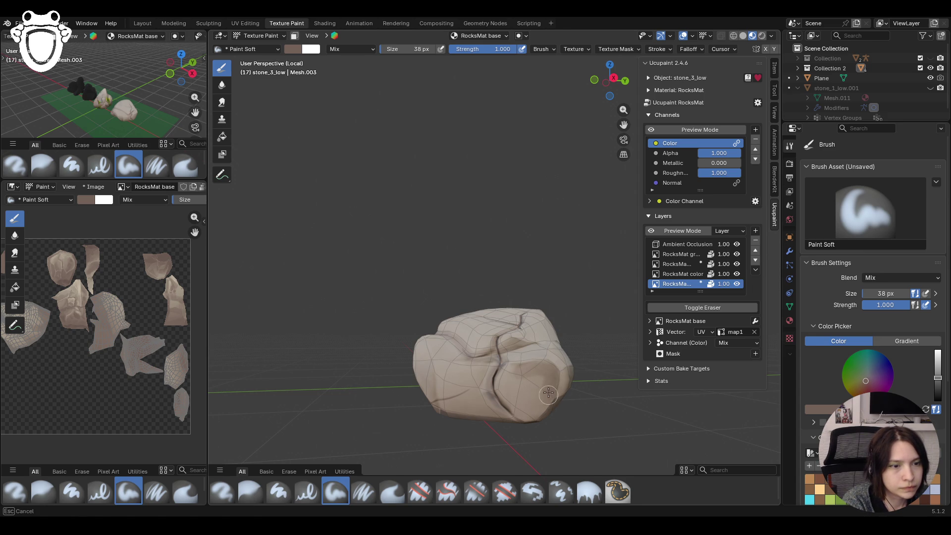
pyautogui.moveTo(505, 387); pyautogui.dragTo(551, 337)
pyautogui.moveTo(390, 312); pyautogui.dragTo(416, 349, button='middle')
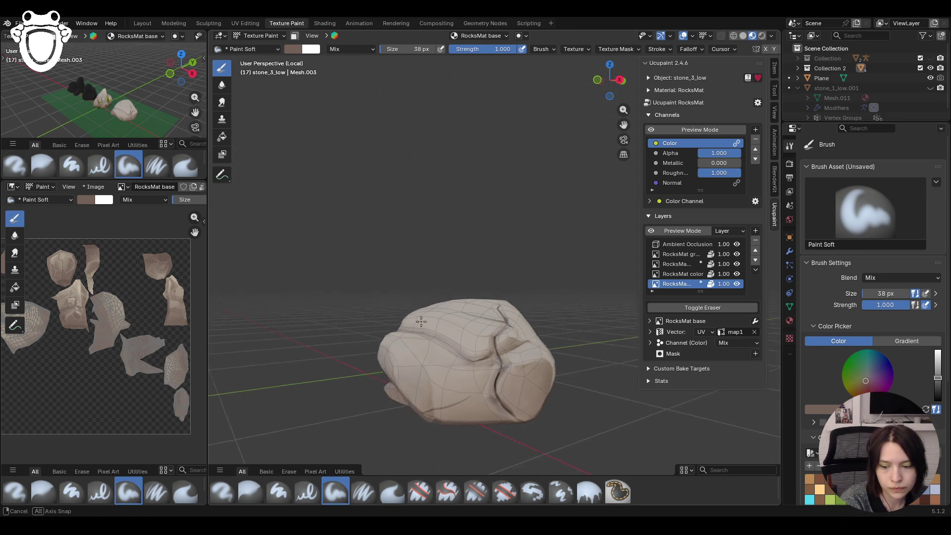
pyautogui.moveTo(624, 126); pyautogui.dragTo(639, 148)
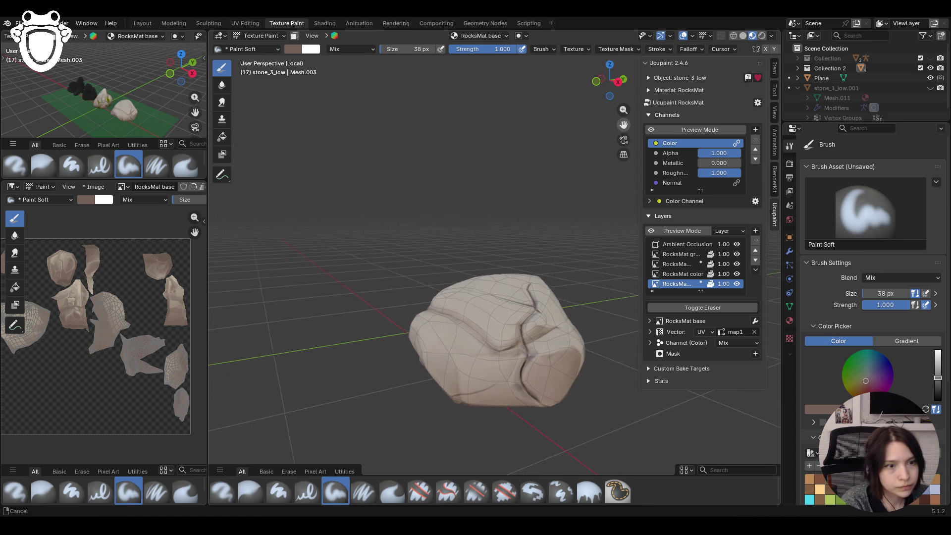
pyautogui.moveTo(639, 149); pyautogui.dragTo(425, 295, button='middle')
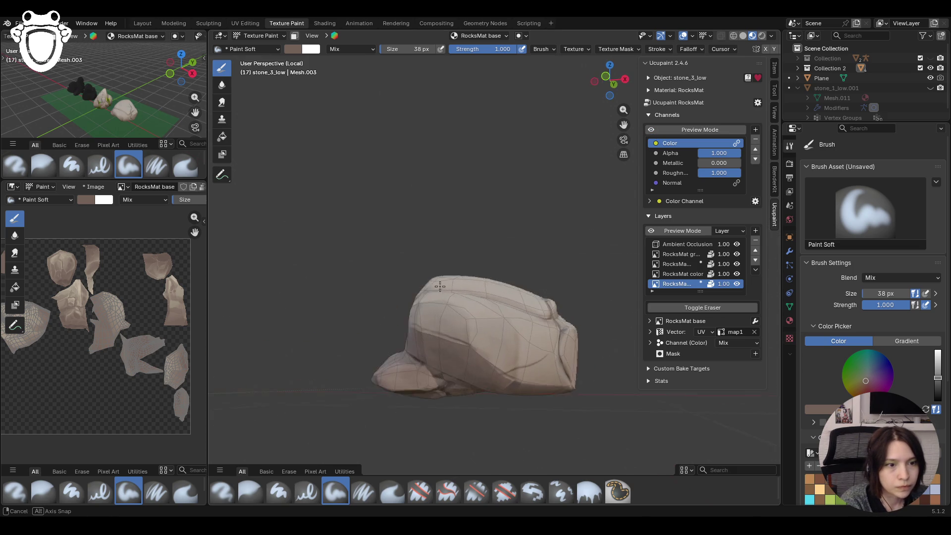
pyautogui.moveTo(481, 337); pyautogui.dragTo(490, 348)
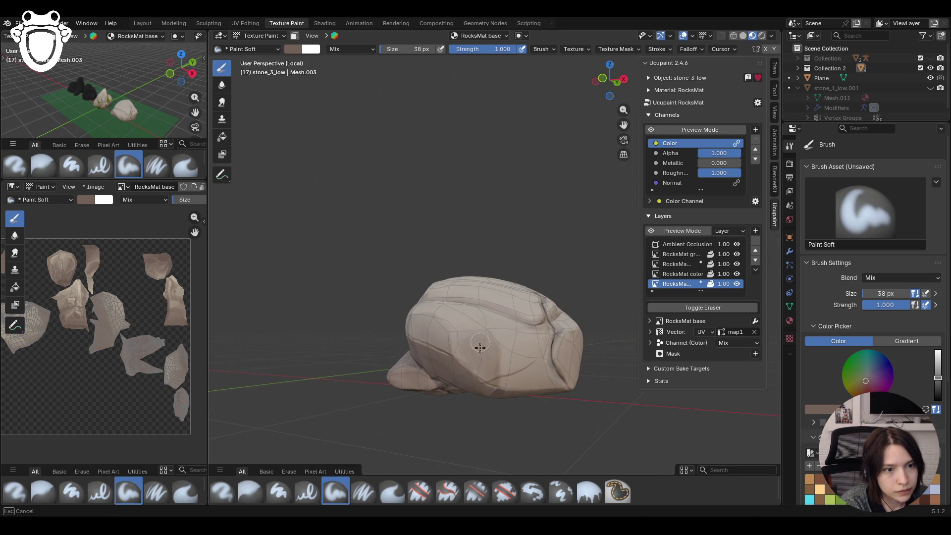
# - Paint further strokes, toggling the colour channel preview between them to check
pyautogui.click(652, 131)
pyautogui.click(652, 132)
pyautogui.moveTo(632, 149); pyautogui.dragTo(438, 257, button='middle')
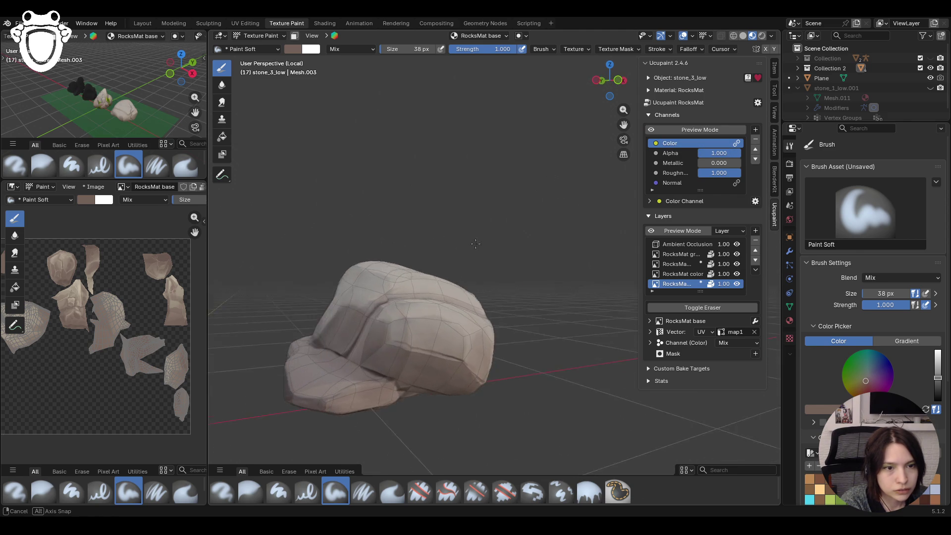
pyautogui.moveTo(389, 332); pyautogui.dragTo(423, 354)
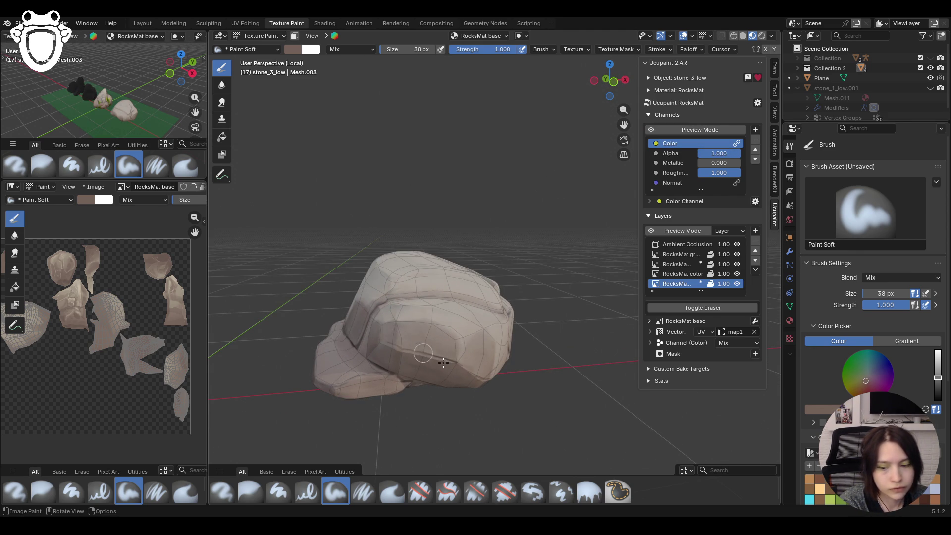
pyautogui.click(651, 131)
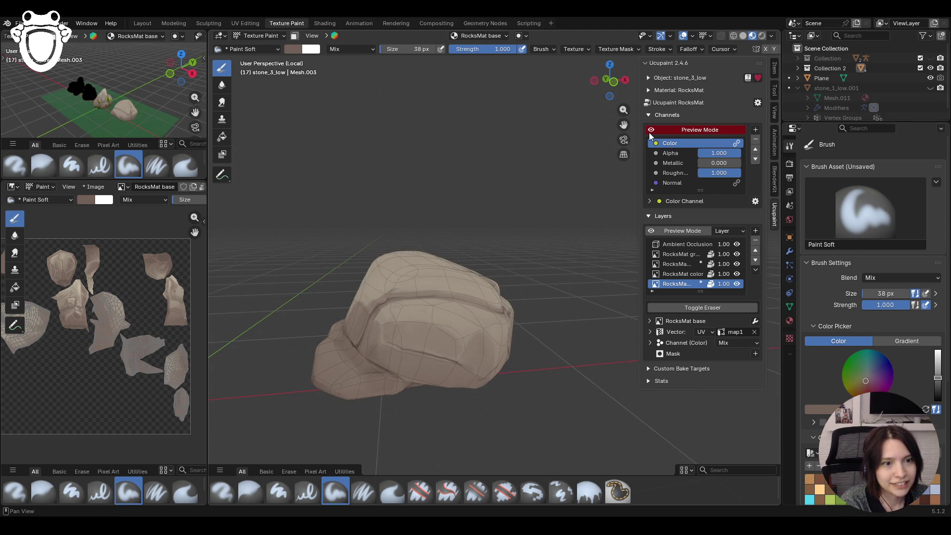
pyautogui.click(650, 130)
pyautogui.moveTo(416, 298)
pyautogui.mouseDown(button='middle')
pyautogui.moveTo(473, 257)
pyautogui.moveTo(573, 216)
pyautogui.mouseUp(button='middle')
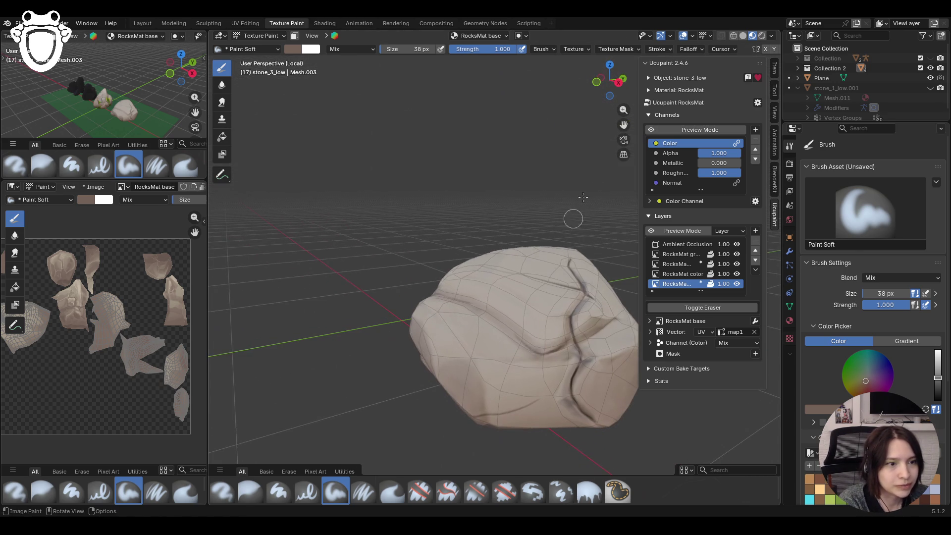
pyautogui.moveTo(587, 223)
pyautogui.mouseDown(button='middle')
pyautogui.moveTo(502, 245)
pyautogui.moveTo(514, 254)
pyautogui.moveTo(535, 238)
pyautogui.moveTo(655, 123)
pyautogui.mouseUp(button='middle')
# - Darken the shading along the main crack, then switch to the Blur brush
pyautogui.click(650, 130)
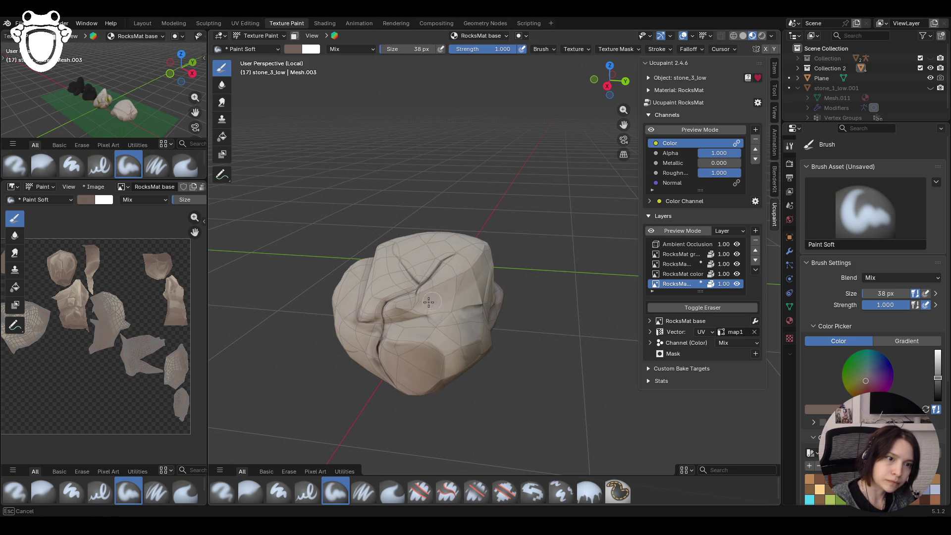
pyautogui.moveTo(484, 267); pyautogui.dragTo(483, 283)
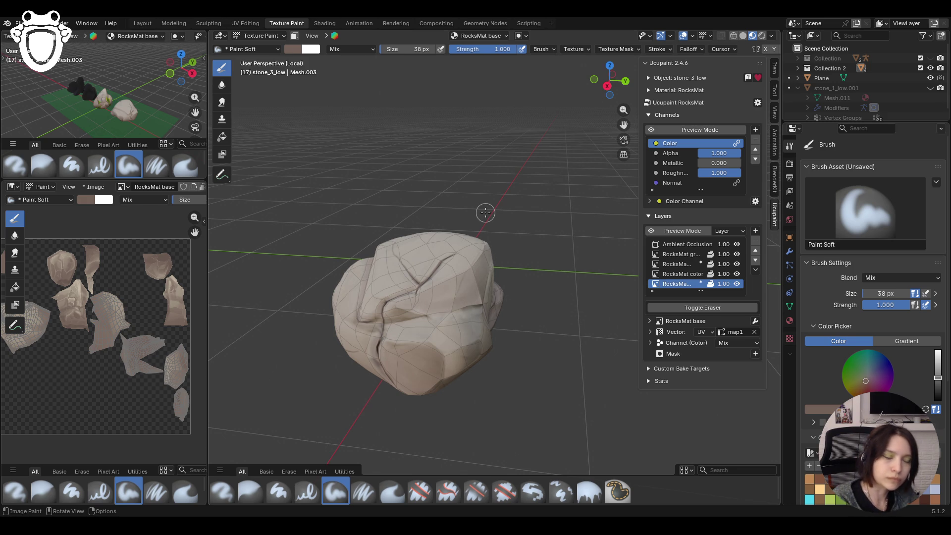
pyautogui.click(650, 131)
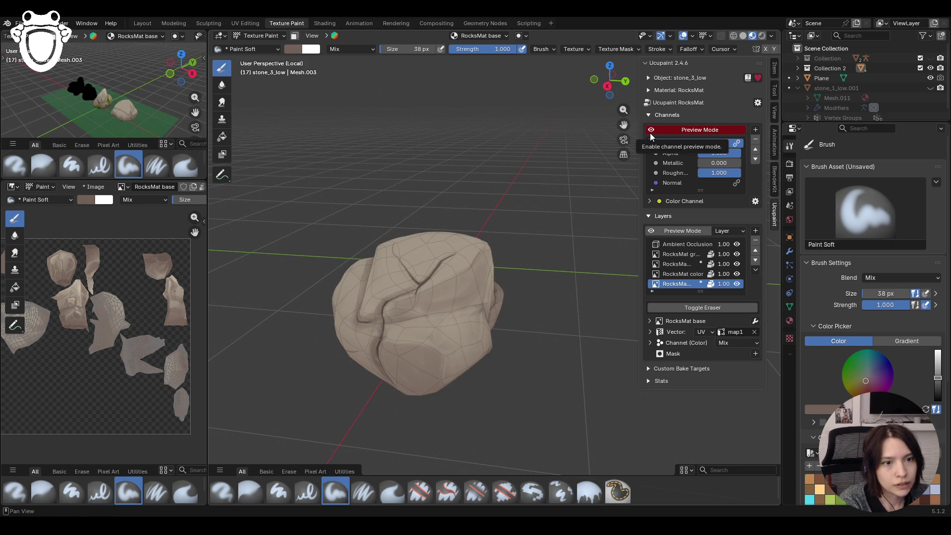
pyautogui.click(650, 133)
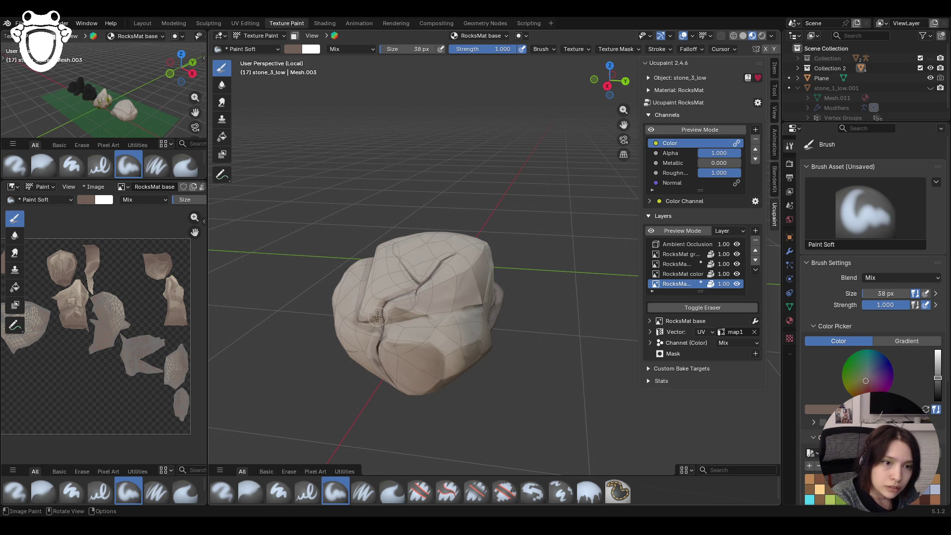
pyautogui.moveTo(402, 304); pyautogui.dragTo(451, 286)
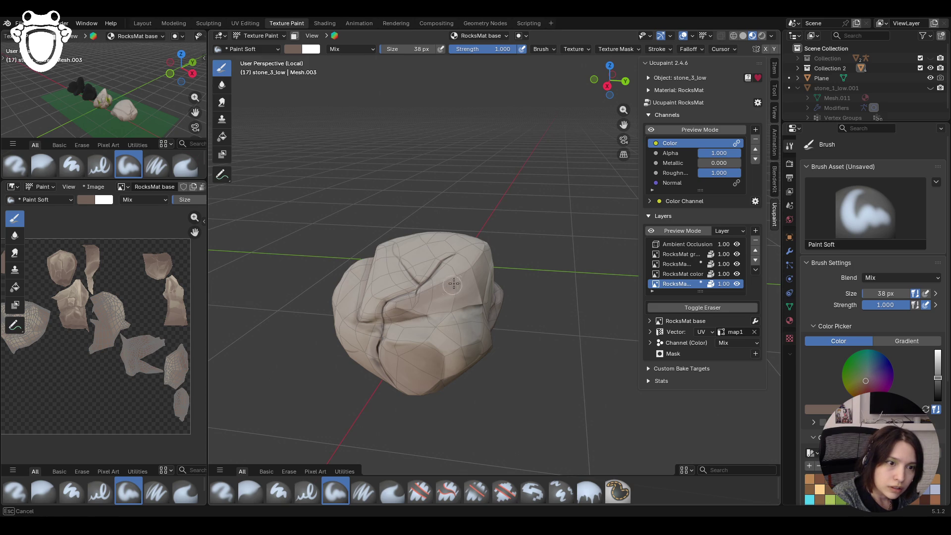
pyautogui.moveTo(485, 257); pyautogui.dragTo(483, 275)
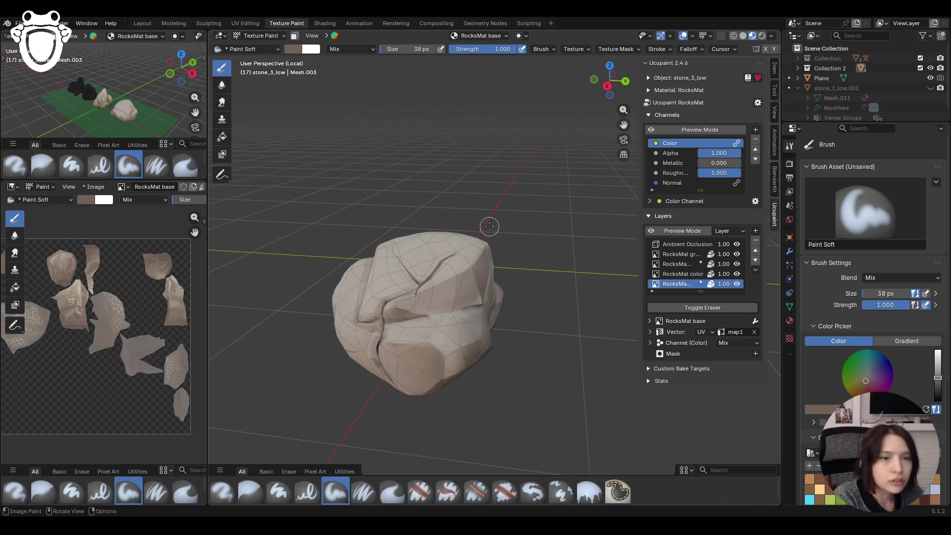
pyautogui.click(652, 130)
pyautogui.moveTo(587, 193)
pyautogui.mouseDown(button='middle')
pyautogui.moveTo(532, 238)
pyautogui.moveTo(599, 230)
pyautogui.mouseUp(button='middle')
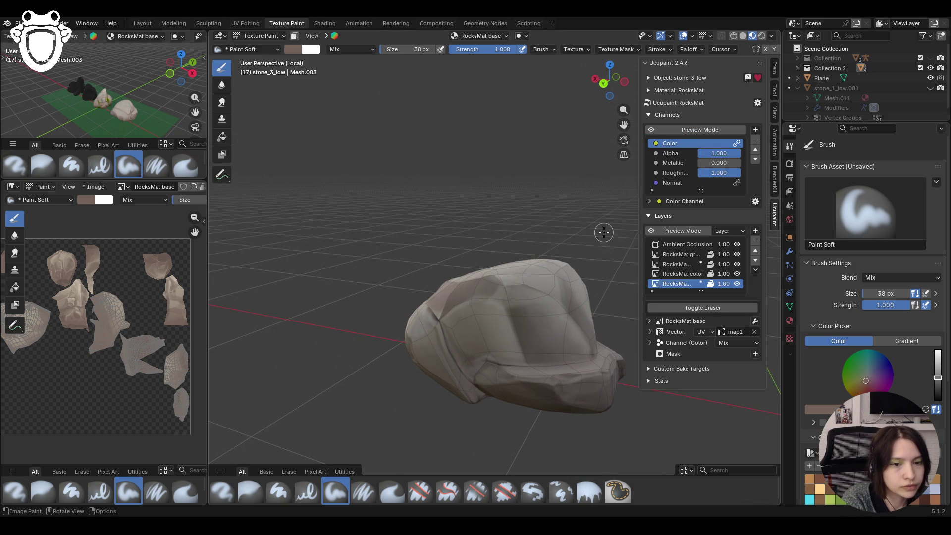
pyautogui.click(251, 491)
# - Soften existing shading, then lighten the rock's upper surface with Paint Soft strokes
pyautogui.moveTo(514, 274); pyautogui.dragTo(487, 281)
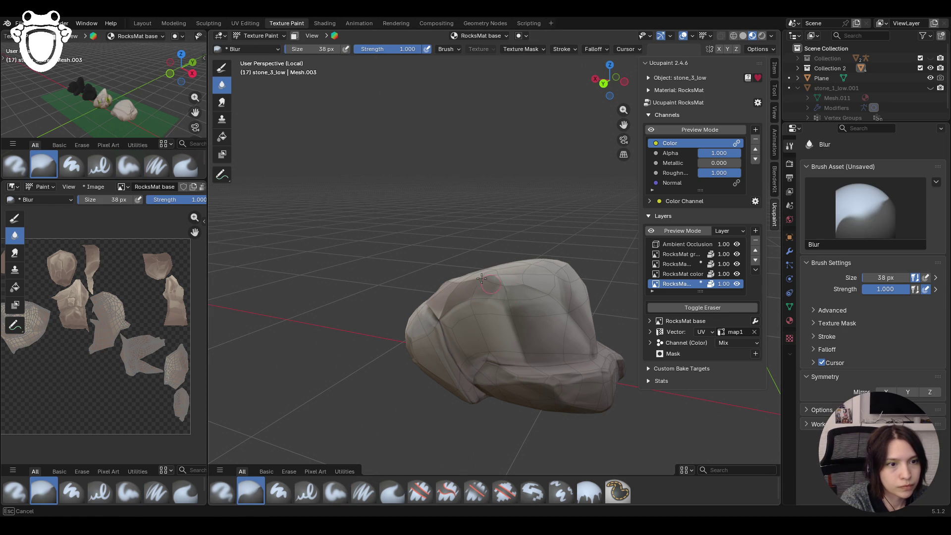
pyautogui.click(335, 491)
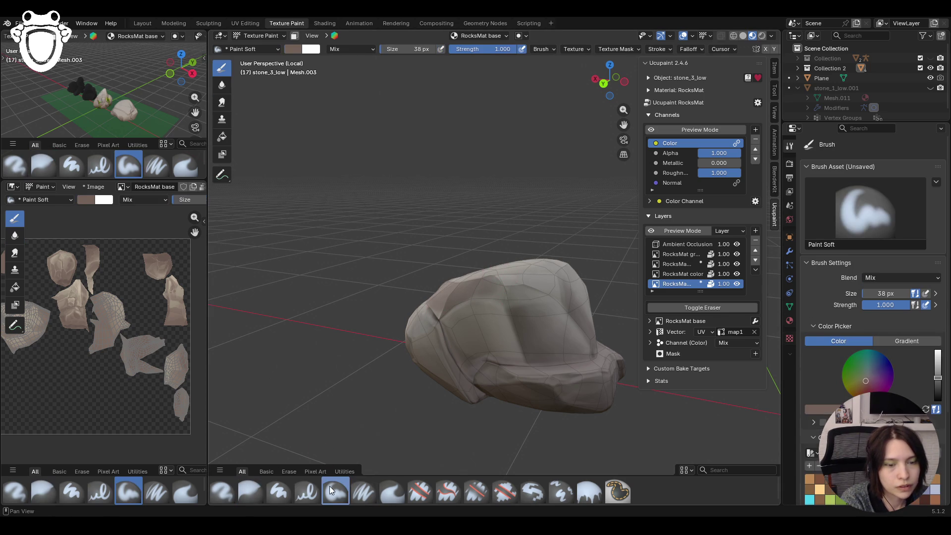
pyautogui.click(650, 131)
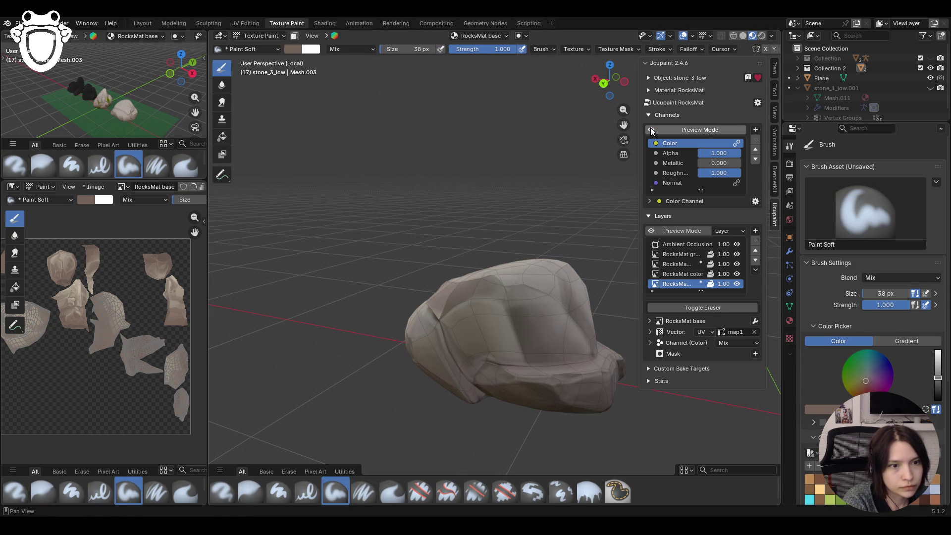
pyautogui.moveTo(461, 325)
pyautogui.mouseDown()
pyautogui.moveTo(501, 342)
pyautogui.moveTo(476, 327)
pyautogui.moveTo(461, 343)
pyautogui.mouseUp()
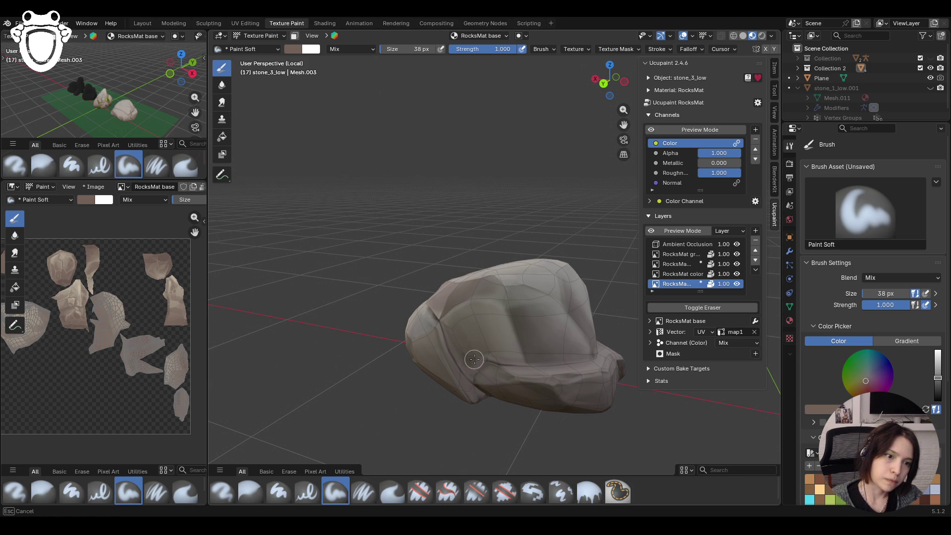
pyautogui.moveTo(477, 319); pyautogui.dragTo(509, 358)
# - Blur the painted tones across the rock's faces so they blend, checking the colour channel unlit
pyautogui.click(251, 491)
pyautogui.moveTo(463, 312); pyautogui.dragTo(464, 342)
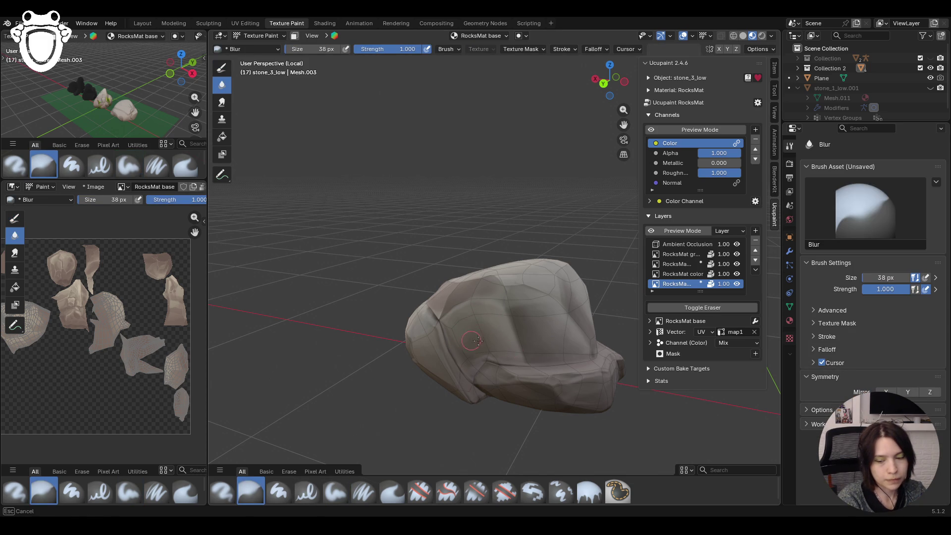
pyautogui.moveTo(476, 345); pyautogui.dragTo(497, 385)
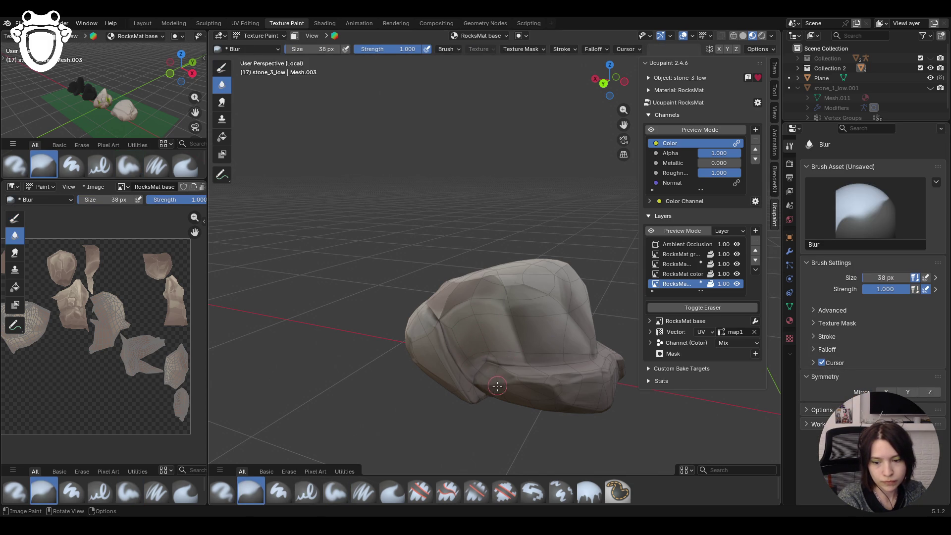
pyautogui.moveTo(498, 349)
pyautogui.mouseDown()
pyautogui.moveTo(467, 339)
pyautogui.moveTo(483, 329)
pyautogui.mouseUp()
pyautogui.click(653, 130)
pyautogui.moveTo(446, 312)
pyautogui.mouseDown(button='middle')
pyautogui.moveTo(375, 298)
pyautogui.moveTo(509, 331)
pyautogui.mouseUp(button='middle')
pyautogui.moveTo(509, 331); pyautogui.dragTo(509, 331)
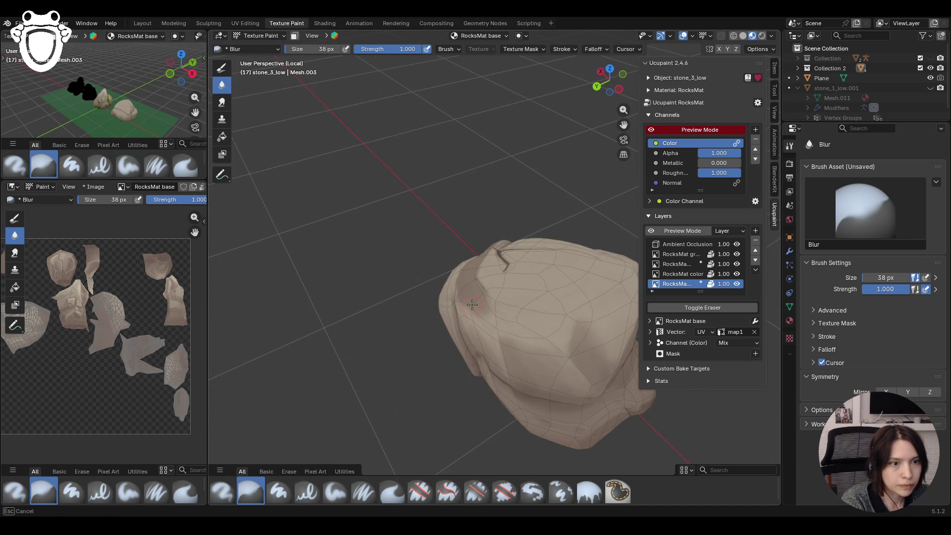
pyautogui.moveTo(471, 304)
pyautogui.mouseDown(button='middle')
pyautogui.moveTo(579, 363)
pyautogui.moveTo(453, 354)
pyautogui.moveTo(588, 343)
pyautogui.mouseUp(button='middle')
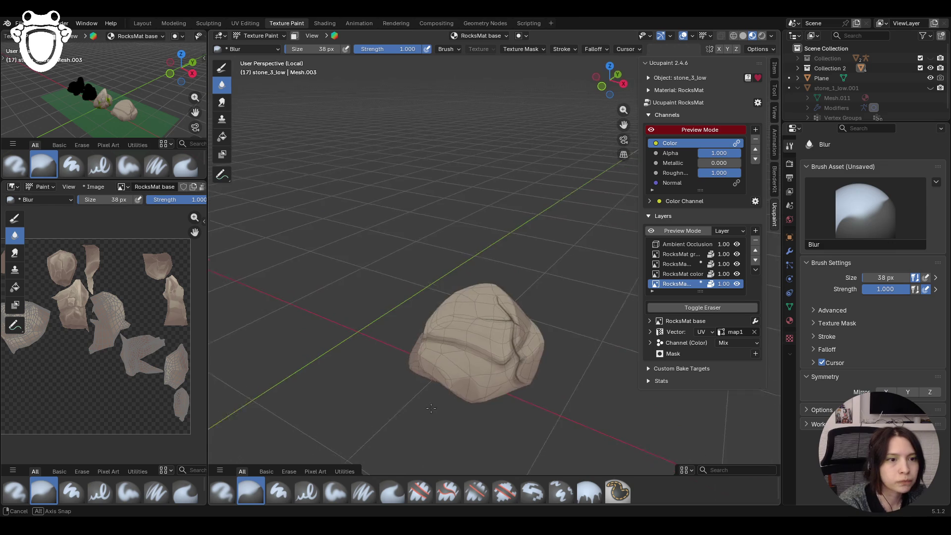
# - Blend shading on the rock's surface and top from new angles, then return to Paint Soft
pyautogui.moveTo(587, 344); pyautogui.dragTo(532, 281)
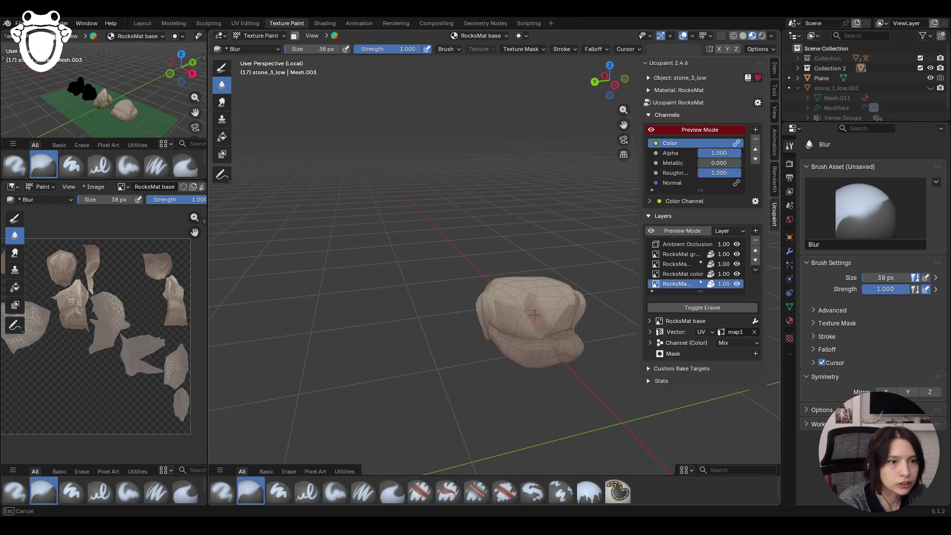
pyautogui.moveTo(549, 312); pyautogui.dragTo(520, 321, button='middle')
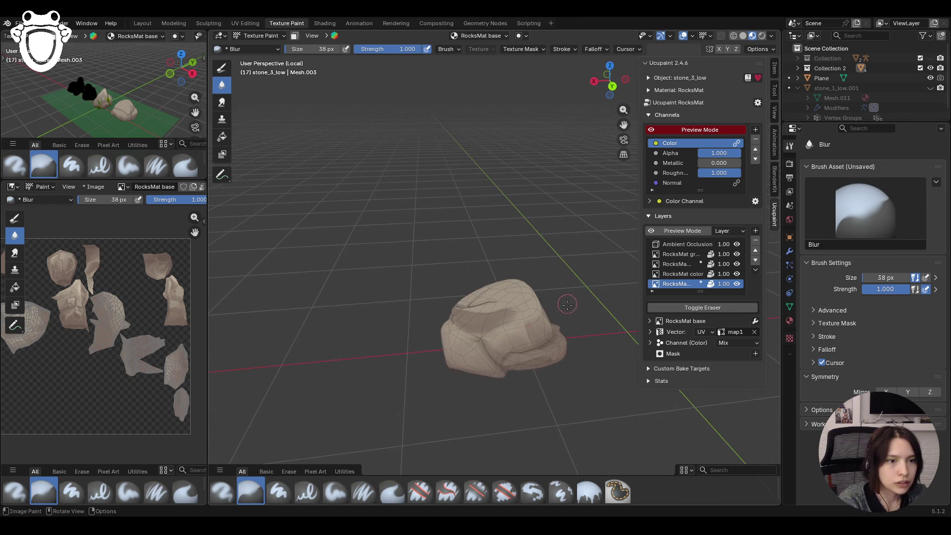
pyautogui.moveTo(519, 318); pyautogui.dragTo(502, 317)
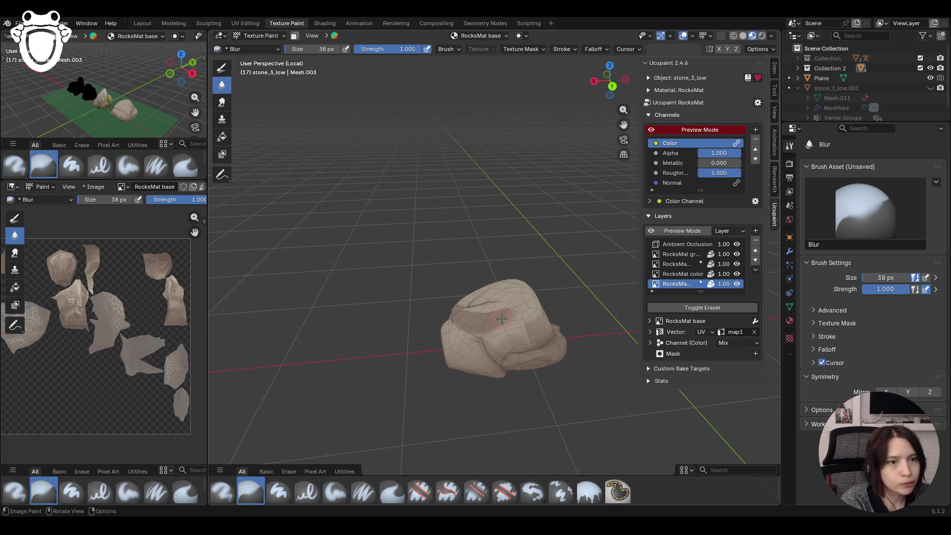
pyautogui.moveTo(502, 318); pyautogui.dragTo(670, 122, button='middle')
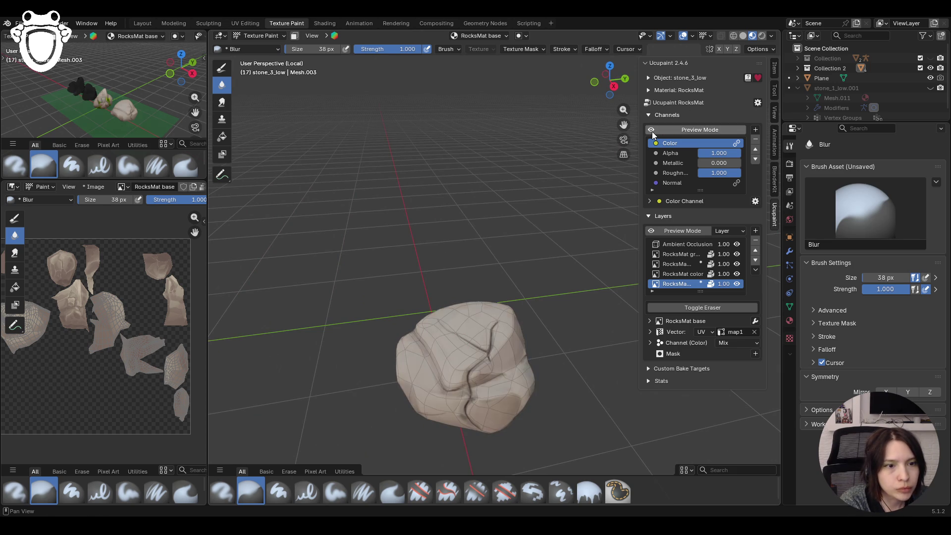
pyautogui.moveTo(651, 131)
pyautogui.mouseDown(button='middle')
pyautogui.moveTo(531, 380)
pyautogui.moveTo(523, 275)
pyautogui.mouseUp(button='middle')
pyautogui.scroll(3, 531, 380)
pyautogui.click(333, 489)
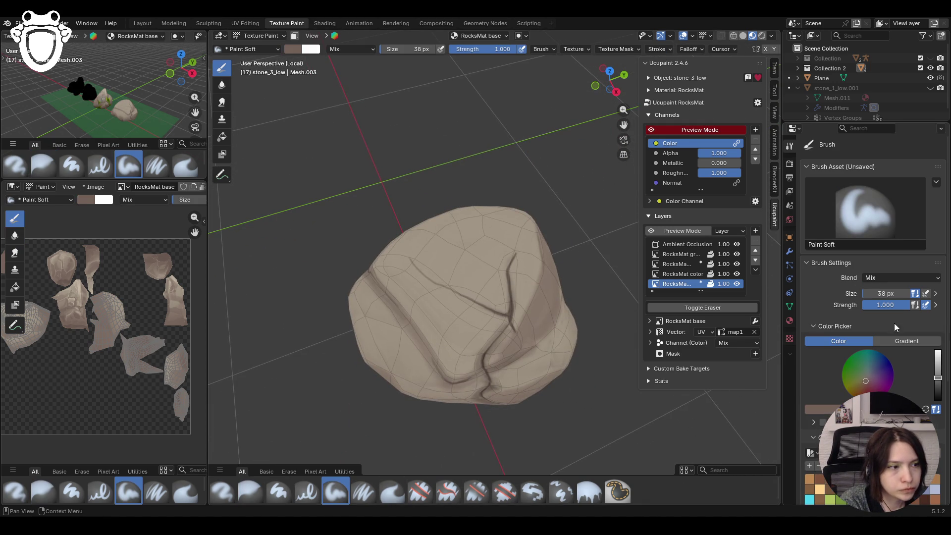
# - With a 40 px brush, paint dark lines down the main crack and the upper-left crack
pyautogui.click(524, 301)
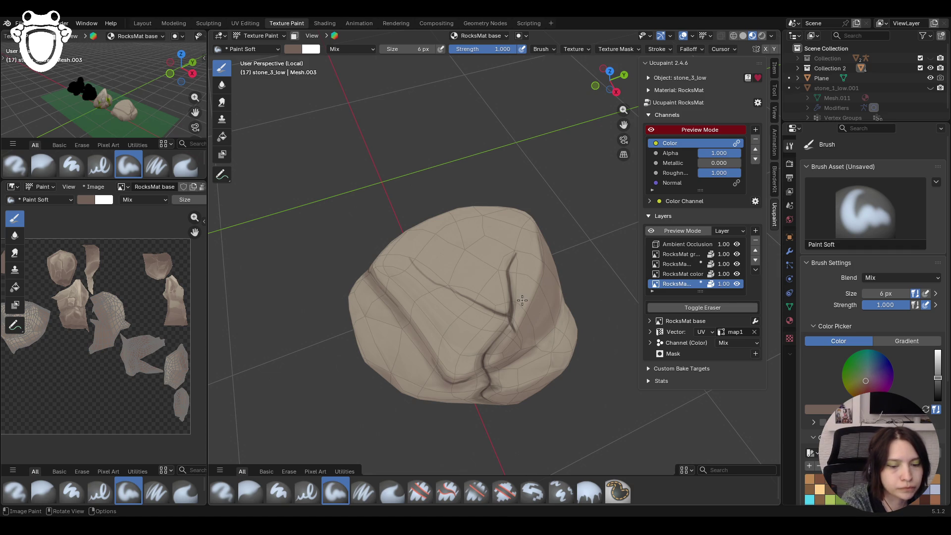
pyautogui.press('f')
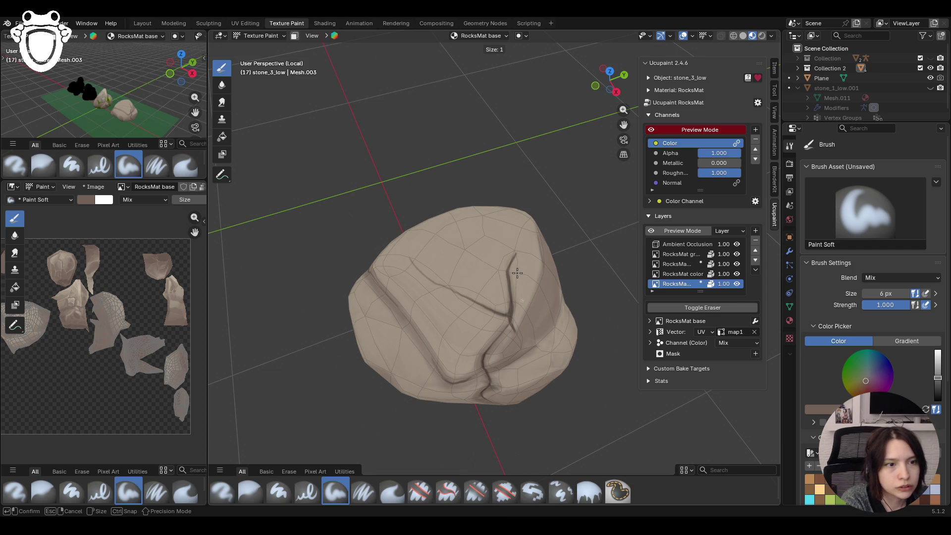
pyautogui.click(530, 279)
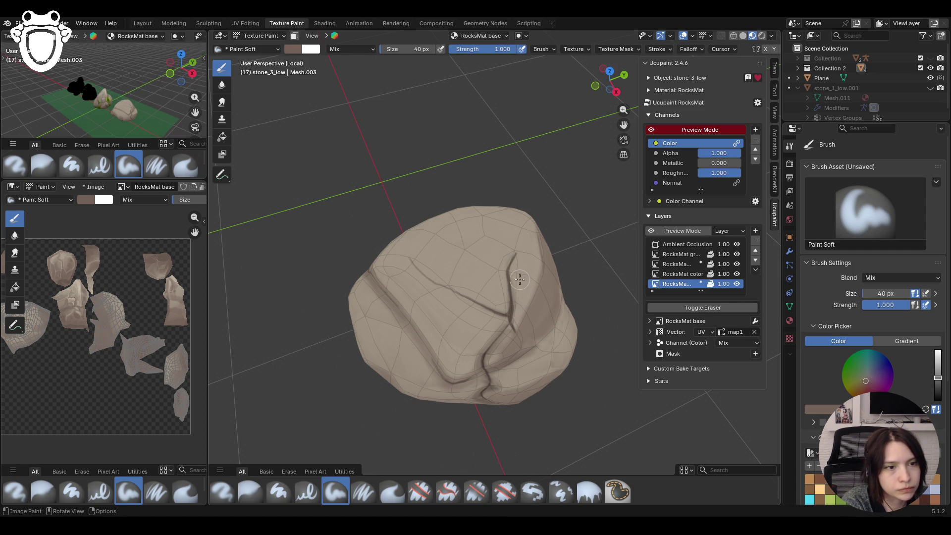
pyautogui.keyDown('ctrl'); pyautogui.moveTo(456, 192); pyautogui.dragTo(534, 289, button='middle'); pyautogui.keyUp('ctrl')
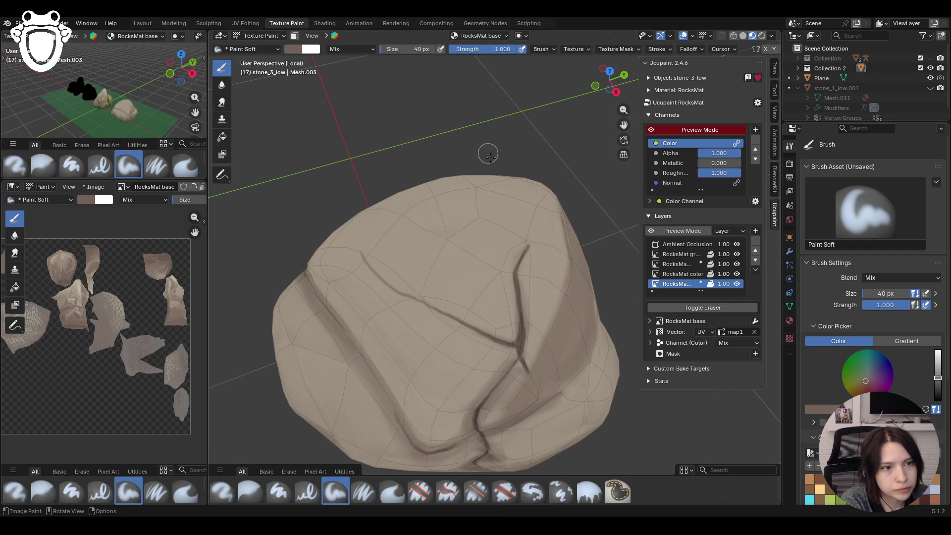
pyautogui.moveTo(527, 247); pyautogui.dragTo(523, 332)
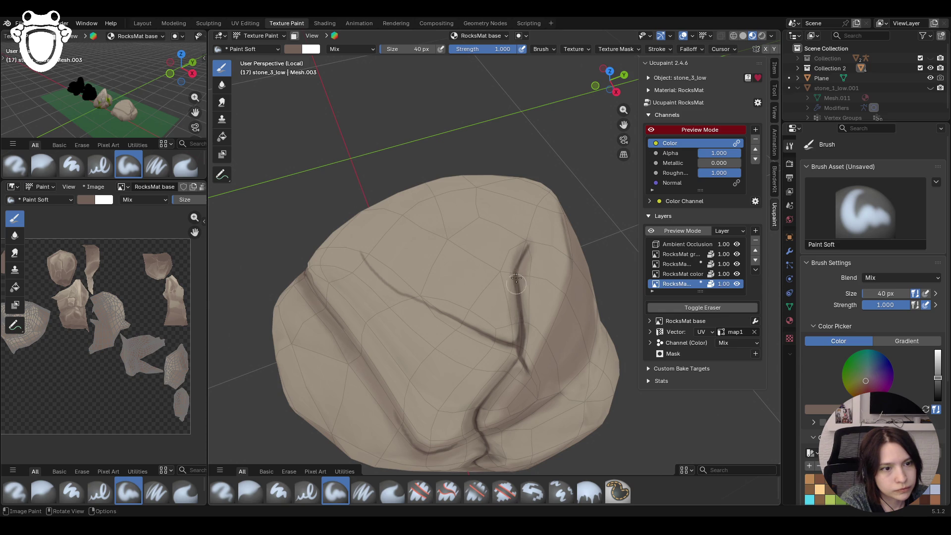
pyautogui.moveTo(518, 362); pyautogui.dragTo(503, 381)
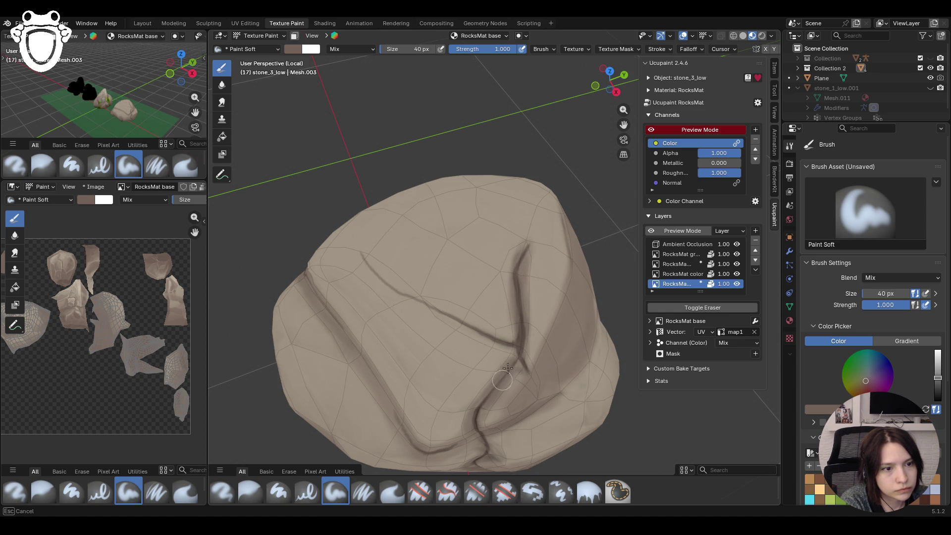
pyautogui.moveTo(485, 332); pyautogui.dragTo(448, 314)
pyautogui.moveTo(372, 262); pyautogui.dragTo(444, 316)
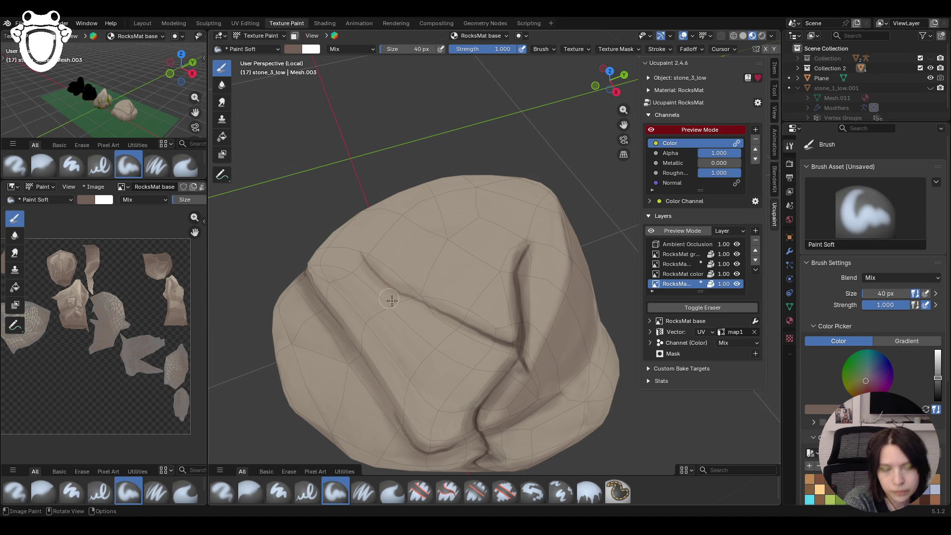
# - Darken the crease on the rock's side, comparing lit and unlit colour previews
pyautogui.moveTo(392, 299)
pyautogui.mouseDown(button='middle')
pyautogui.moveTo(478, 368)
pyautogui.moveTo(588, 382)
pyautogui.mouseUp(button='middle')
pyautogui.scroll(-2, 479, 368)
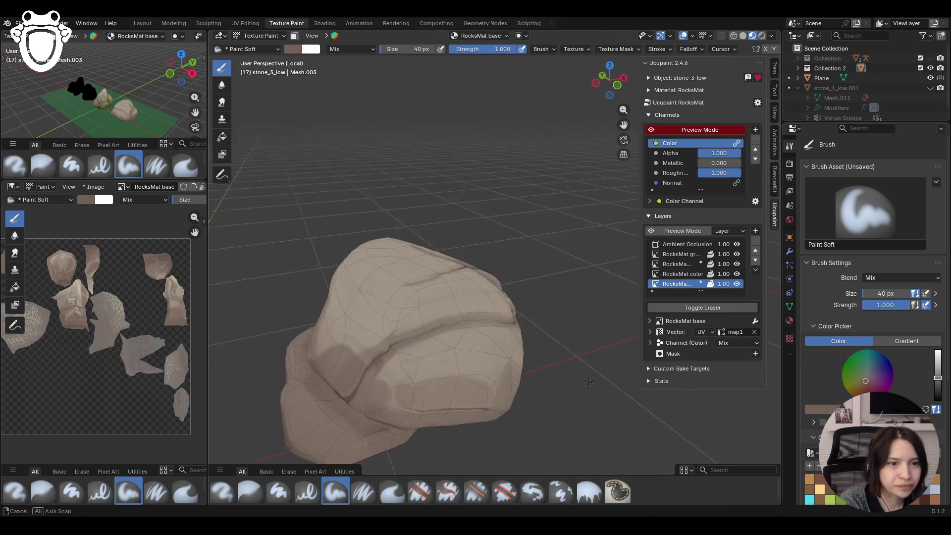
pyautogui.moveTo(589, 381); pyautogui.dragTo(548, 386, button='middle')
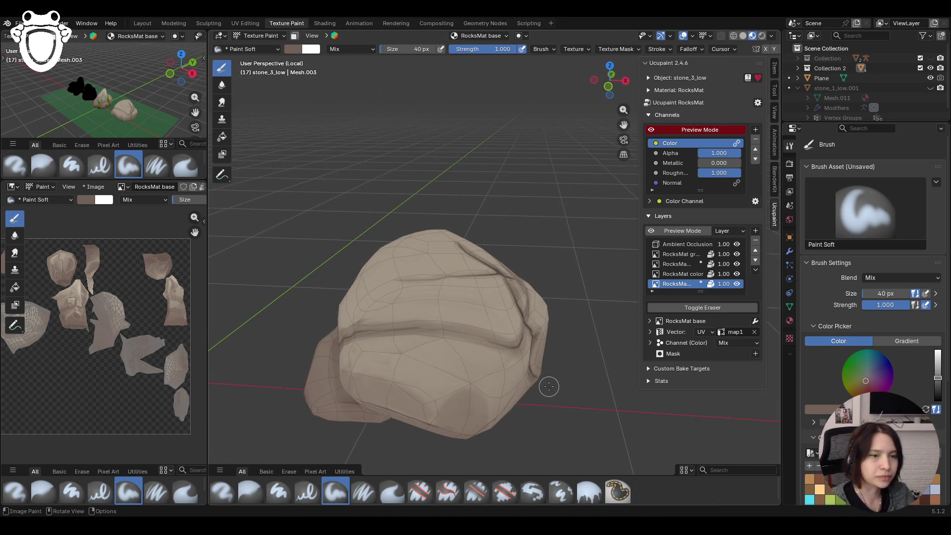
pyautogui.moveTo(364, 321); pyautogui.dragTo(474, 314)
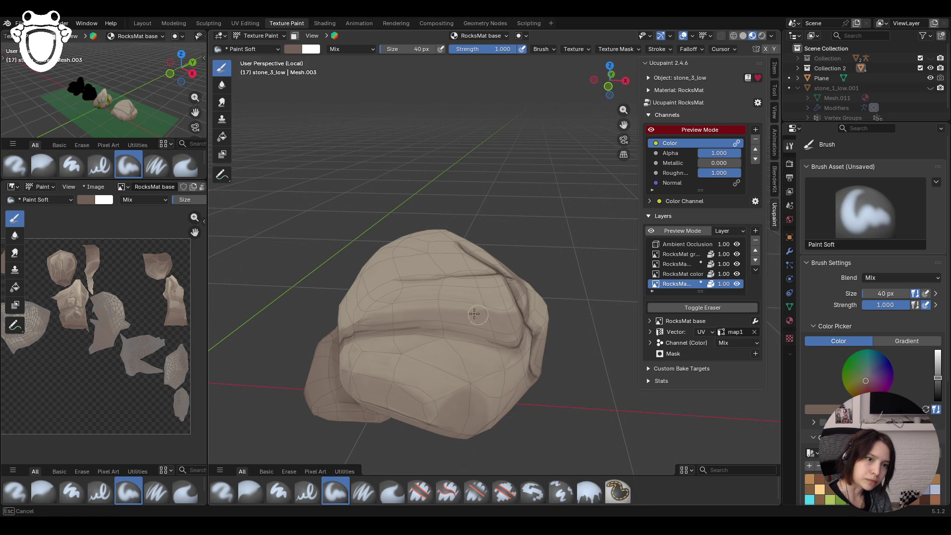
pyautogui.moveTo(474, 314); pyautogui.dragTo(368, 315)
pyautogui.moveTo(341, 321)
pyautogui.mouseDown(button='middle')
pyautogui.moveTo(348, 337)
pyautogui.moveTo(446, 312)
pyautogui.mouseUp(button='middle')
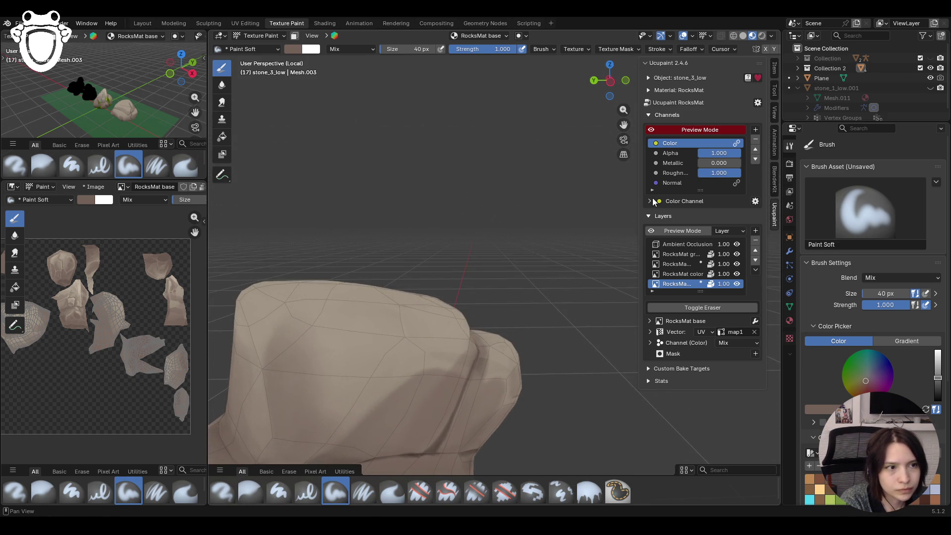
pyautogui.click(664, 129)
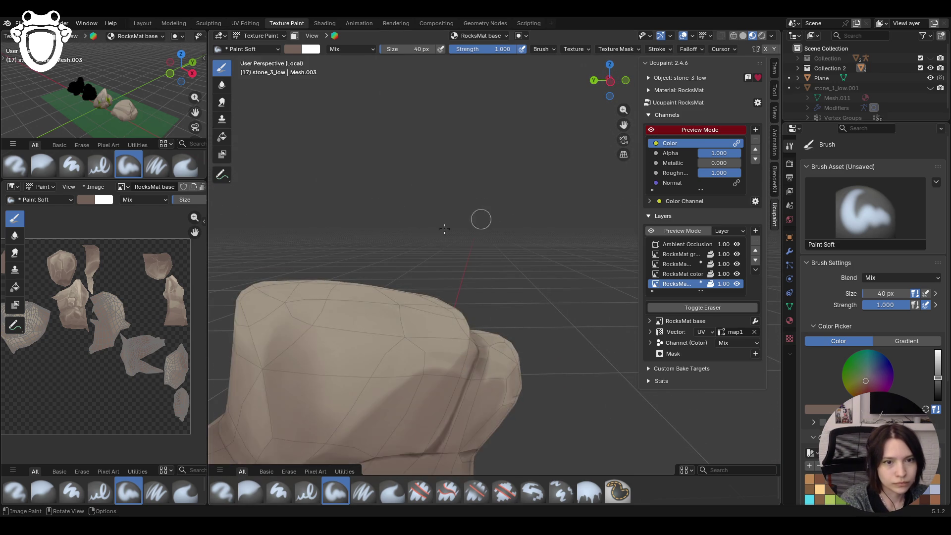
pyautogui.moveTo(580, 176); pyautogui.dragTo(407, 266, button='middle')
pyautogui.scroll(-2, 407, 267)
pyautogui.click(654, 130)
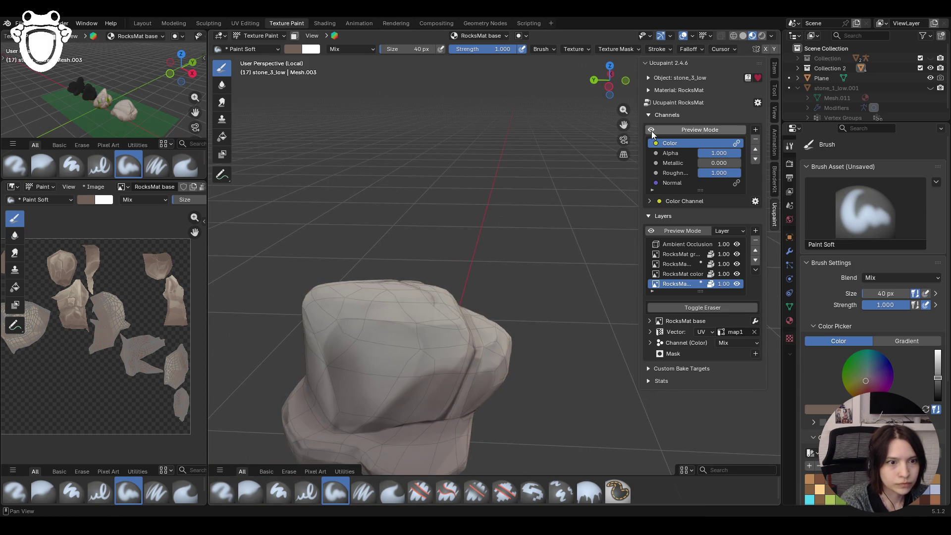
# - Add several soft darker shading strokes across the rock, then switch to the Blur brush
pyautogui.moveTo(431, 332); pyautogui.dragTo(461, 343)
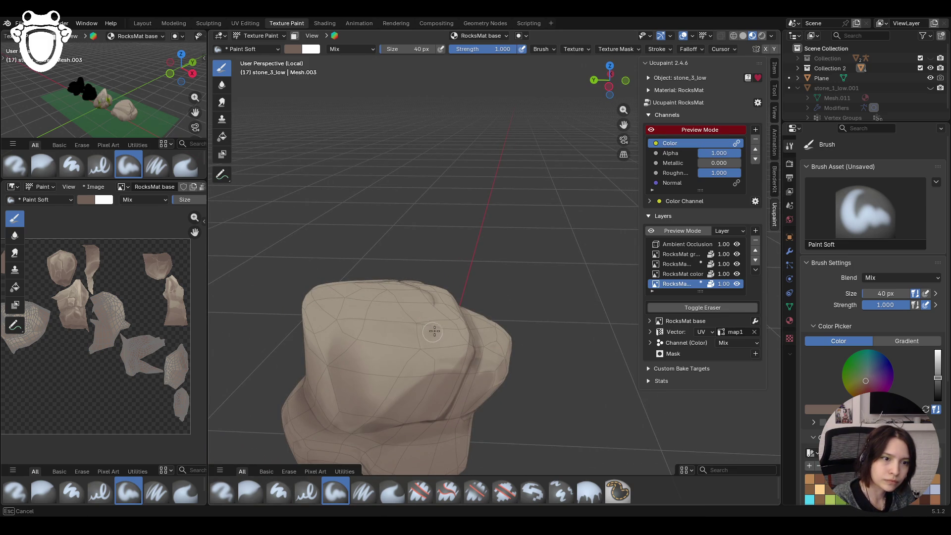
pyautogui.moveTo(439, 337); pyautogui.dragTo(401, 335)
pyautogui.moveTo(337, 333)
pyautogui.mouseDown()
pyautogui.moveTo(386, 326)
pyautogui.moveTo(413, 336)
pyautogui.moveTo(362, 333)
pyautogui.mouseUp()
pyautogui.press('s')
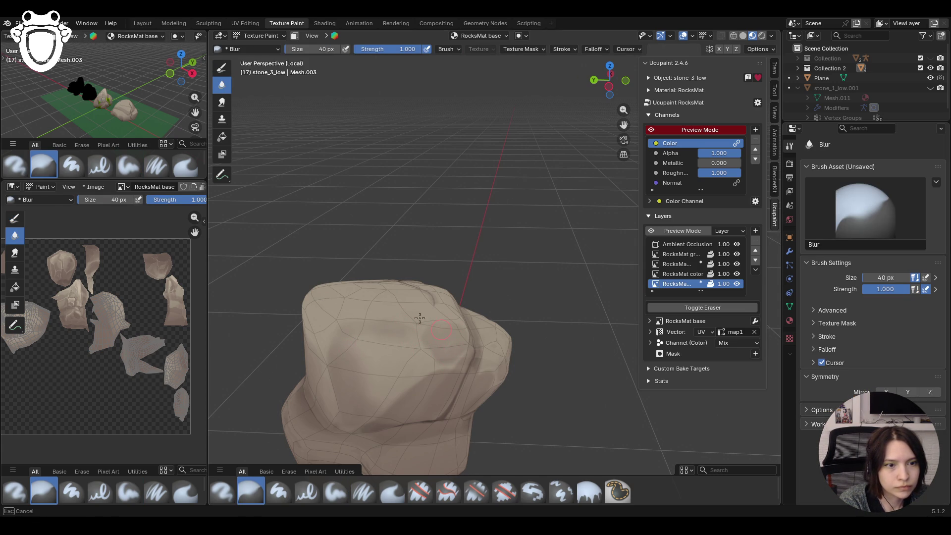
# - Blur the shading, check it lit and unlit, then add a soft paint stroke over the rock
pyautogui.moveTo(446, 337); pyautogui.dragTo(446, 337)
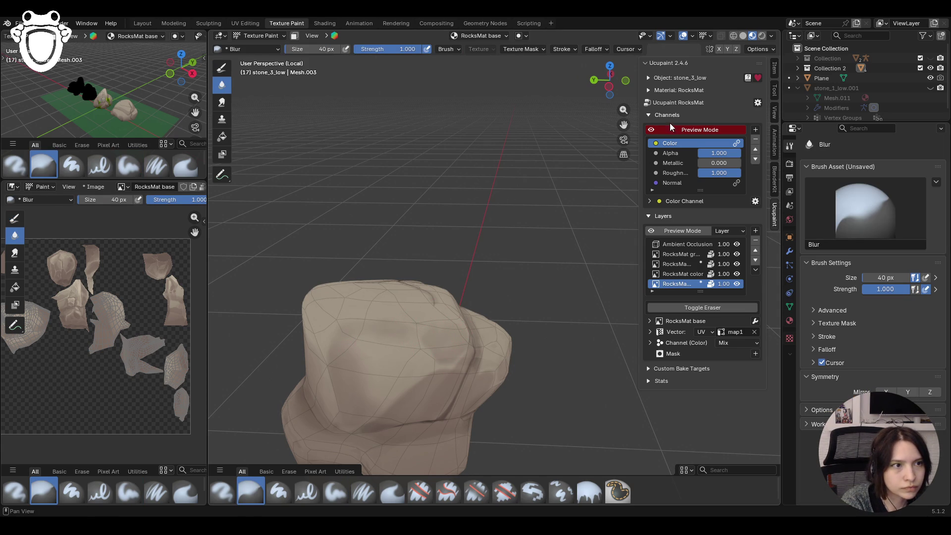
pyautogui.click(655, 129)
pyautogui.moveTo(579, 193); pyautogui.dragTo(505, 194, button='middle')
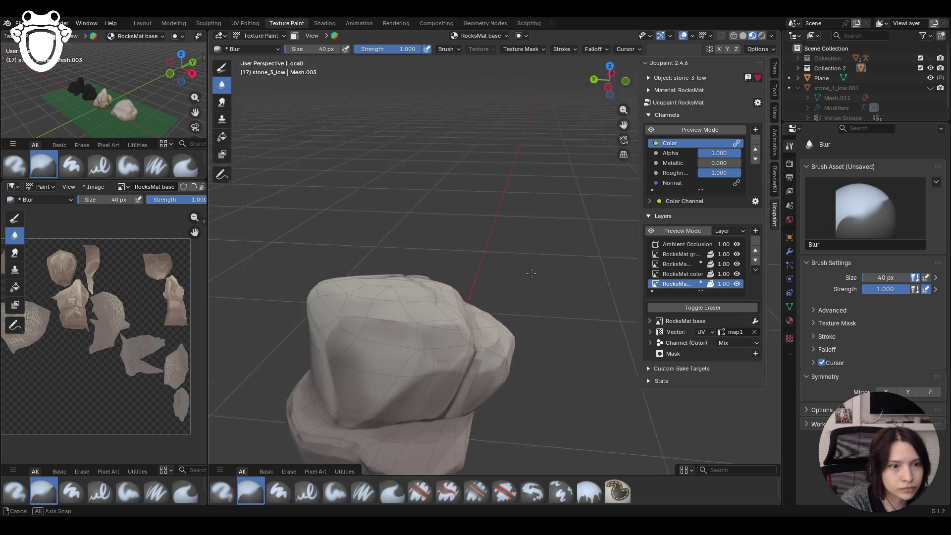
pyautogui.click(653, 130)
pyautogui.moveTo(623, 120); pyautogui.dragTo(512, 186, button='middle')
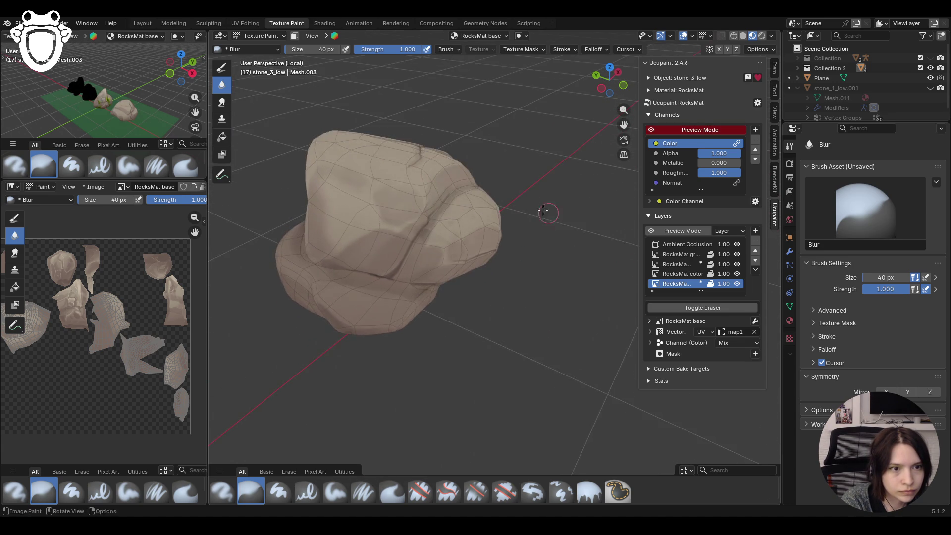
pyautogui.click(325, 485)
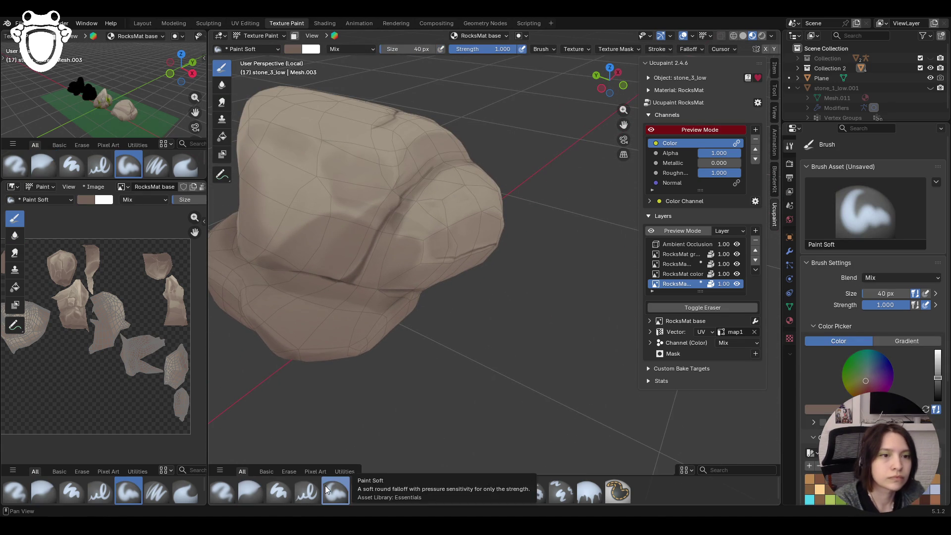
pyautogui.moveTo(411, 224); pyautogui.dragTo(423, 219)
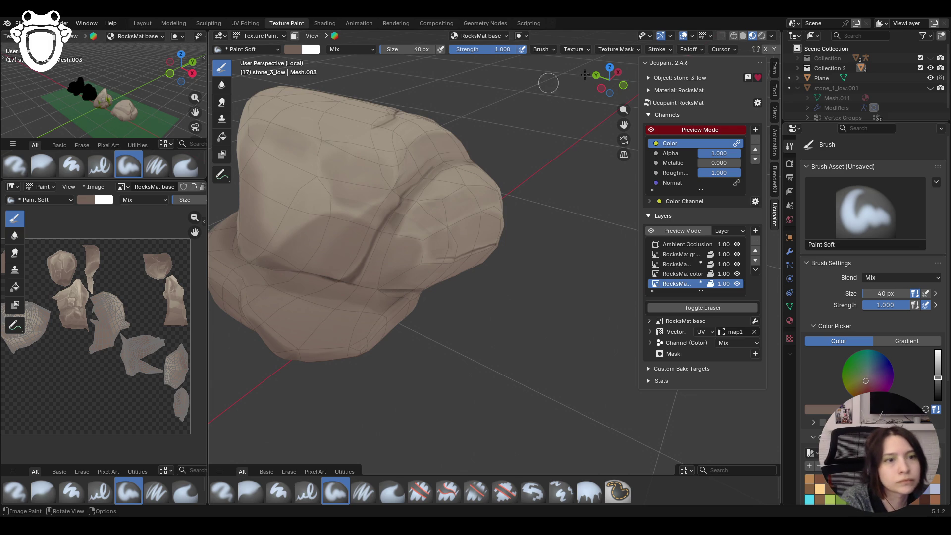
pyautogui.click(652, 129)
pyautogui.moveTo(382, 213); pyautogui.dragTo(385, 224, button='middle')
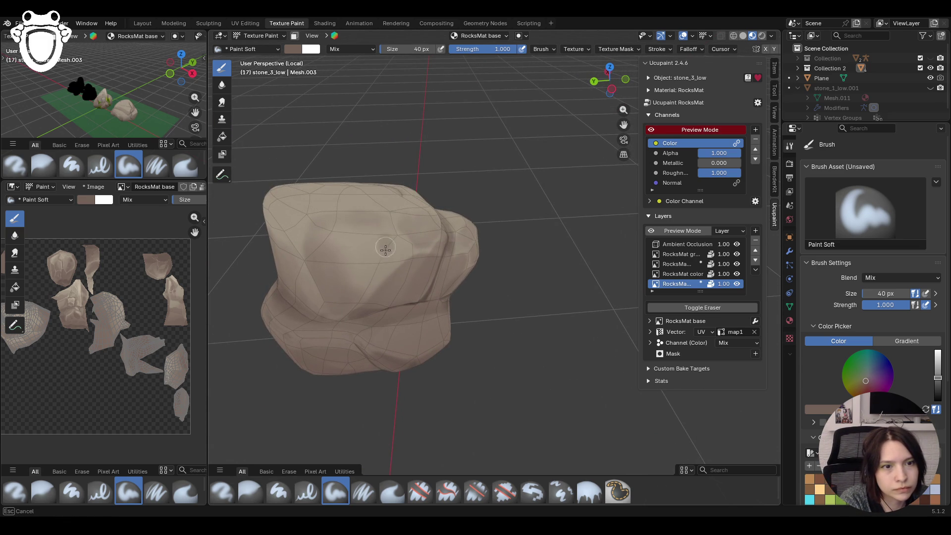
# - Lower the viewport overlay opacity and blur the rock's shading from another side
pyautogui.click(250, 491)
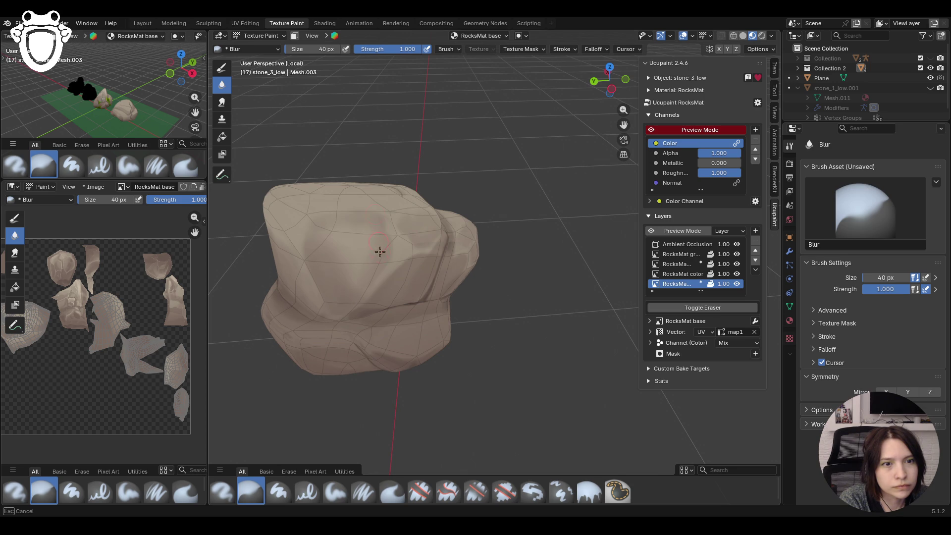
pyautogui.moveTo(365, 269); pyautogui.dragTo(545, 295, button='middle')
pyautogui.scroll(-5, 446, 283)
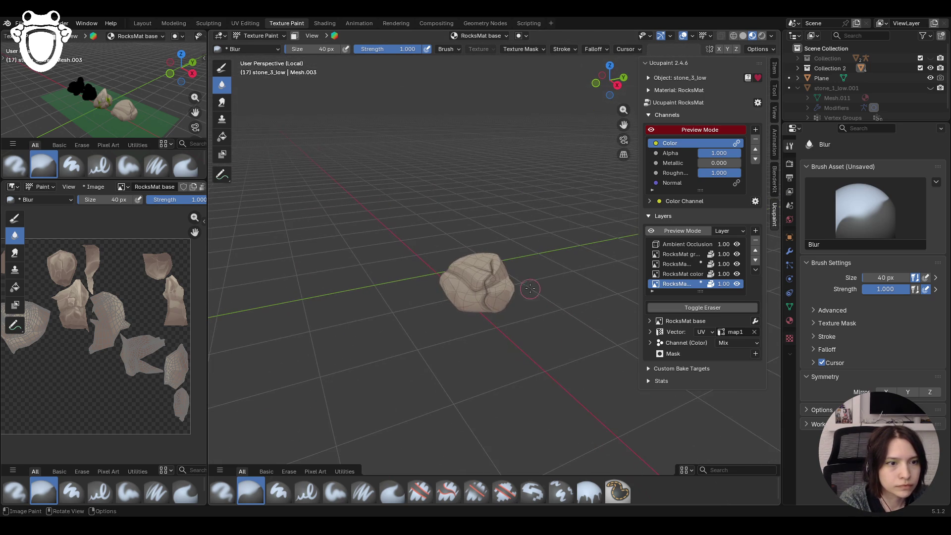
pyautogui.click(694, 36)
pyautogui.moveTo(729, 242); pyautogui.dragTo(717, 241)
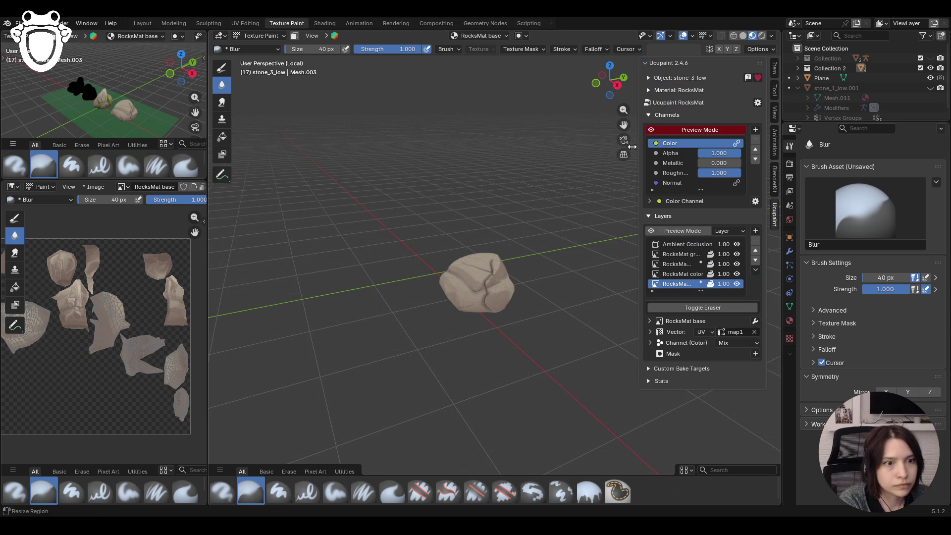
pyautogui.moveTo(520, 186)
pyautogui.mouseDown(button='middle')
pyautogui.moveTo(470, 197)
pyautogui.moveTo(405, 247)
pyautogui.moveTo(494, 234)
pyautogui.mouseUp(button='middle')
pyautogui.scroll(3, 431, 223)
pyautogui.moveTo(347, 299)
pyautogui.mouseDown()
pyautogui.moveTo(339, 292)
pyautogui.moveTo(404, 255)
pyautogui.mouseUp()
pyautogui.moveTo(404, 255)
pyautogui.mouseDown(button='middle')
pyautogui.moveTo(216, 266)
pyautogui.moveTo(446, 282)
pyautogui.mouseUp(button='middle')
pyautogui.click(651, 130)
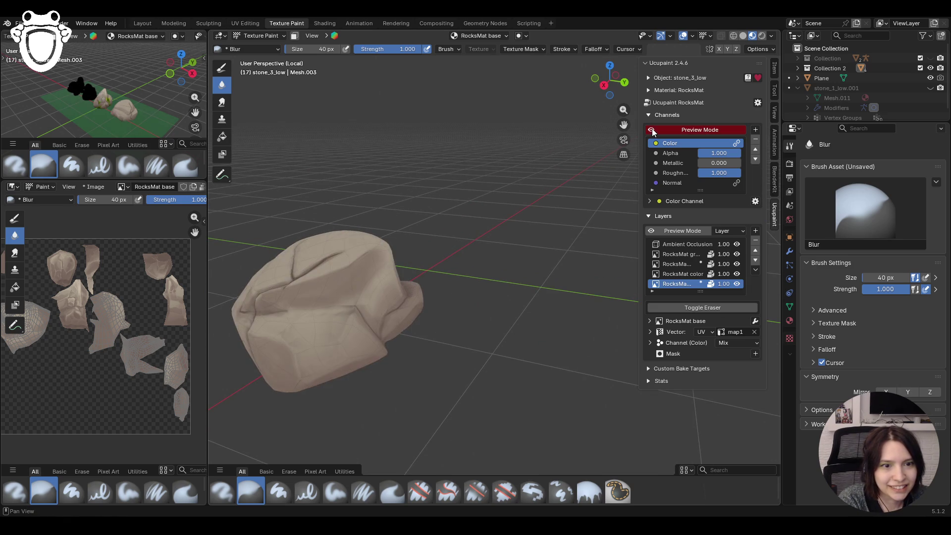
pyautogui.moveTo(623, 125); pyautogui.dragTo(697, 65)
pyautogui.moveTo(446, 282)
pyautogui.mouseDown(button='middle')
pyautogui.moveTo(387, 335)
pyautogui.moveTo(431, 297)
pyautogui.moveTo(475, 282)
pyautogui.mouseUp(button='middle')
# - Paint soft shading on the rock's lower faces with Paint Soft in lit shading
pyautogui.click(336, 491)
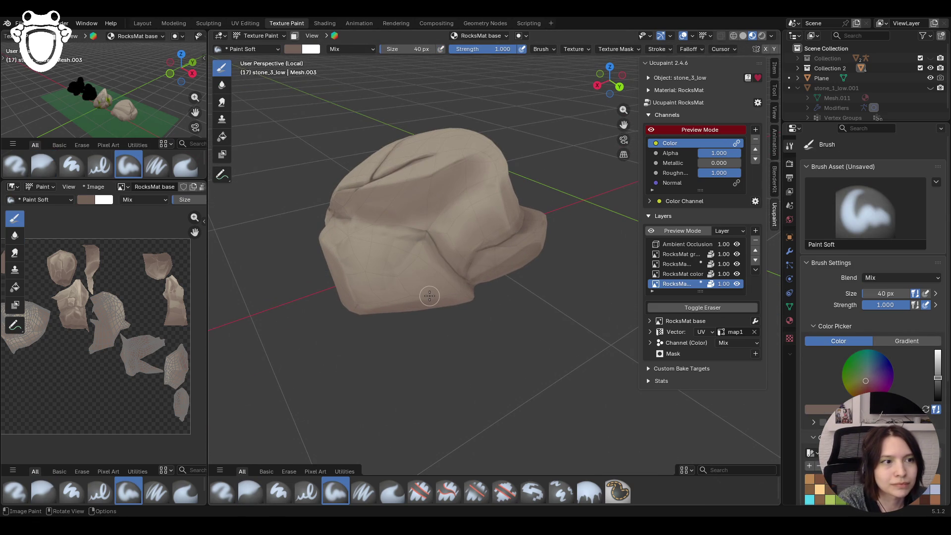
pyautogui.click(658, 130)
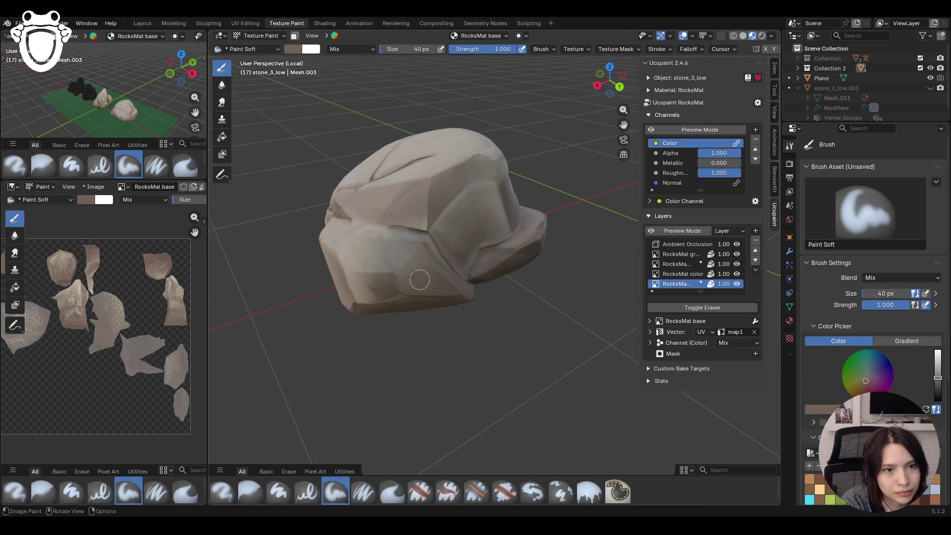
pyautogui.moveTo(384, 281)
pyautogui.mouseDown()
pyautogui.moveTo(388, 288)
pyautogui.moveTo(410, 243)
pyautogui.moveTo(422, 253)
pyautogui.mouseUp()
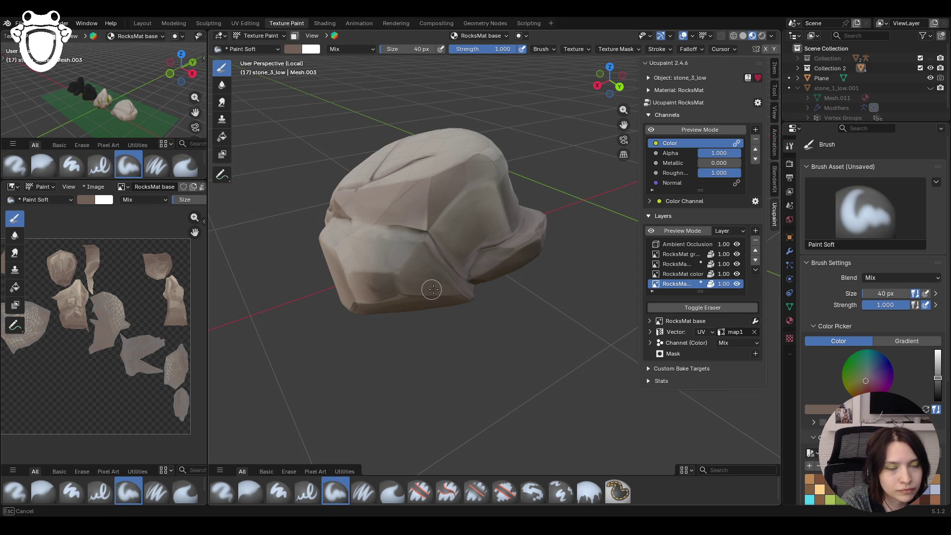
# - Paint soft light blending strokes across the stone's front and middle faces, comparing previews
pyautogui.click(651, 130)
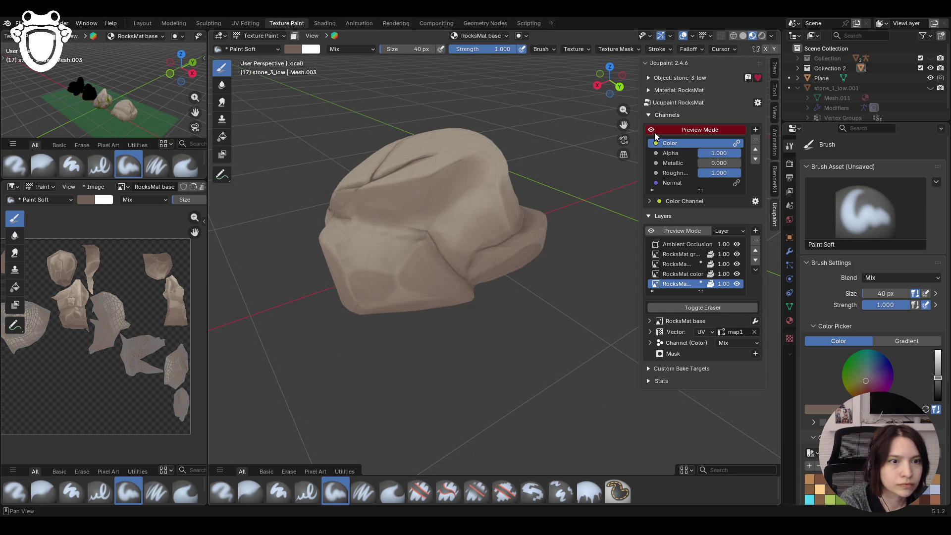
pyautogui.click(652, 130)
pyautogui.moveTo(446, 223); pyautogui.dragTo(467, 238, button='middle')
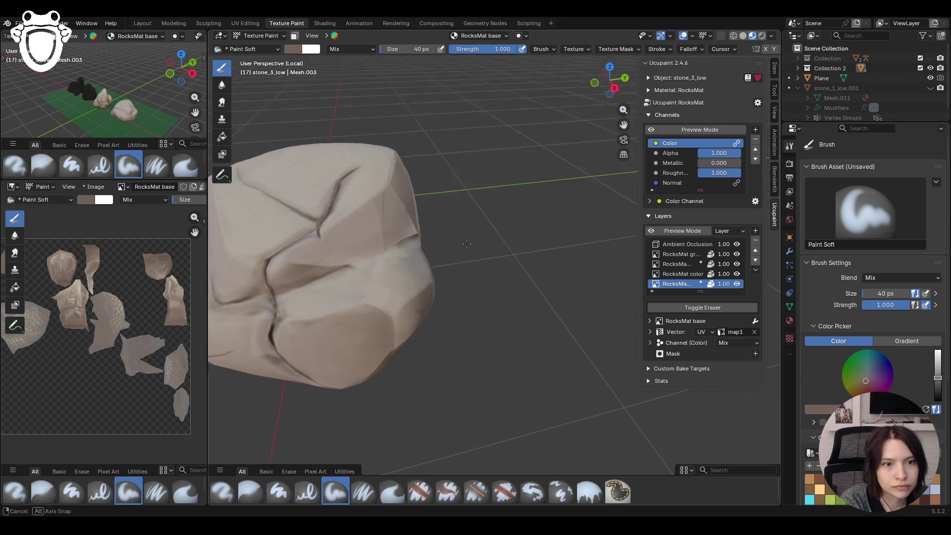
pyautogui.moveTo(432, 223); pyautogui.dragTo(384, 253)
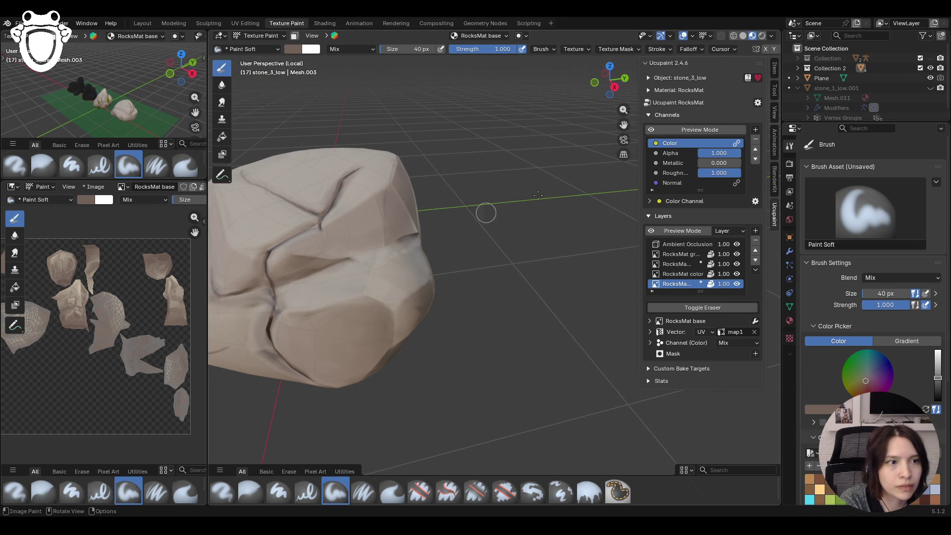
pyautogui.click(652, 129)
pyautogui.moveTo(511, 236); pyautogui.dragTo(638, 136, button='middle')
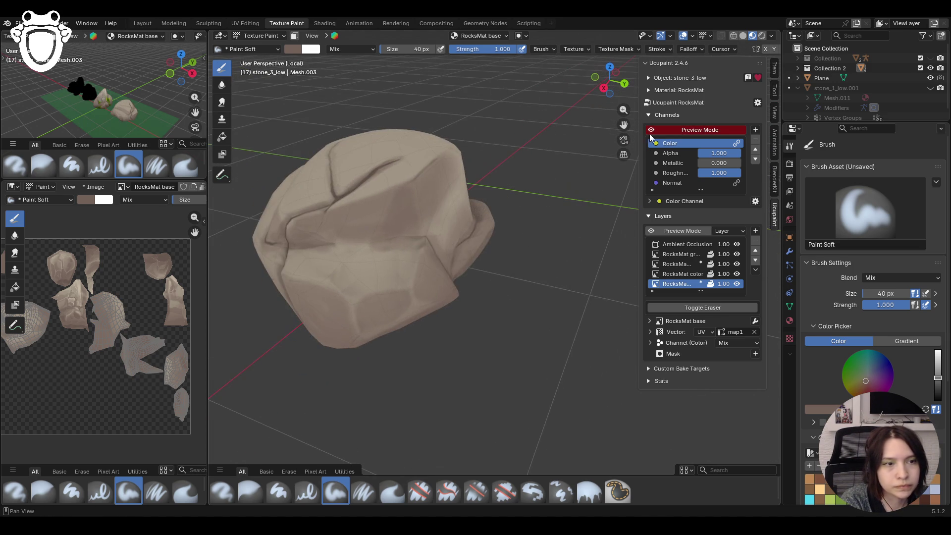
pyautogui.click(654, 130)
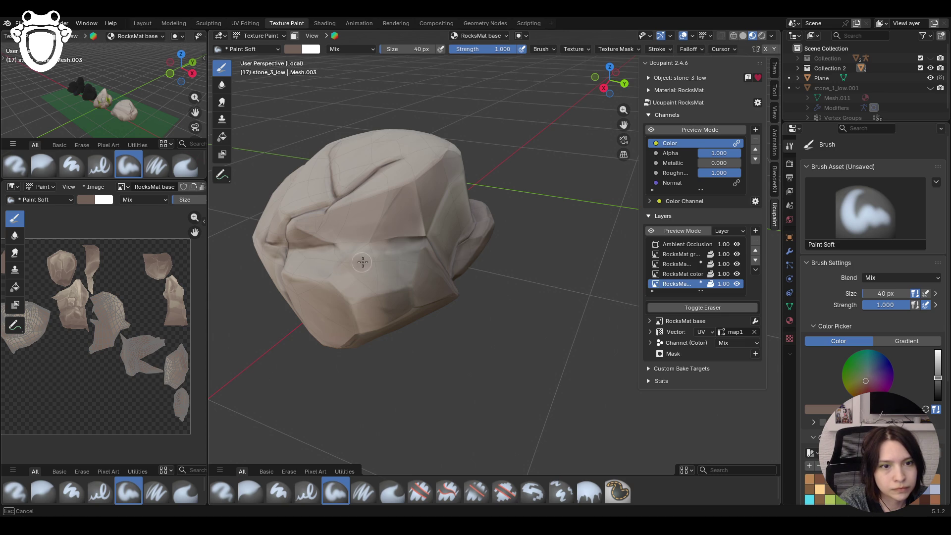
pyautogui.moveTo(387, 266); pyautogui.dragTo(350, 269)
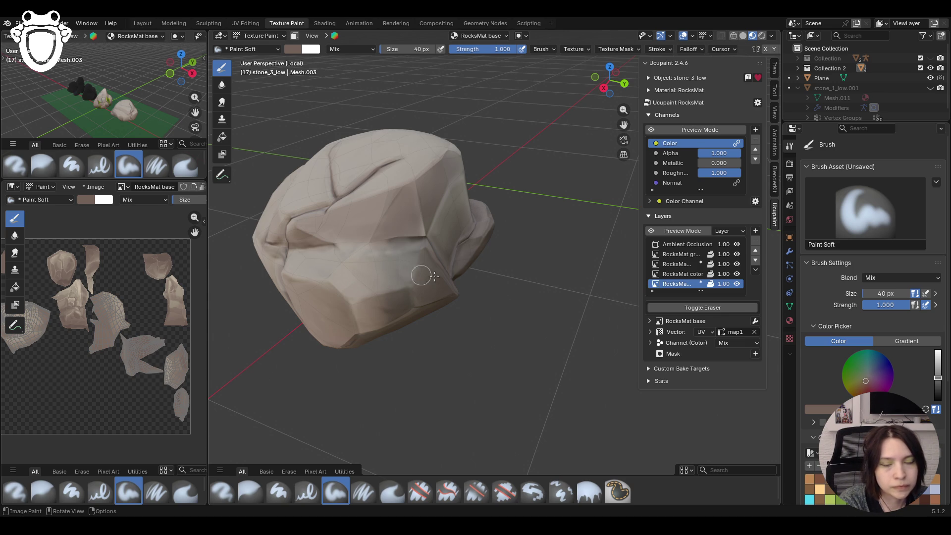
# - Inspect the blended shading lit and unlit from several angles, then choose Paint Soft Pressure
pyautogui.moveTo(295, 265)
pyautogui.mouseDown(button='middle')
pyautogui.moveTo(474, 251)
pyautogui.moveTo(419, 288)
pyautogui.moveTo(451, 314)
pyautogui.mouseUp(button='middle')
pyautogui.click(651, 131)
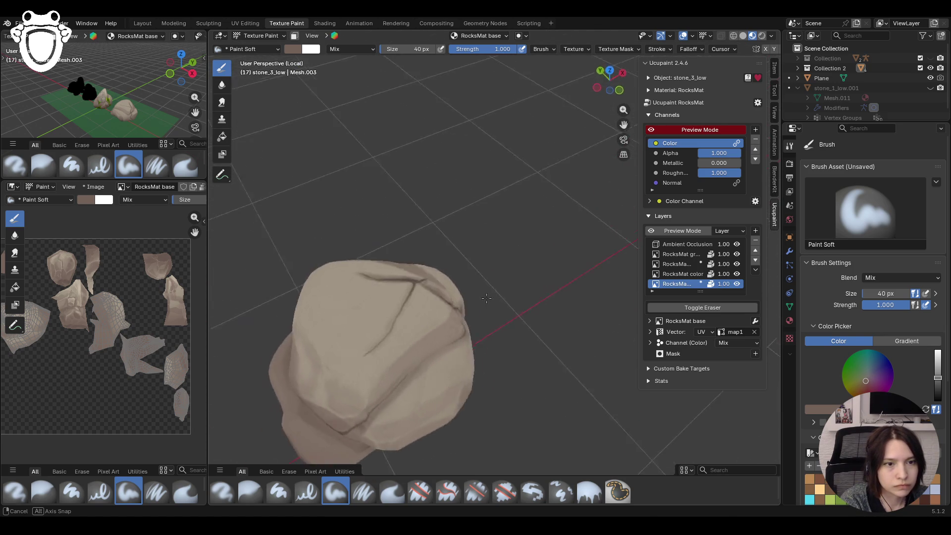
pyautogui.moveTo(450, 314); pyautogui.dragTo(572, 250, button='middle')
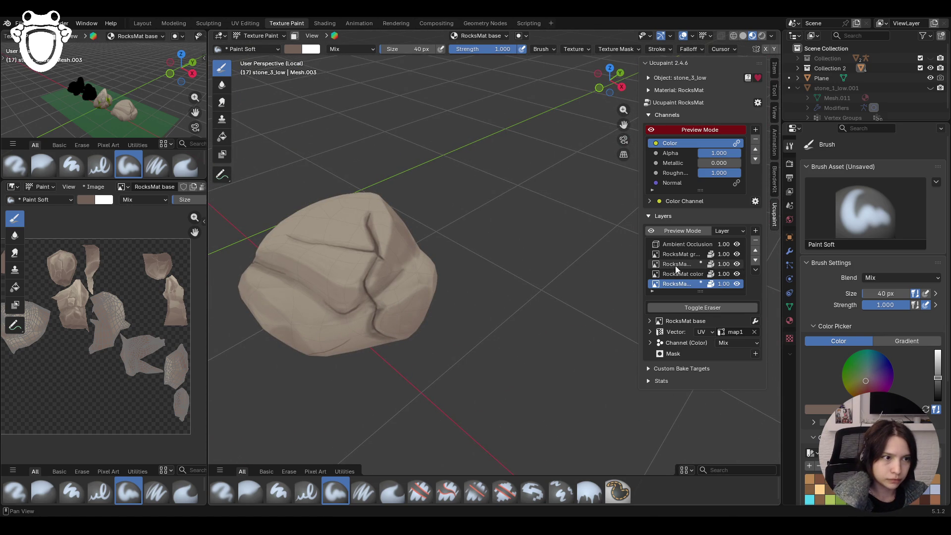
pyautogui.click(652, 130)
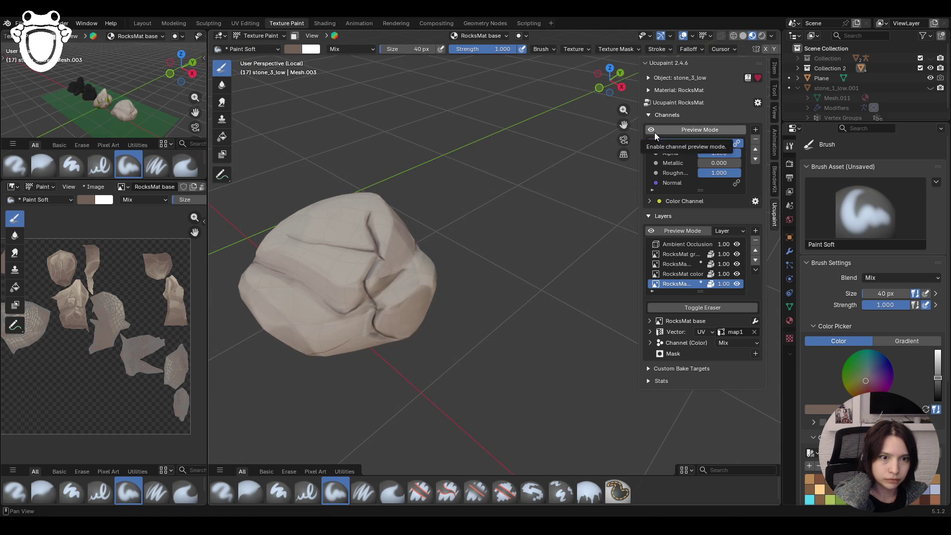
pyautogui.click(652, 130)
pyautogui.moveTo(427, 355)
pyautogui.mouseDown(button='middle')
pyautogui.moveTo(446, 297)
pyautogui.moveTo(386, 371)
pyautogui.mouseUp(button='middle')
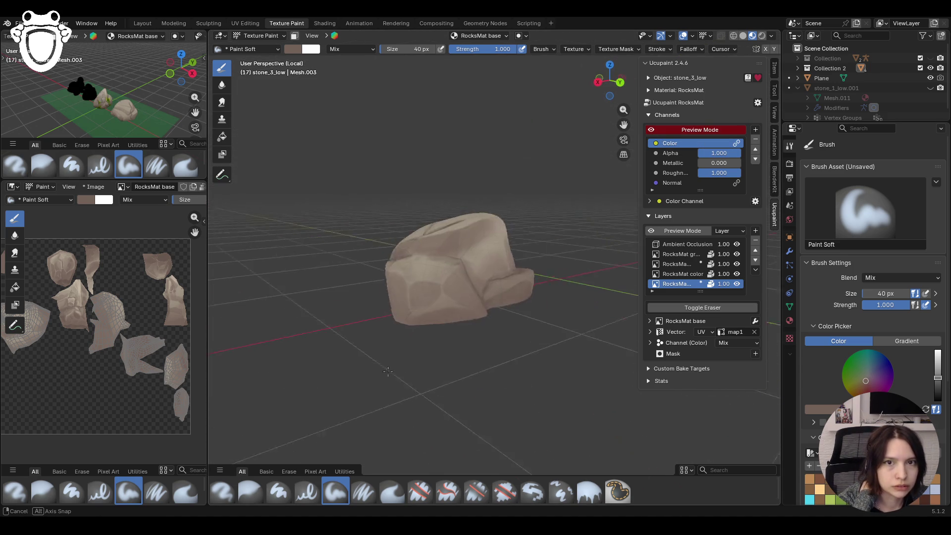
pyautogui.moveTo(387, 370); pyautogui.dragTo(371, 376, button='middle')
pyautogui.click(363, 492)
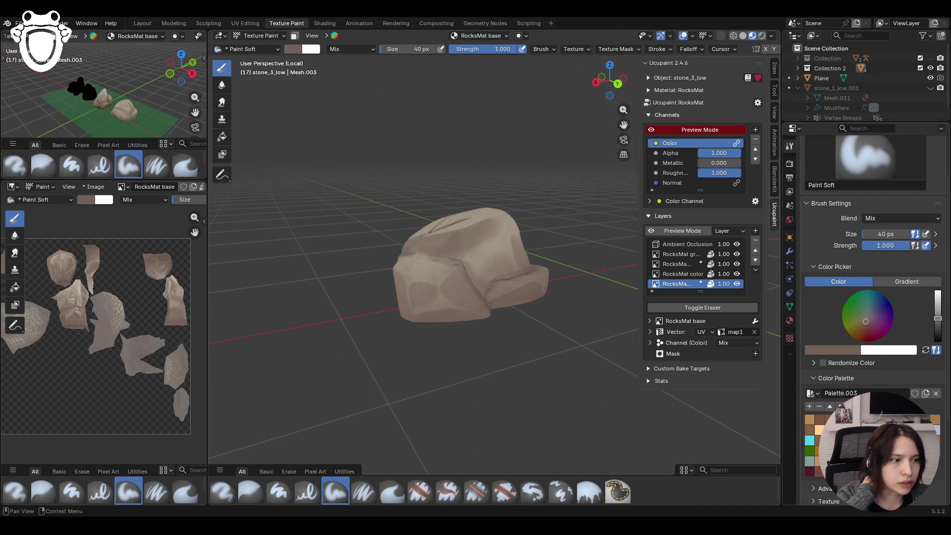
# - Darken the crack running down the stone with pressure-sensitive strokes
pyautogui.moveTo(411, 289); pyautogui.dragTo(518, 273, button='middle')
pyautogui.scroll(5, 518, 273)
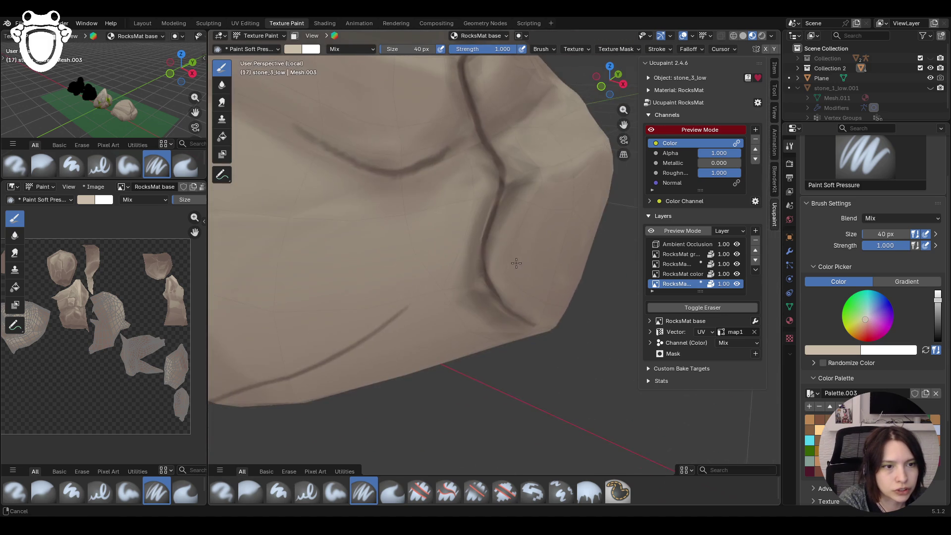
pyautogui.scroll(2, 554, 290)
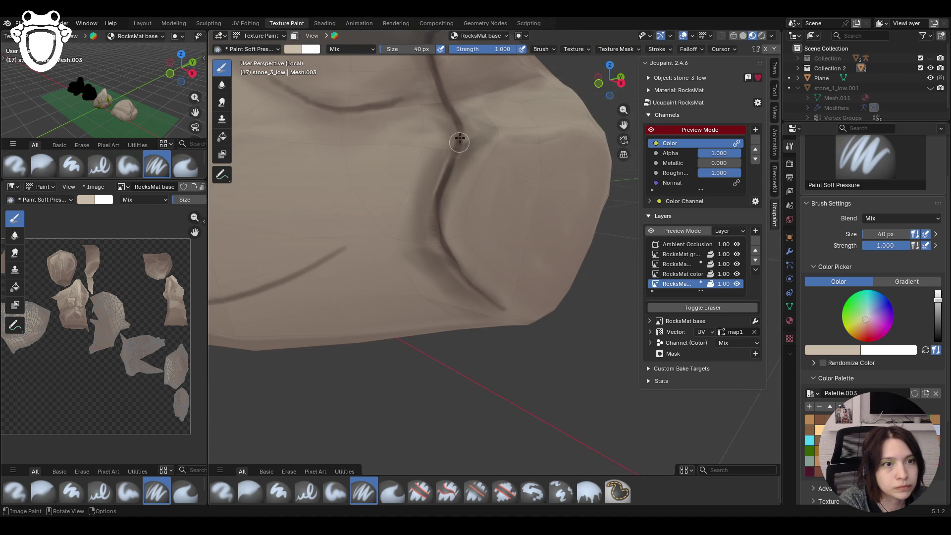
pyautogui.moveTo(455, 126); pyautogui.dragTo(447, 160)
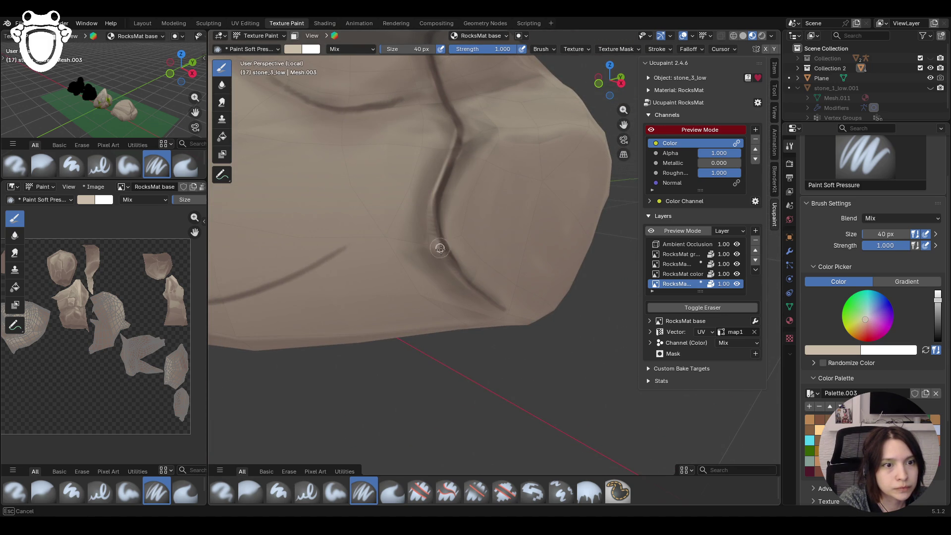
pyautogui.moveTo(467, 284); pyautogui.dragTo(519, 328)
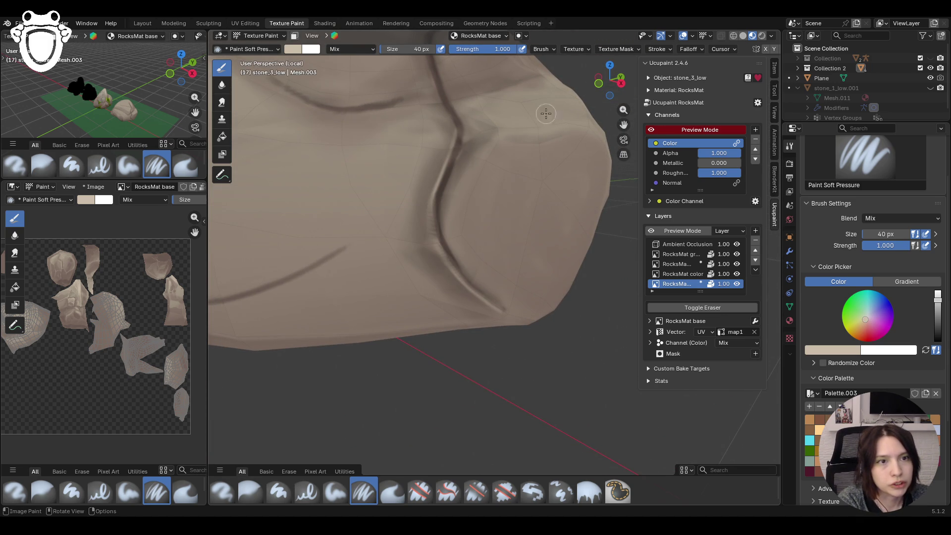
pyautogui.moveTo(550, 181); pyautogui.dragTo(465, 245, button='middle')
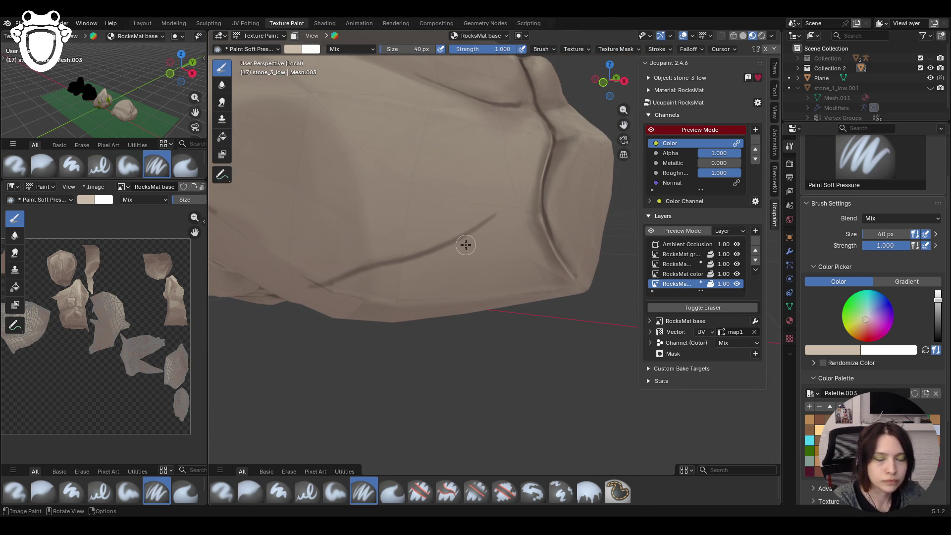
pyautogui.moveTo(297, 283); pyautogui.dragTo(305, 286)
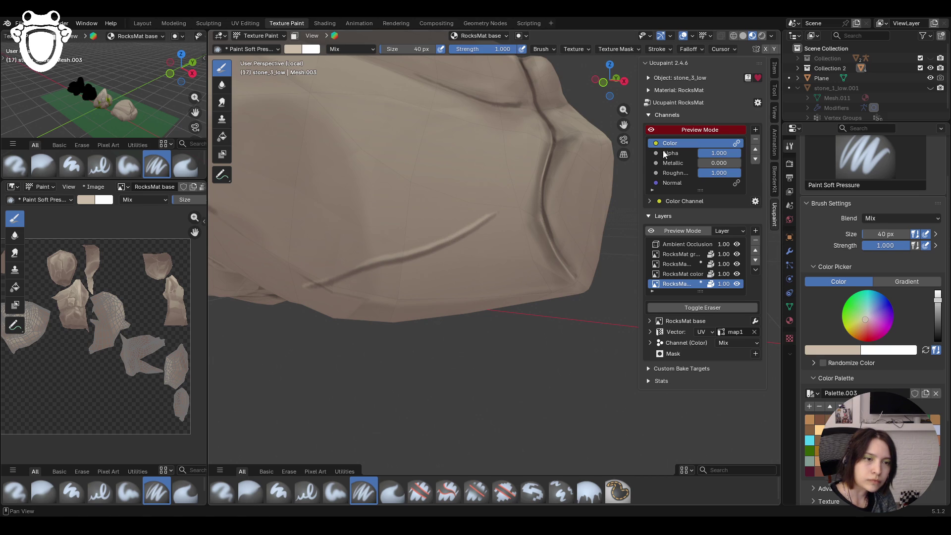
pyautogui.moveTo(484, 193); pyautogui.dragTo(476, 224, button='middle')
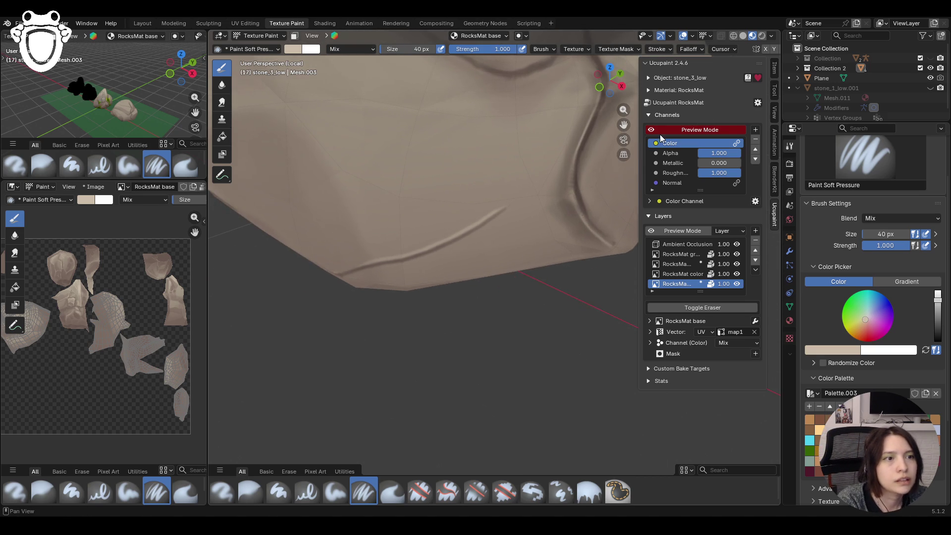
pyautogui.moveTo(624, 124); pyautogui.dragTo(623, 122)
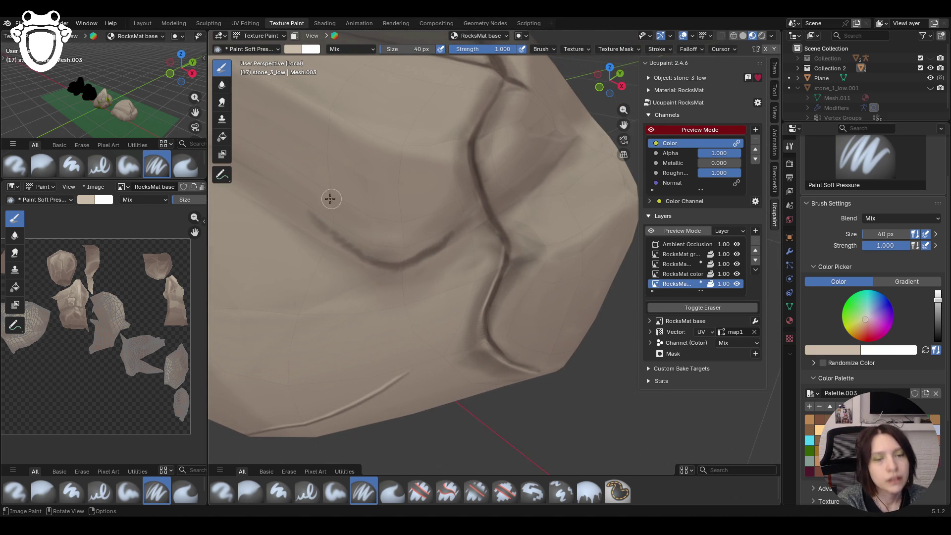
# - Darken the upper crack and its lower branch, undoing the last bad strokes
pyautogui.moveTo(299, 209); pyautogui.dragTo(314, 227)
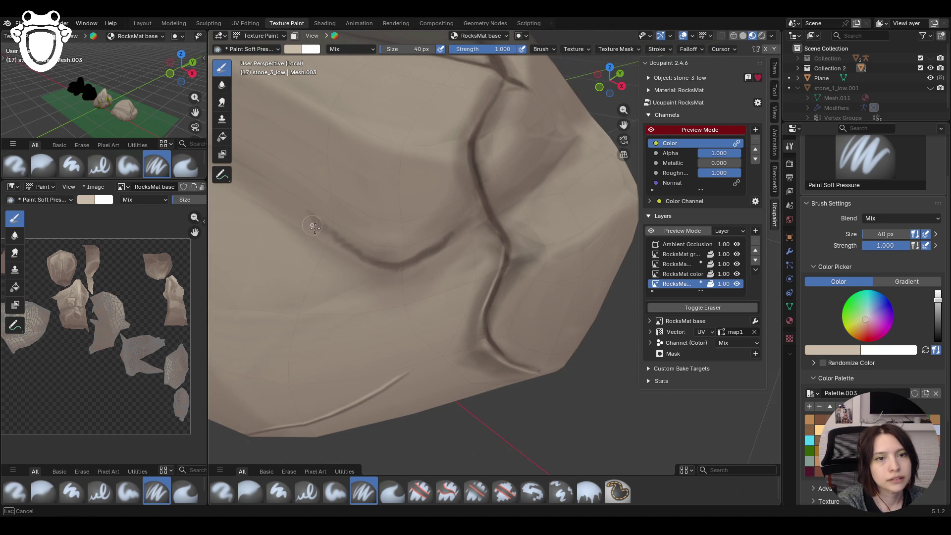
pyautogui.moveTo(438, 249); pyautogui.dragTo(461, 234)
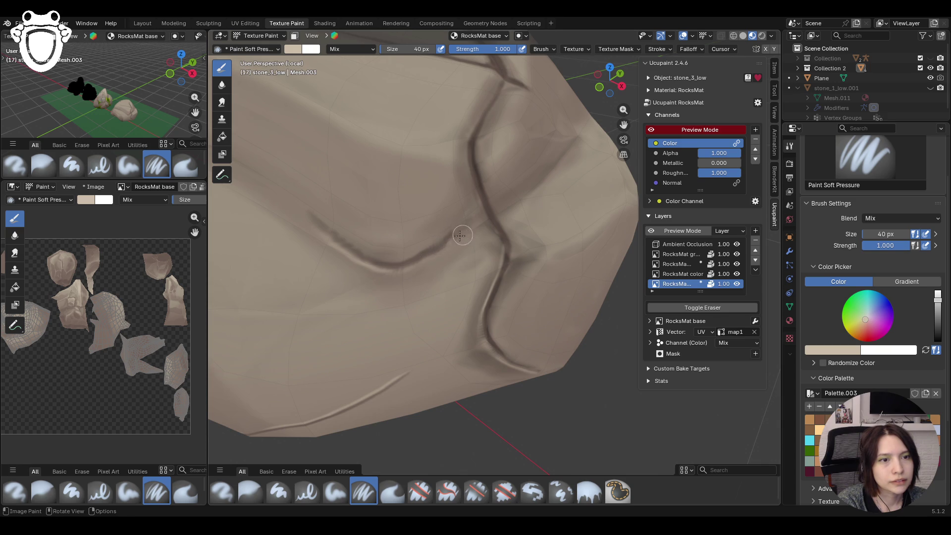
pyautogui.moveTo(501, 82); pyautogui.dragTo(467, 152)
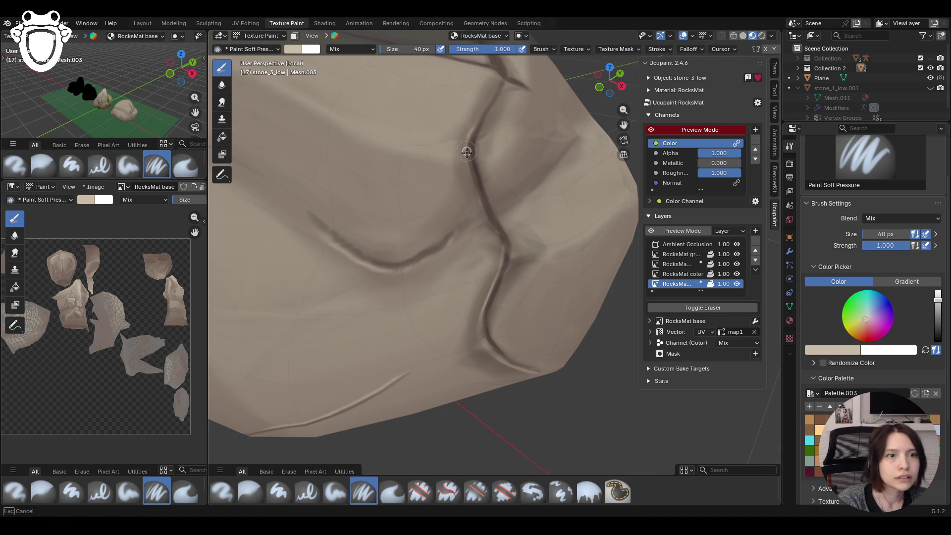
pyautogui.moveTo(493, 228); pyautogui.dragTo(497, 280)
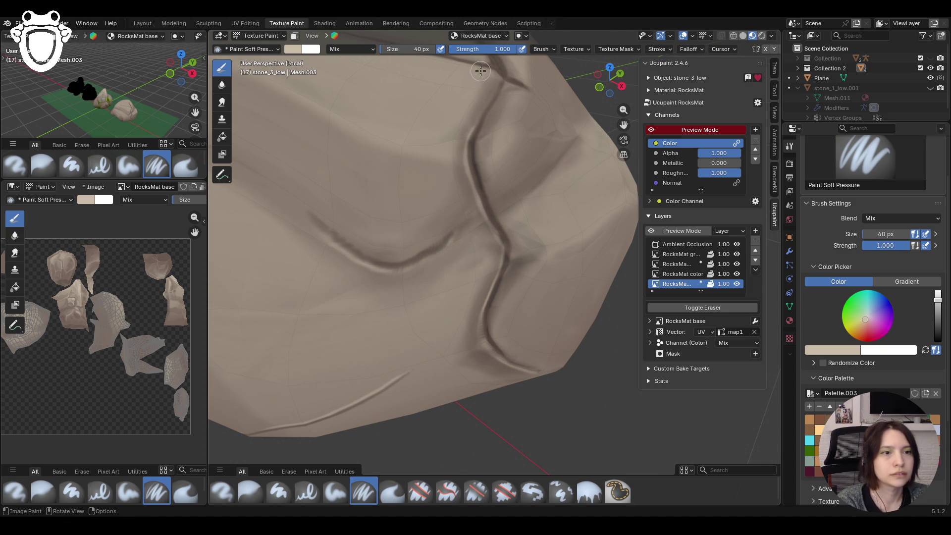
pyautogui.moveTo(581, 128); pyautogui.dragTo(606, 128, button='middle')
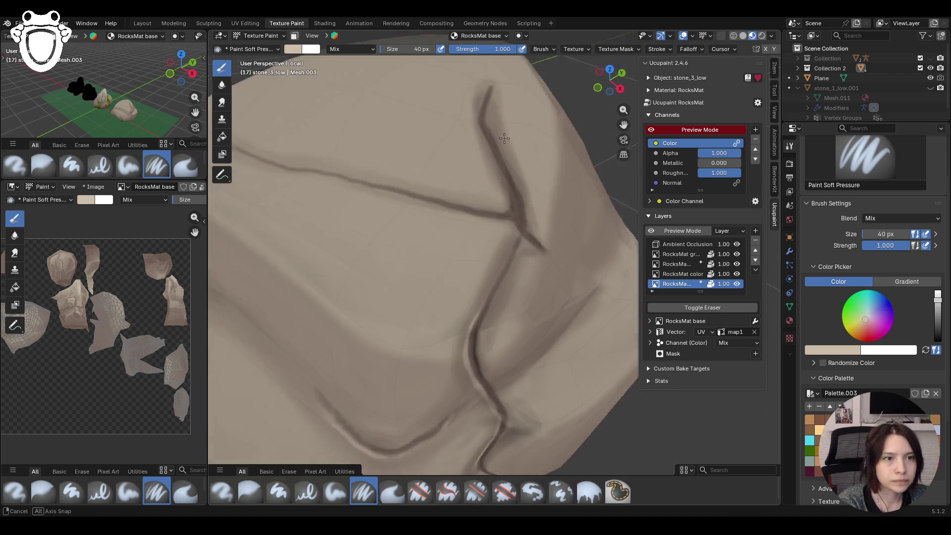
pyautogui.moveTo(624, 124); pyautogui.dragTo(594, 201)
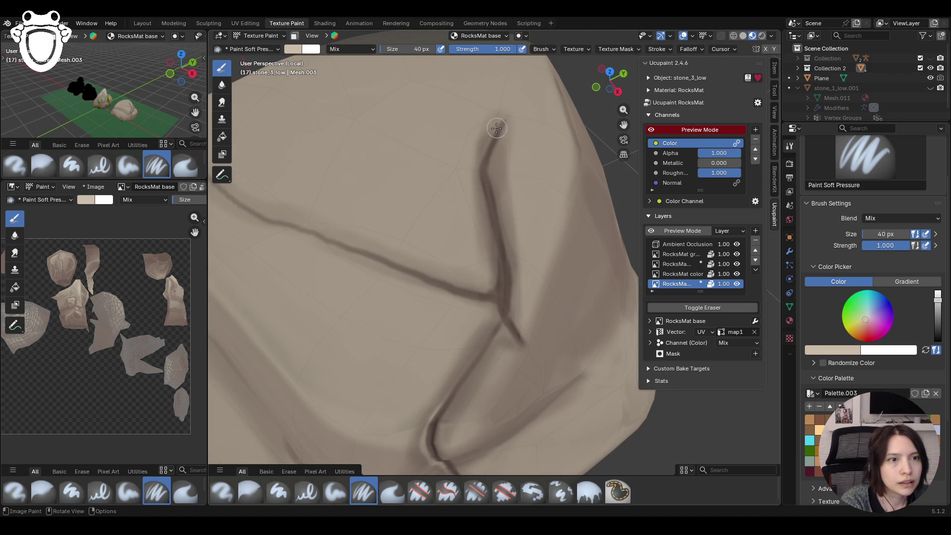
pyautogui.moveTo(479, 170); pyautogui.dragTo(479, 178)
pyautogui.moveTo(496, 273); pyautogui.dragTo(496, 275)
pyautogui.hotkey('ctrl', 'z')
pyautogui.hotkey('ctrl', 'z')
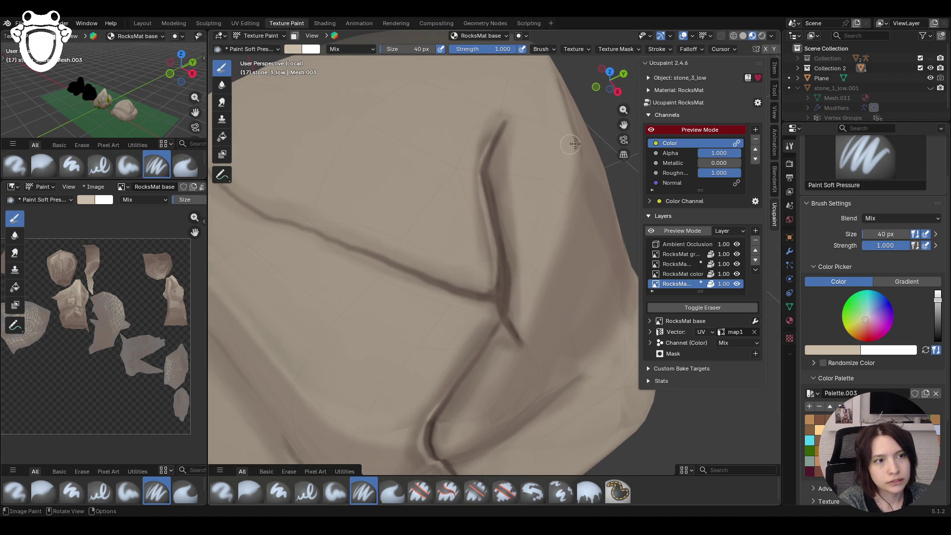
# - Paint soft light highlights beside the cracks and at their junction, redoing one, then frame the stone
pyautogui.moveTo(611, 130); pyautogui.dragTo(632, 134, button='middle')
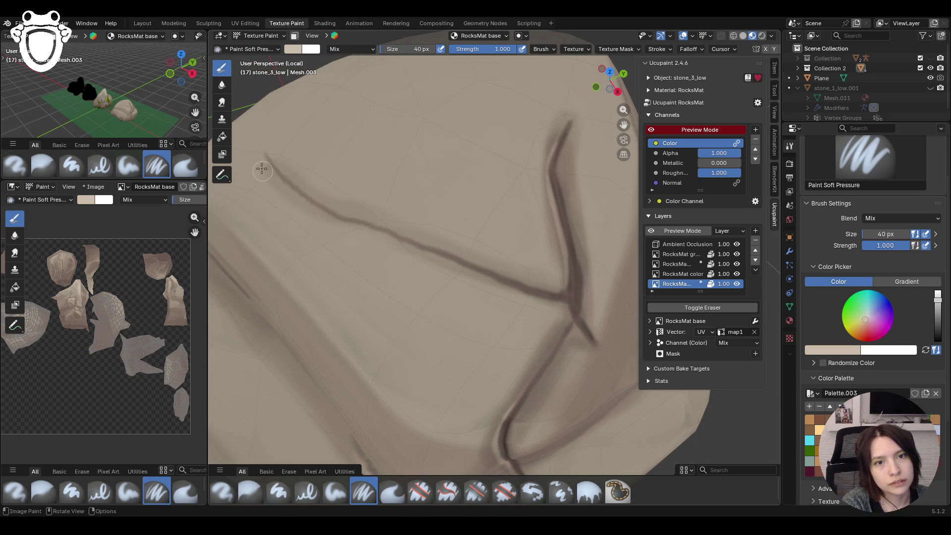
pyautogui.moveTo(265, 159); pyautogui.dragTo(273, 168)
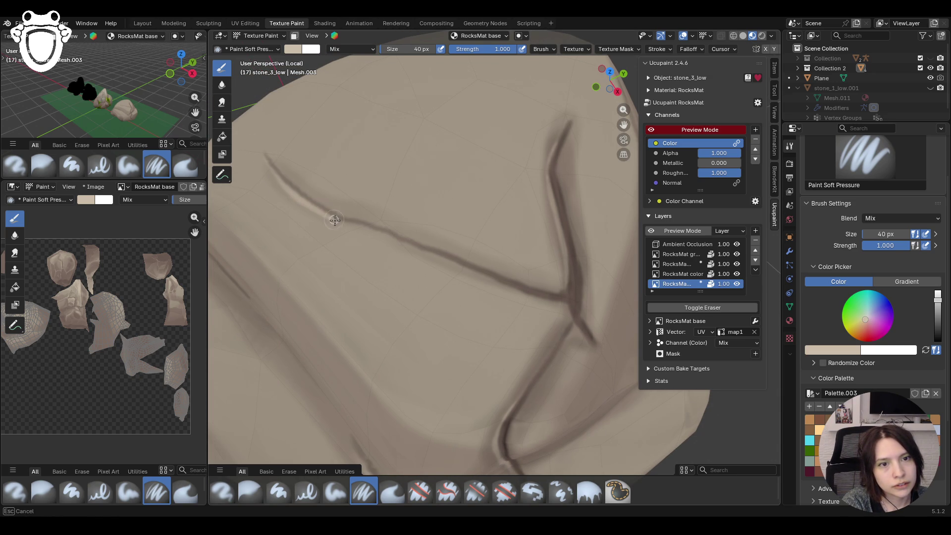
pyautogui.moveTo(411, 237); pyautogui.dragTo(412, 236)
pyautogui.hotkey('ctrl', 'z')
pyautogui.moveTo(274, 168); pyautogui.dragTo(274, 167)
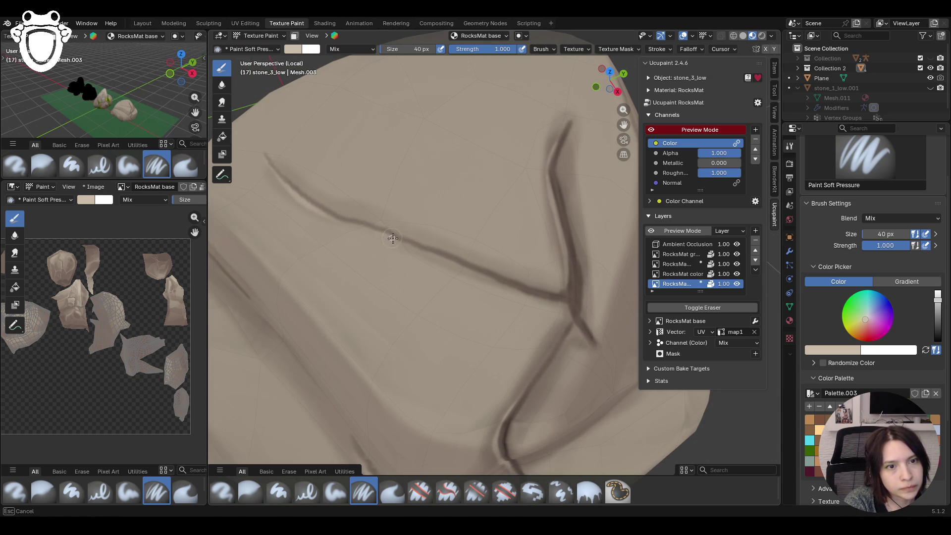
pyautogui.moveTo(523, 290)
pyautogui.mouseDown()
pyautogui.moveTo(478, 272)
pyautogui.moveTo(502, 284)
pyautogui.mouseUp()
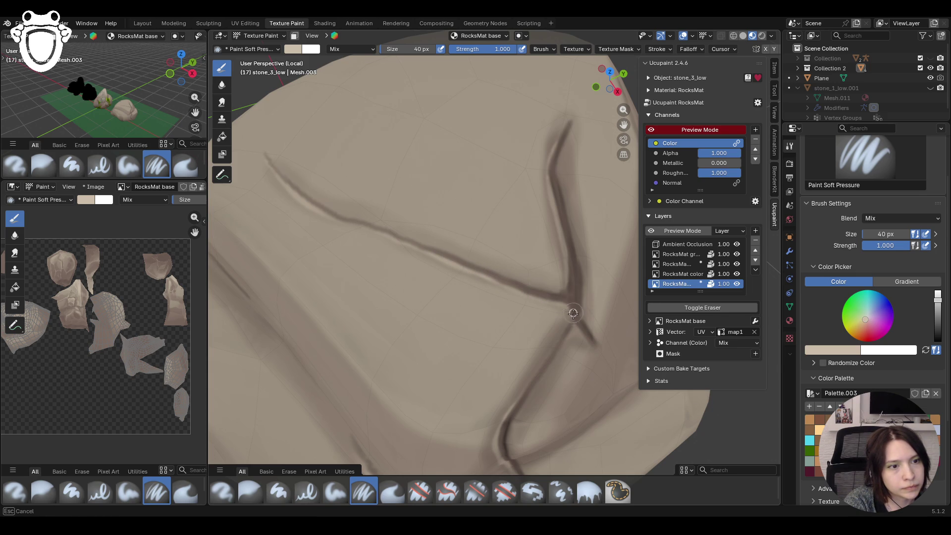
pyautogui.moveTo(571, 308); pyautogui.dragTo(555, 320)
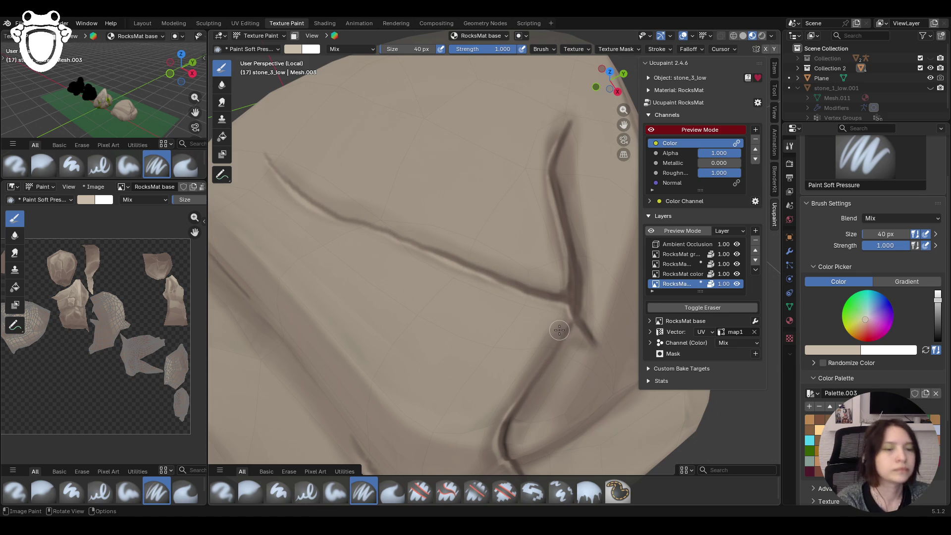
pyautogui.moveTo(534, 380); pyautogui.dragTo(568, 326)
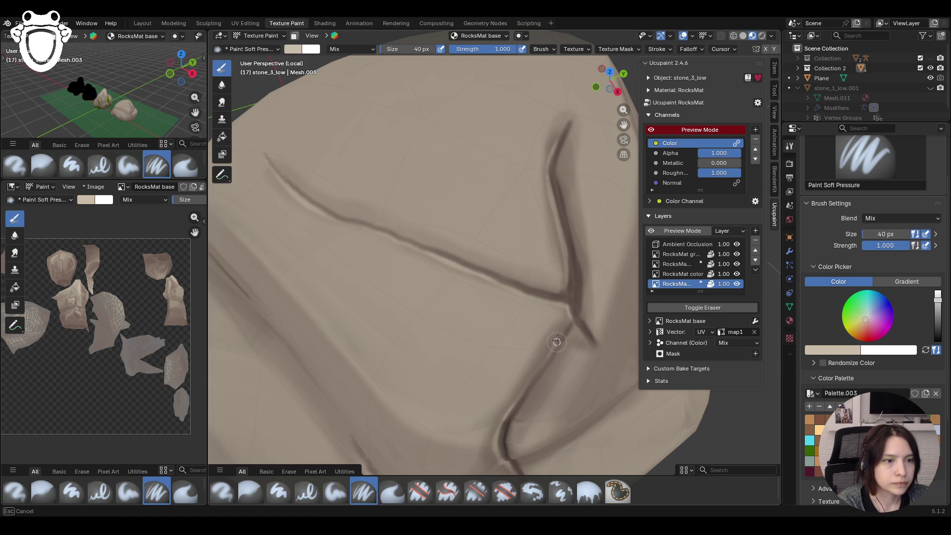
pyautogui.press('Home')
pyautogui.moveTo(540, 253); pyautogui.dragTo(357, 340, button='middle')
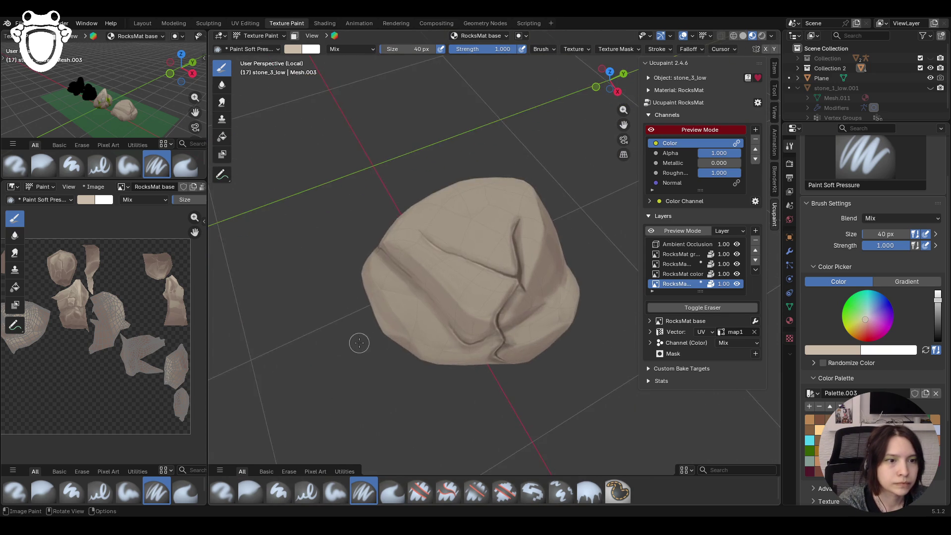
pyautogui.scroll(3, 357, 339)
# - Paint a dark crack along the stone's lower ledge
pyautogui.moveTo(446, 312); pyautogui.dragTo(520, 282, button='middle')
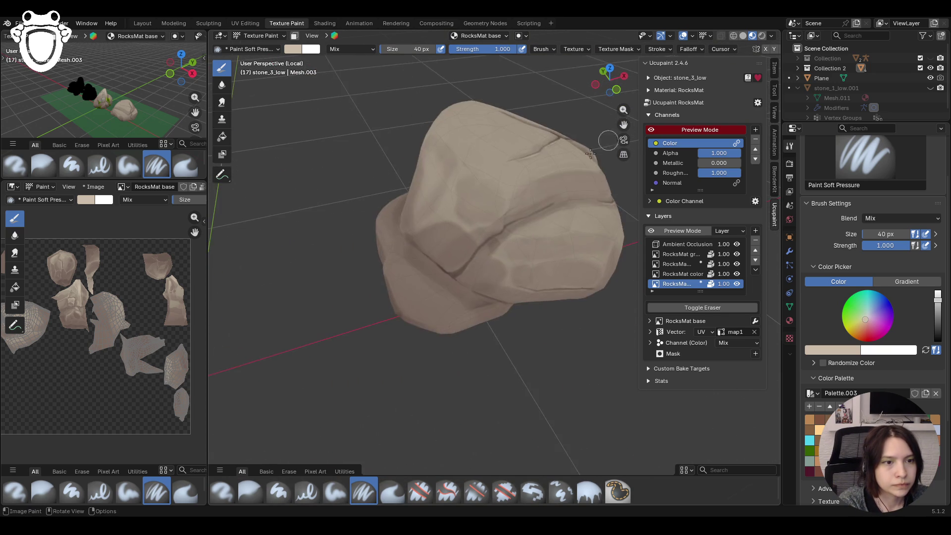
pyautogui.moveTo(573, 298)
pyautogui.keyDown('ctrl'); pyautogui.mouseDown(button='middle')
pyautogui.moveTo(572, 269)
pyautogui.moveTo(414, 280)
pyautogui.mouseUp(button='middle'); pyautogui.keyUp('ctrl')
pyautogui.moveTo(371, 329); pyautogui.dragTo(372, 332)
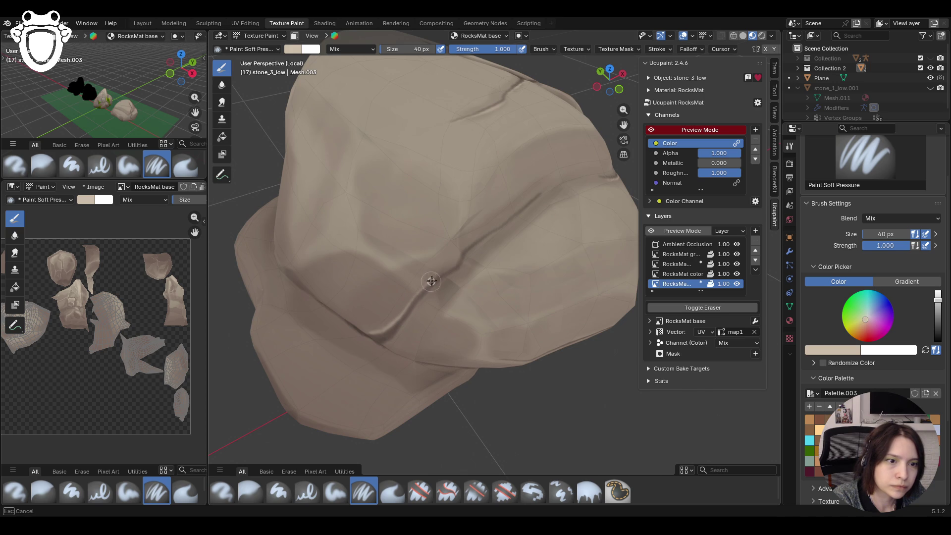
pyautogui.moveTo(484, 236); pyautogui.dragTo(543, 191)
pyautogui.moveTo(552, 245)
pyautogui.mouseDown(button='middle')
pyautogui.moveTo(406, 336)
pyautogui.moveTo(436, 308)
pyautogui.moveTo(558, 258)
pyautogui.moveTo(520, 282)
pyautogui.moveTo(360, 216)
pyautogui.mouseUp(button='middle')
# - Add light highlight strokes along the ledge crack, then pick the Blur brush
pyautogui.moveTo(345, 208); pyautogui.dragTo(360, 216)
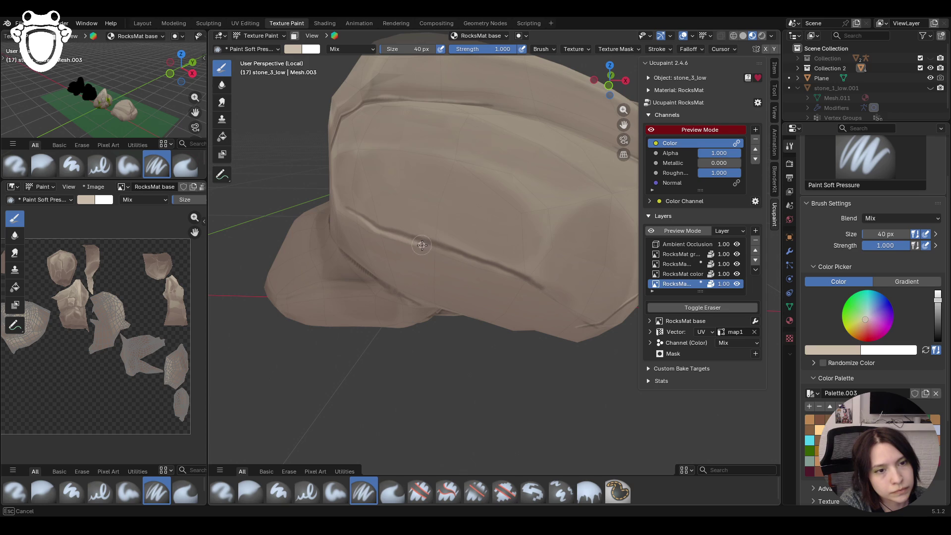
pyautogui.moveTo(470, 262); pyautogui.dragTo(545, 290)
pyautogui.moveTo(497, 269); pyautogui.dragTo(561, 302)
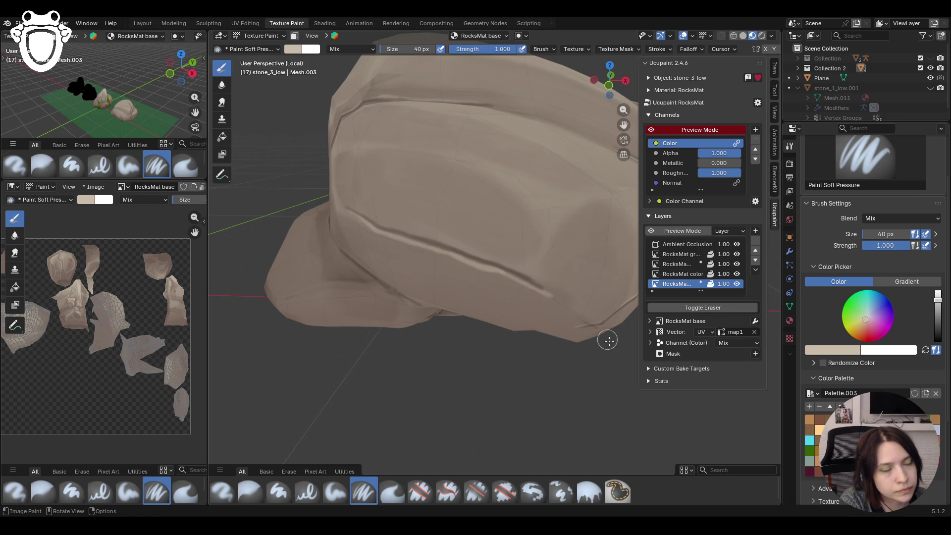
pyautogui.click(250, 491)
pyautogui.moveTo(541, 292)
pyautogui.mouseDown()
pyautogui.moveTo(569, 305)
pyautogui.moveTo(531, 305)
pyautogui.mouseUp()
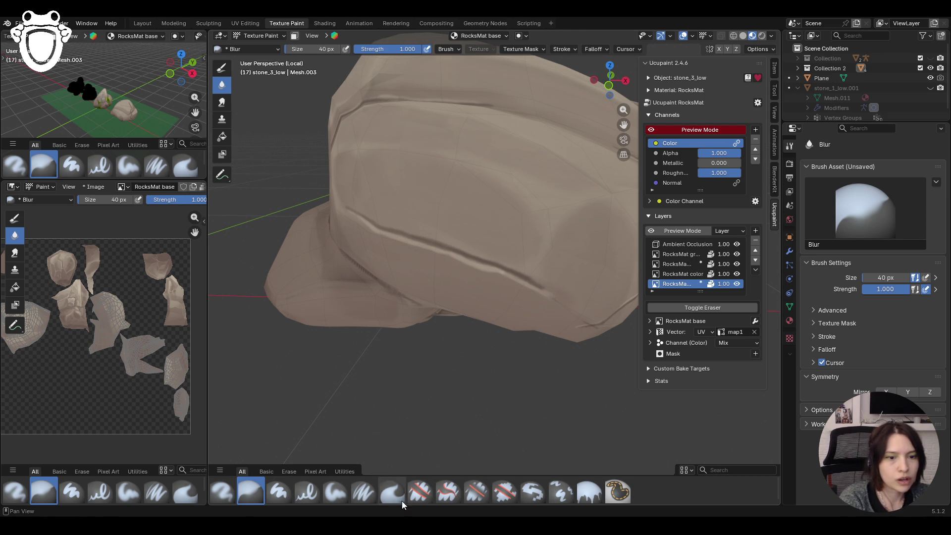
pyautogui.scroll(-6, 580, 335)
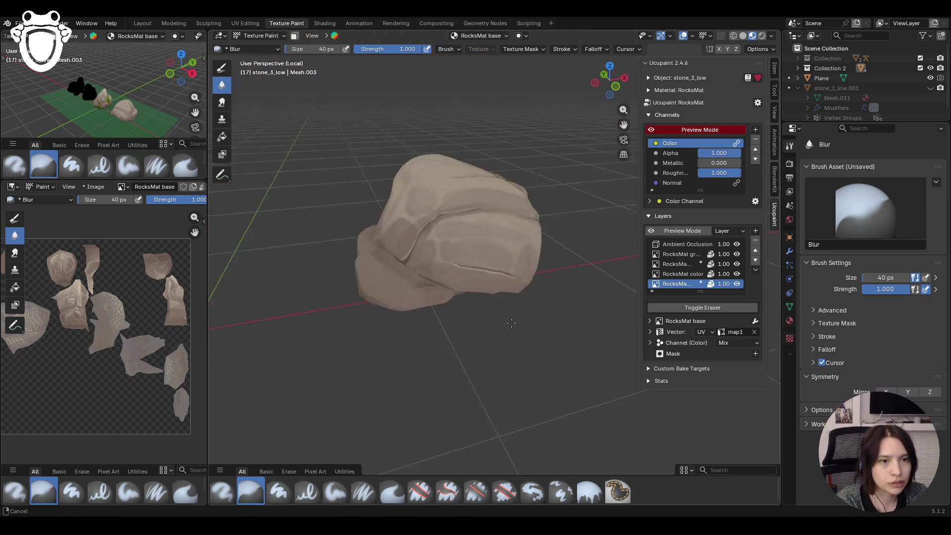
# - Make RocksMat green the active Ucupaint layer and select the Erase Soft brush
pyautogui.click(653, 130)
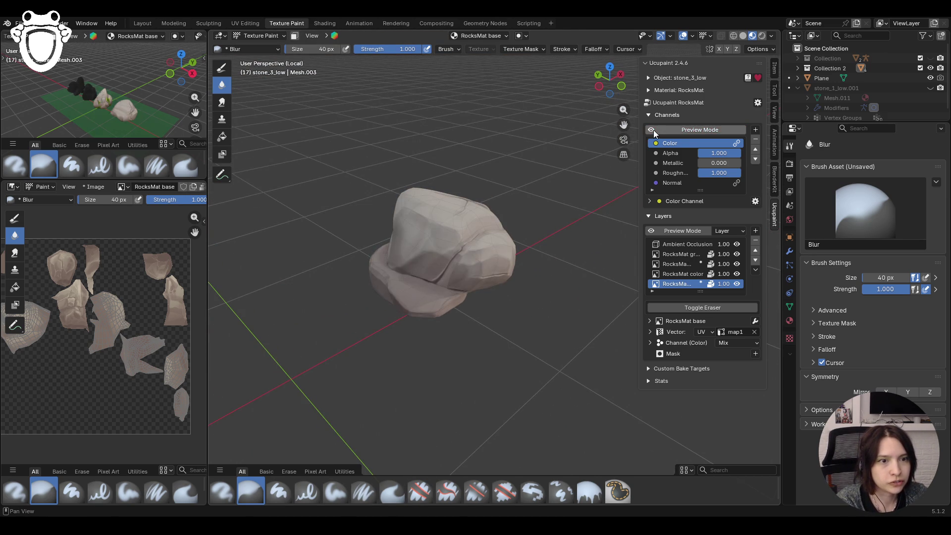
pyautogui.click(654, 131)
pyautogui.moveTo(583, 171)
pyautogui.mouseDown(button='middle')
pyautogui.moveTo(482, 242)
pyautogui.moveTo(575, 261)
pyautogui.mouseUp(button='middle')
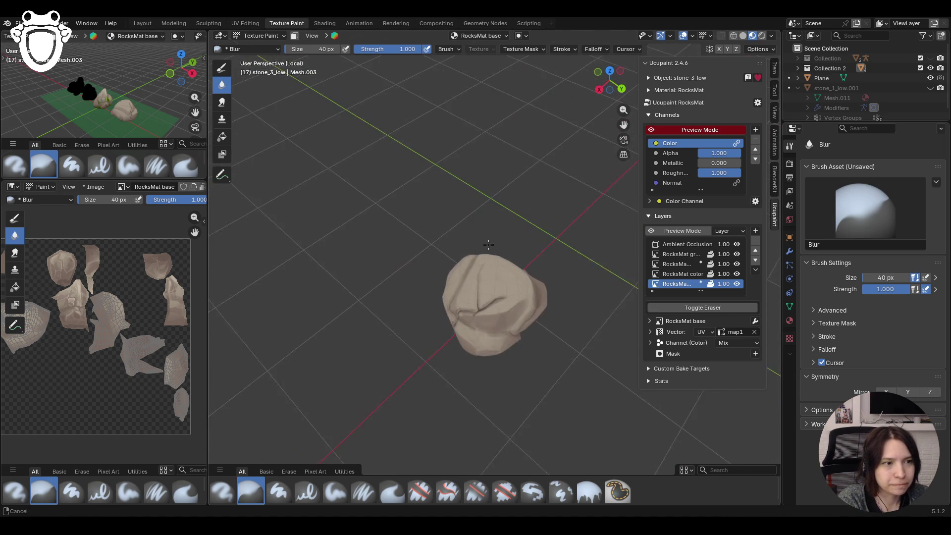
pyautogui.scroll(3, 575, 261)
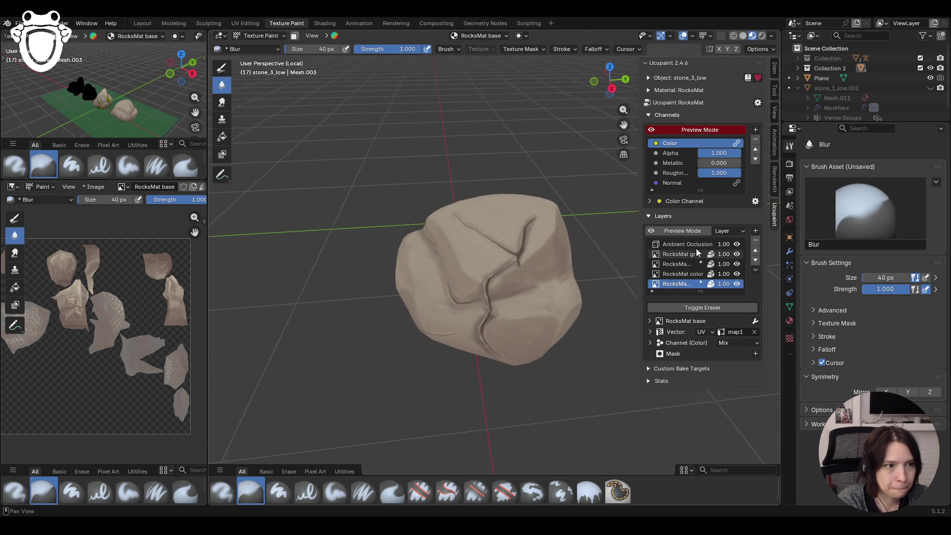
pyautogui.click(690, 253)
pyautogui.click(476, 493)
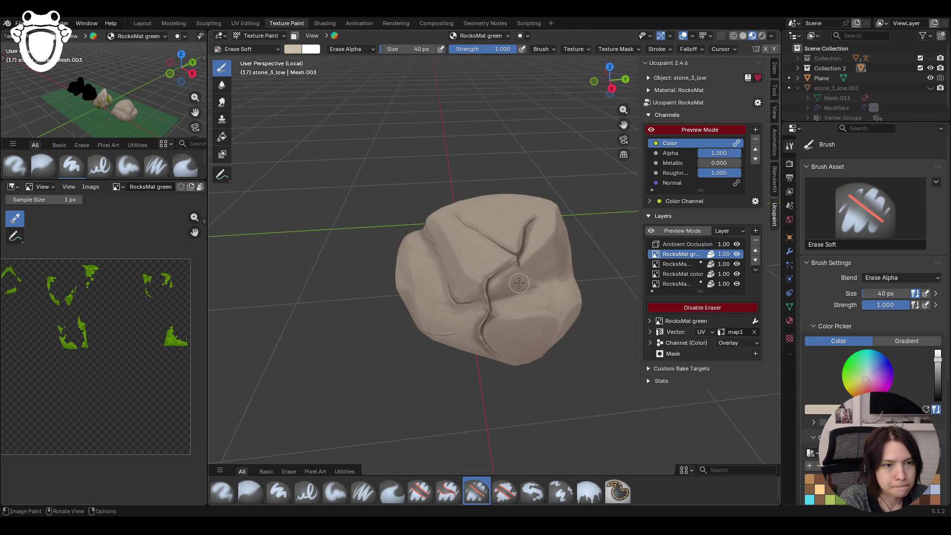
# - Make RocksMat line the active layer and lower Erase Soft strength to about 0.39
pyautogui.click(702, 307)
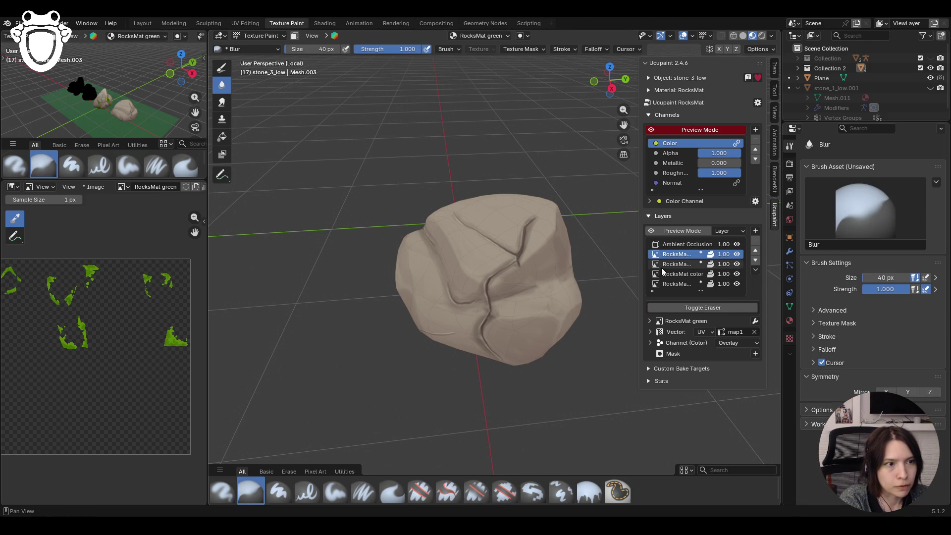
pyautogui.click(676, 263)
pyautogui.click(476, 492)
pyautogui.click(703, 307)
pyautogui.click(475, 491)
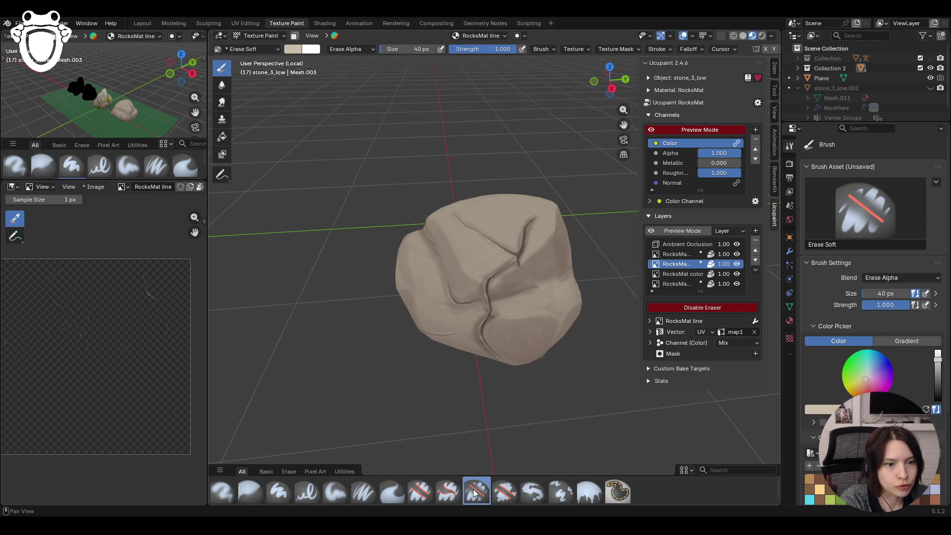
pyautogui.moveTo(895, 306); pyautogui.dragTo(883, 306)
# - Try Blur, then settle on Paint Soft Pressure and orbit closer to the rock
pyautogui.moveTo(461, 282)
pyautogui.mouseDown(button='middle')
pyautogui.moveTo(441, 287)
pyautogui.moveTo(562, 221)
pyautogui.mouseUp(button='middle')
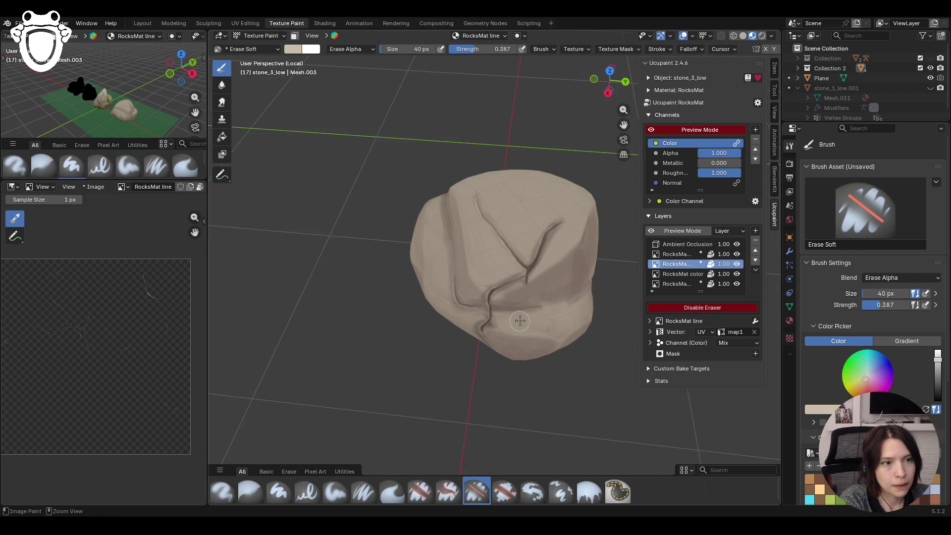
pyautogui.click(250, 490)
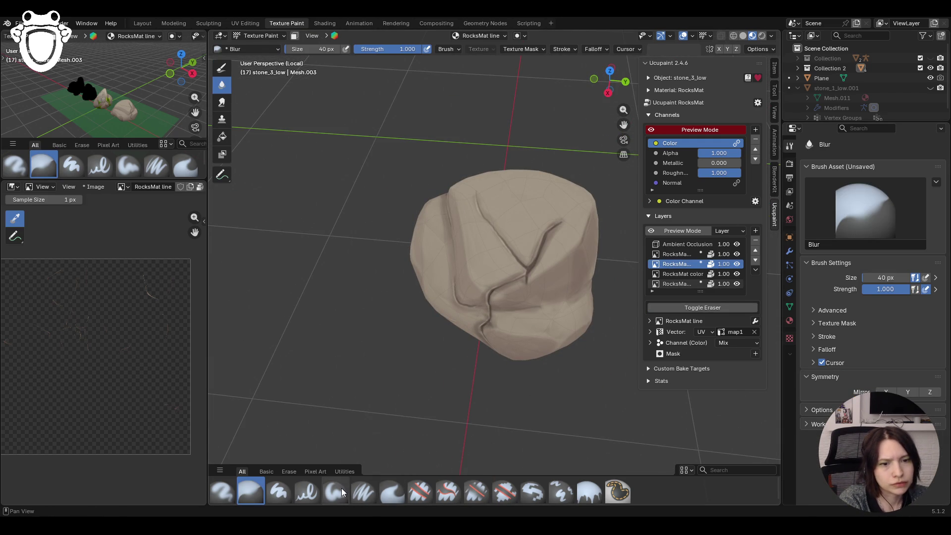
pyautogui.click(364, 491)
pyautogui.moveTo(485, 340); pyautogui.dragTo(350, 292, button='middle')
pyautogui.moveTo(623, 119)
pyautogui.mouseDown(button='middle')
pyautogui.moveTo(401, 236)
pyautogui.moveTo(381, 204)
pyautogui.moveTo(473, 291)
pyautogui.mouseUp(button='middle')
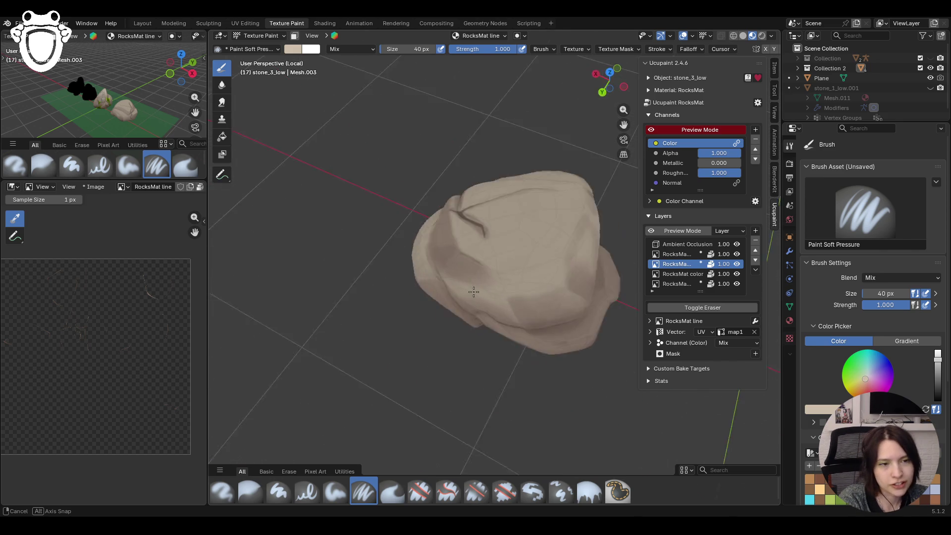
# - Reframe the stone and add a soft touch-up stroke to the cracks on the line layer
pyautogui.moveTo(473, 291); pyautogui.dragTo(365, 456, button='middle')
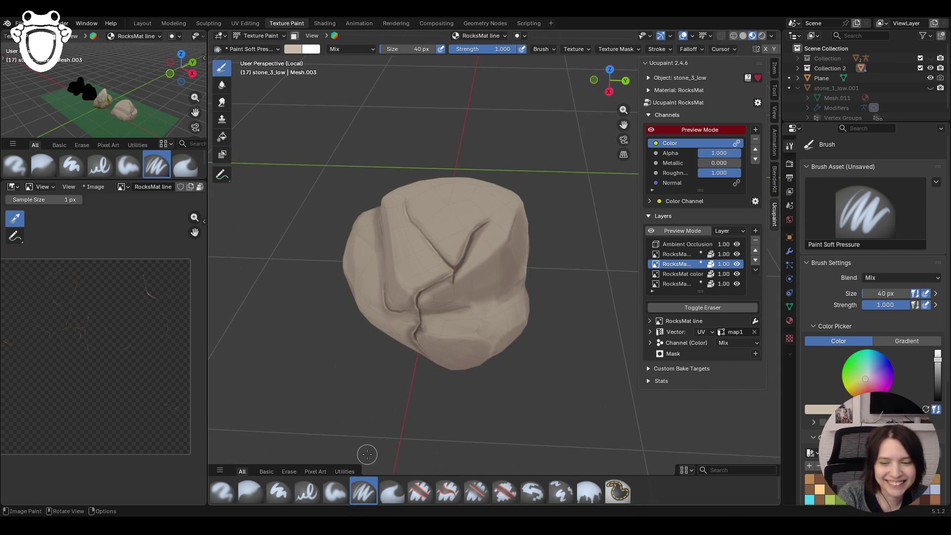
pyautogui.scroll(2, 476, 291)
pyautogui.scroll(2, 472, 286)
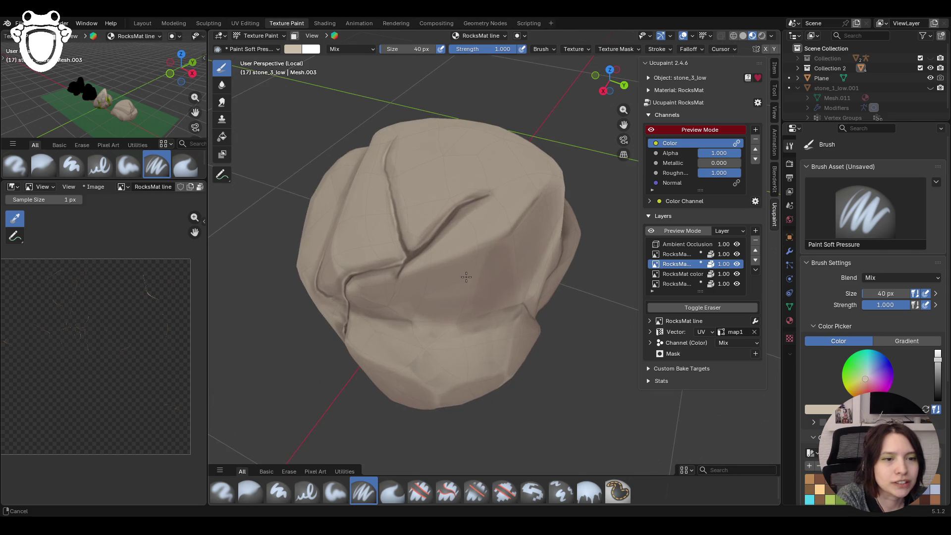
pyautogui.moveTo(466, 284); pyautogui.dragTo(514, 302, button='middle')
pyautogui.scroll(-4, 514, 301)
pyautogui.scroll(1, 502, 293)
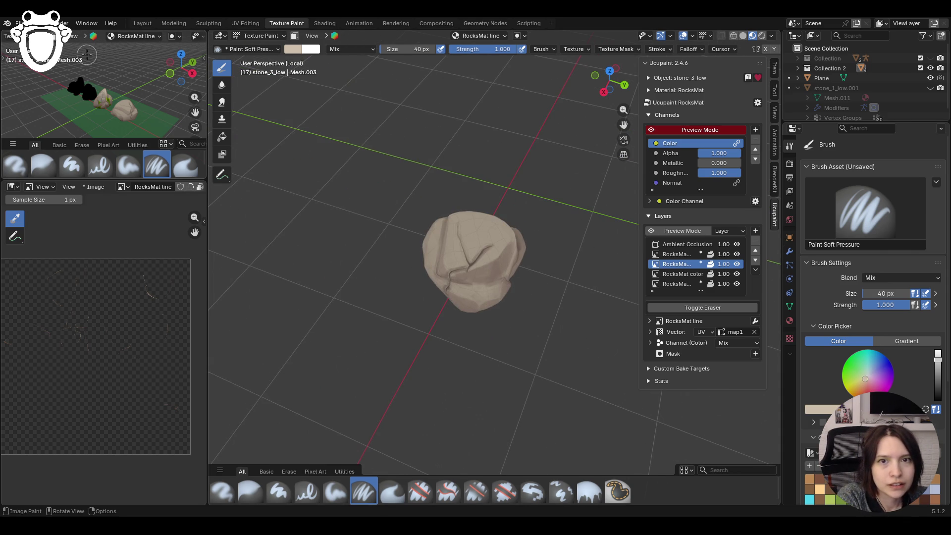
pyautogui.scroll(3, 112, 82)
pyautogui.moveTo(112, 74)
pyautogui.mouseDown(button='middle')
pyautogui.moveTo(134, 78)
pyautogui.moveTo(123, 85)
pyautogui.mouseUp(button='middle')
pyautogui.moveTo(343, 174); pyautogui.dragTo(495, 265, button='middle')
pyautogui.scroll(2, 468, 256)
pyautogui.scroll(2, 468, 256)
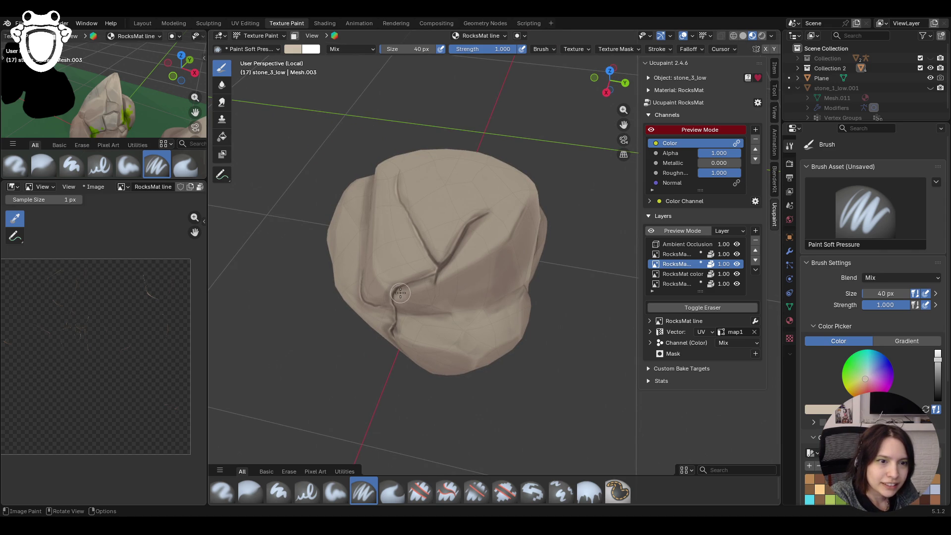
pyautogui.moveTo(413, 271)
pyautogui.mouseDown(button='middle')
pyautogui.moveTo(335, 264)
pyautogui.moveTo(329, 285)
pyautogui.mouseUp(button='middle')
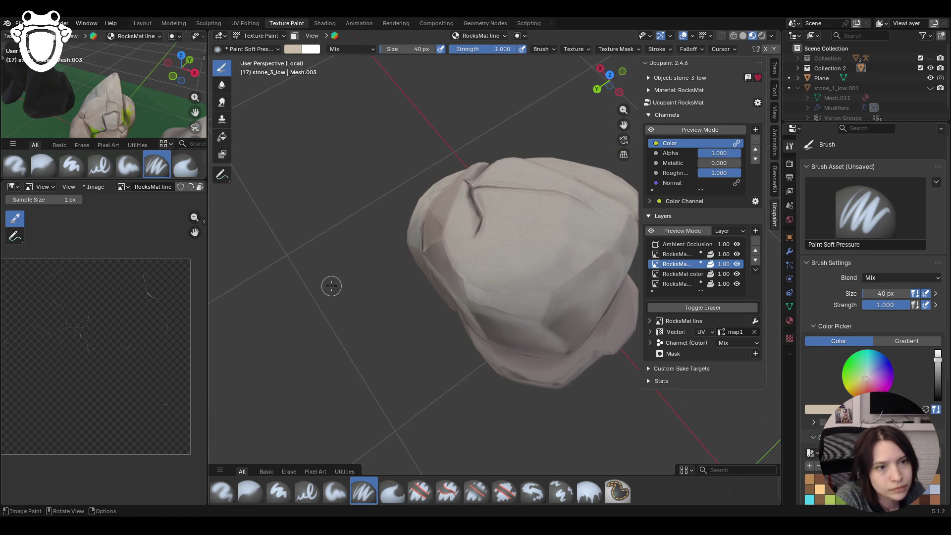
pyautogui.moveTo(461, 188); pyautogui.dragTo(459, 194)
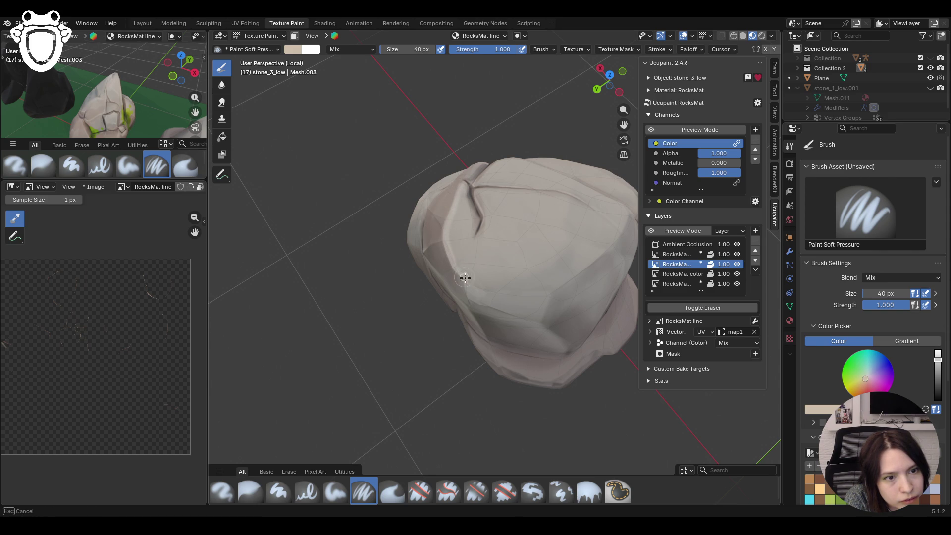
pyautogui.moveTo(470, 297); pyautogui.dragTo(468, 306)
# - Paint further soft crack strokes, then make RocksMat base the active paint layer
pyautogui.click(250, 491)
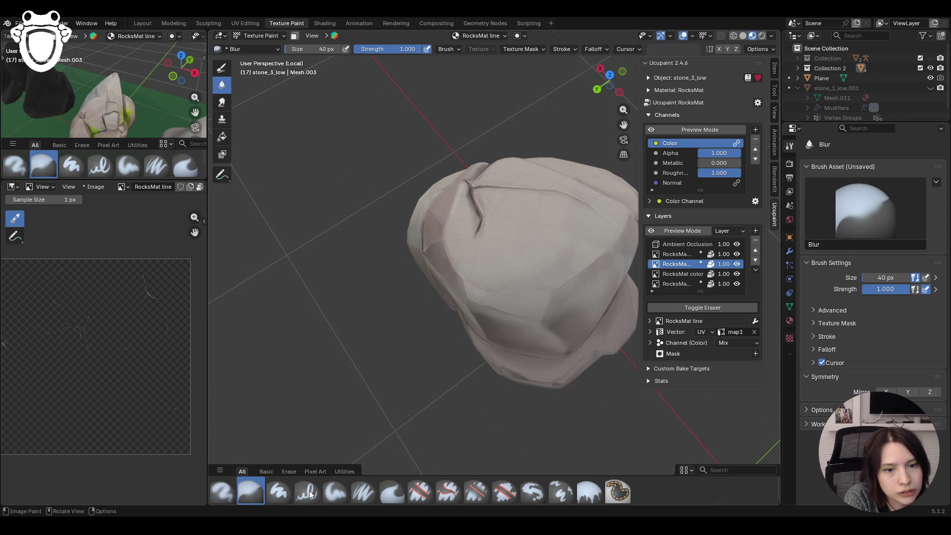
pyautogui.click(336, 491)
pyautogui.moveTo(463, 187); pyautogui.dragTo(462, 198)
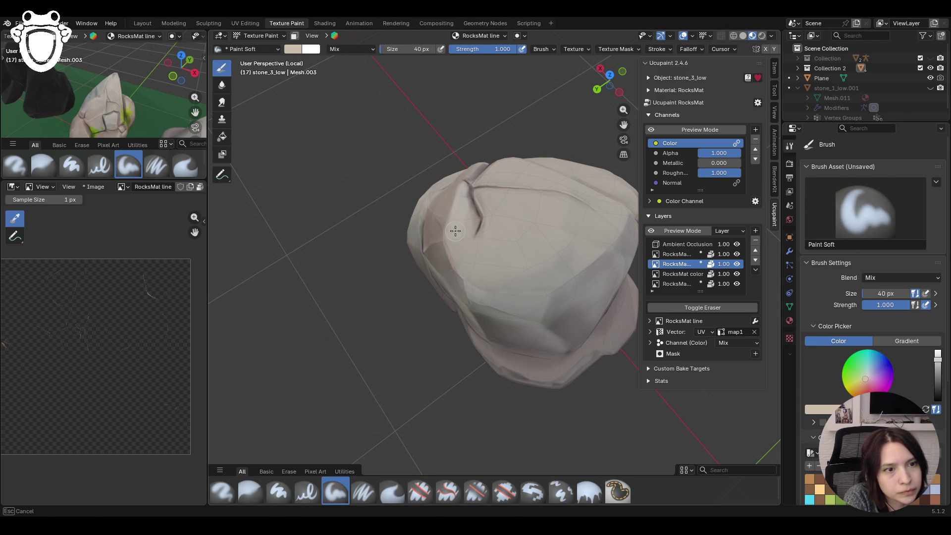
pyautogui.keyDown('shift'); pyautogui.moveTo(455, 230); pyautogui.dragTo(509, 212); pyautogui.keyUp('shift')
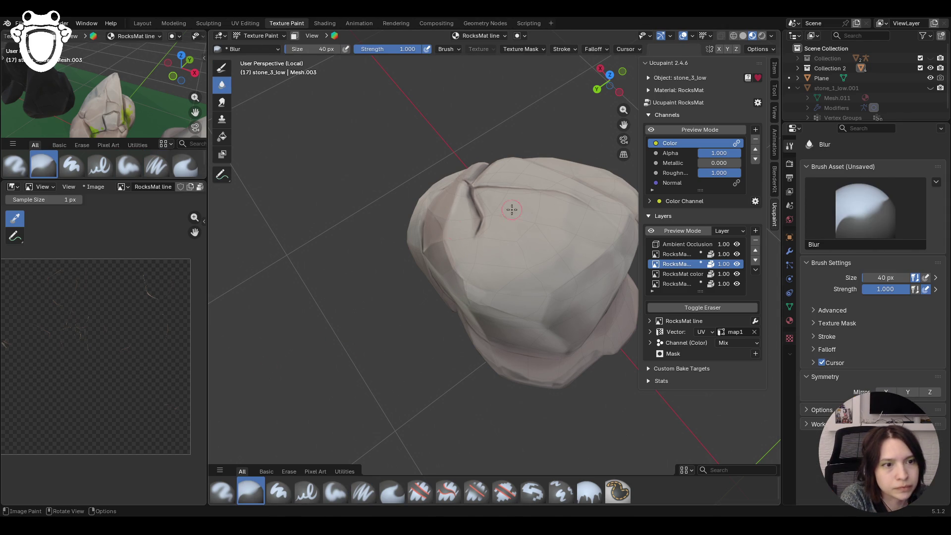
pyautogui.click(684, 280)
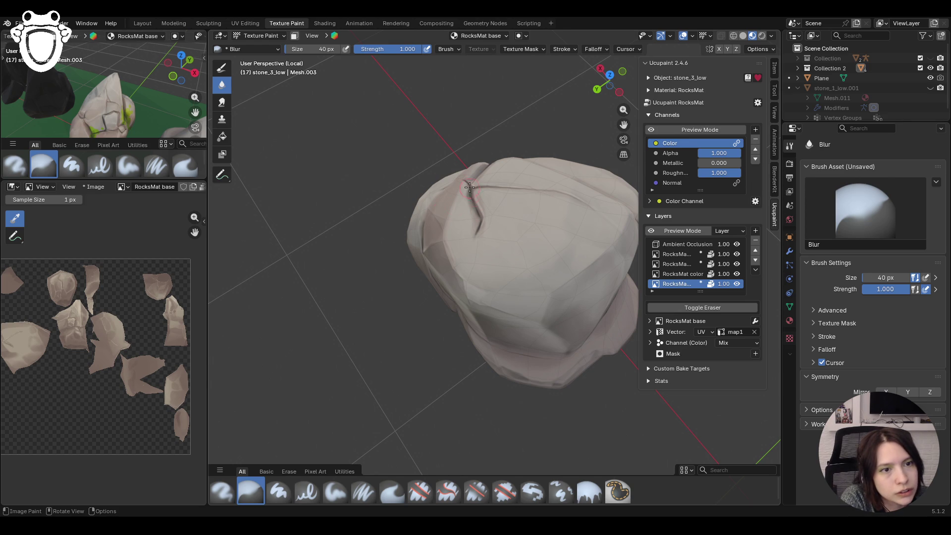
# - With Paint Soft, lay pale stone strokes across the rock's lower-right faces on the base layer
pyautogui.click(335, 491)
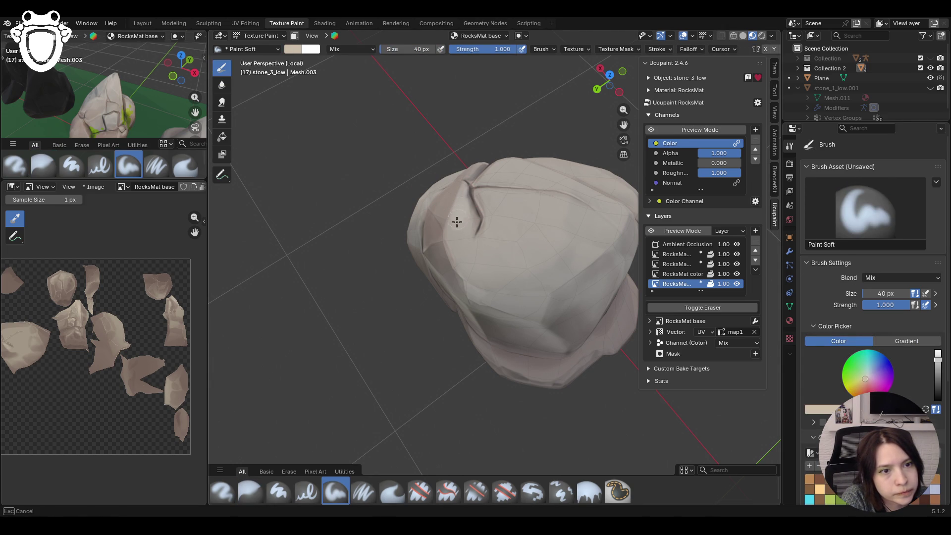
pyautogui.moveTo(473, 288); pyautogui.dragTo(560, 318)
pyautogui.moveTo(479, 292); pyautogui.dragTo(526, 311)
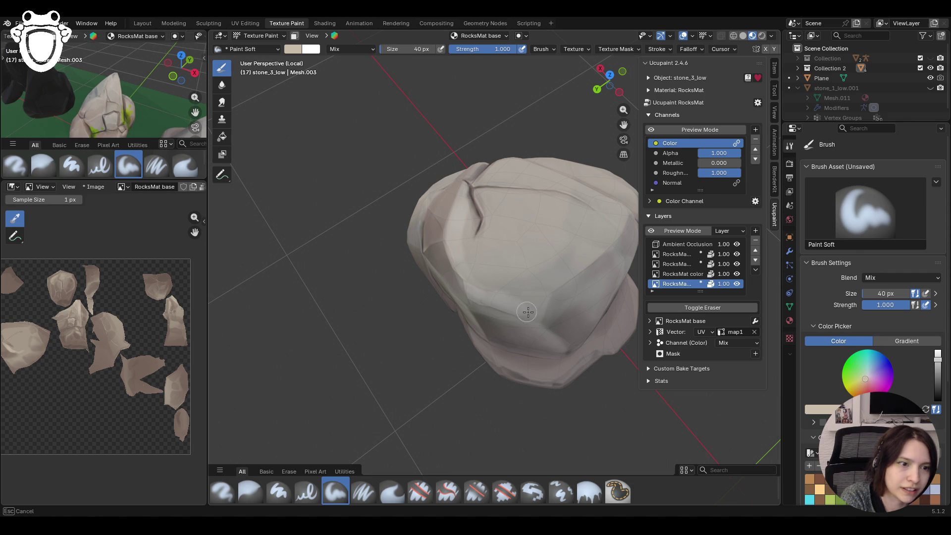
pyautogui.moveTo(561, 277); pyautogui.dragTo(607, 264)
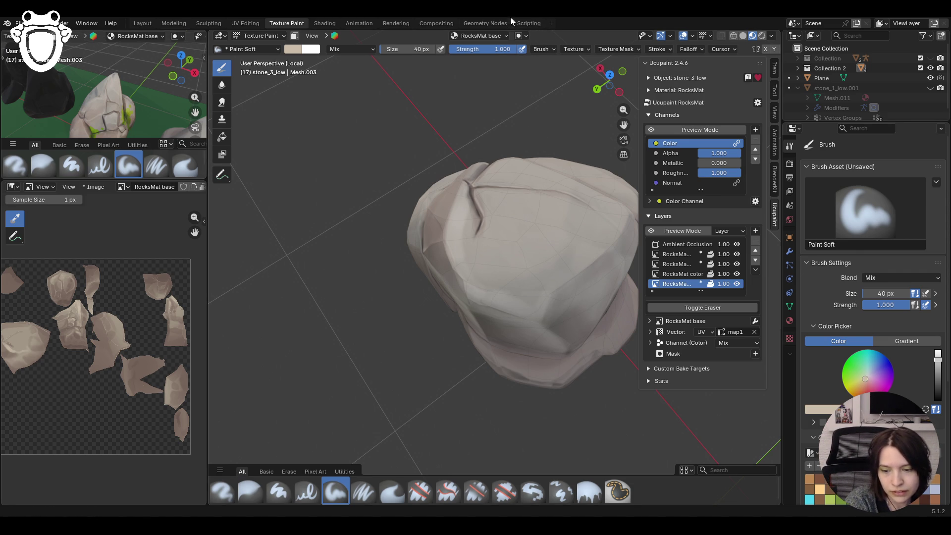
# - Turn the rock to a new angle and paint a soft stroke near its top
pyautogui.moveTo(501, 156)
pyautogui.mouseDown(button='middle')
pyautogui.moveTo(622, 125)
pyautogui.moveTo(612, 126)
pyautogui.mouseUp(button='middle')
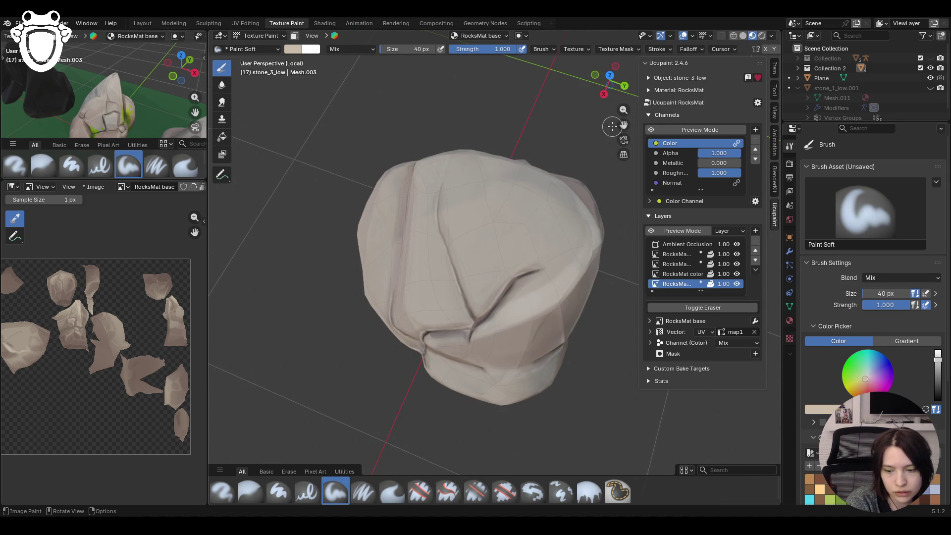
pyautogui.moveTo(464, 187)
pyautogui.mouseDown(button='middle')
pyautogui.moveTo(621, 177)
pyautogui.moveTo(683, 192)
pyautogui.mouseUp(button='middle')
pyautogui.moveTo(651, 131); pyautogui.dragTo(465, 257, button='middle')
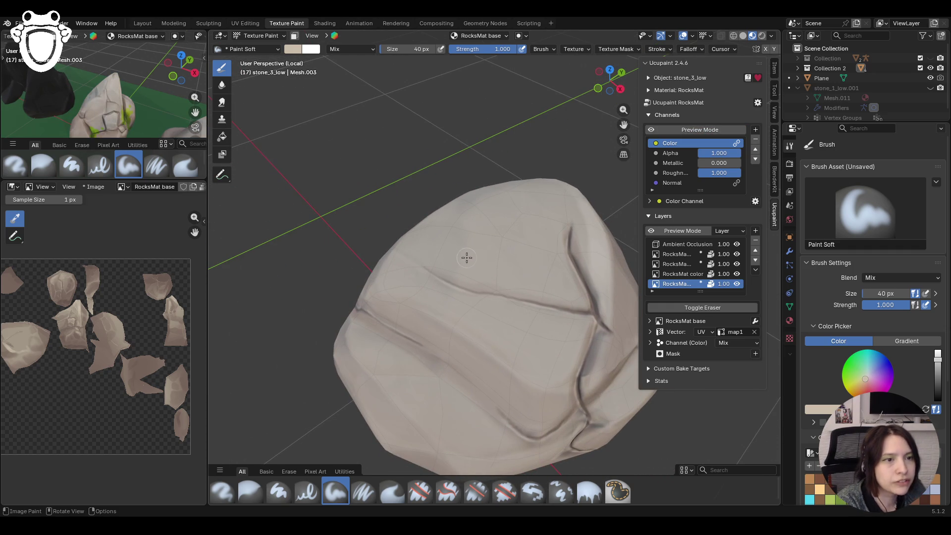
pyautogui.scroll(-3, 435, 261)
pyautogui.scroll(-2, 478, 229)
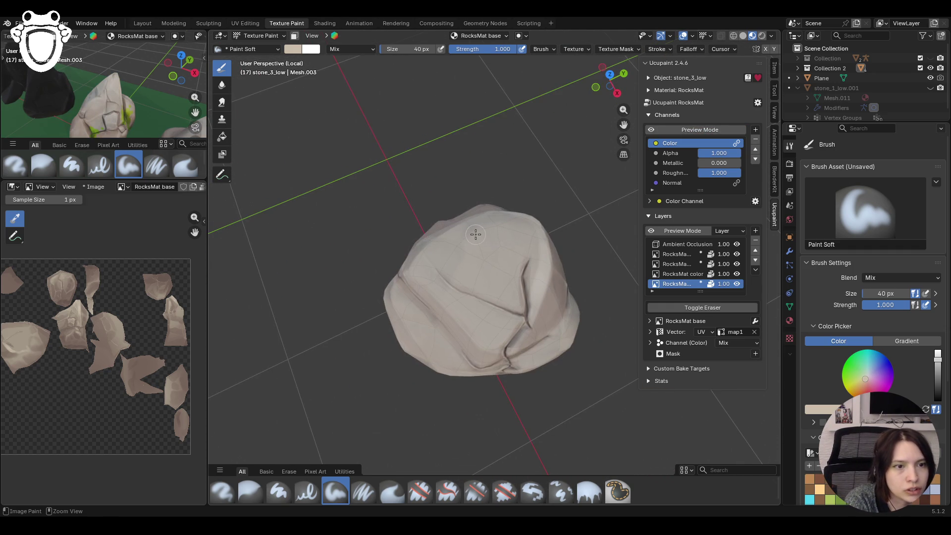
pyautogui.moveTo(461, 291); pyautogui.dragTo(454, 298)
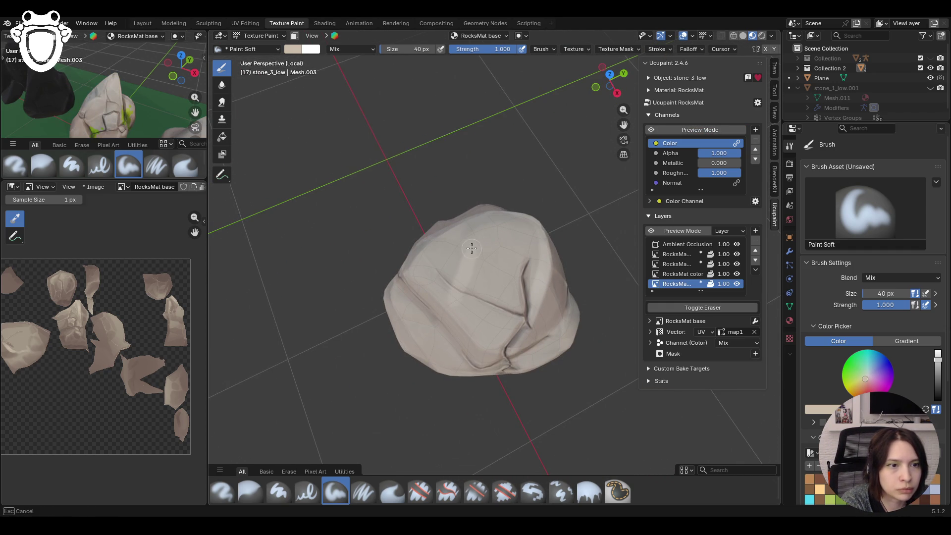
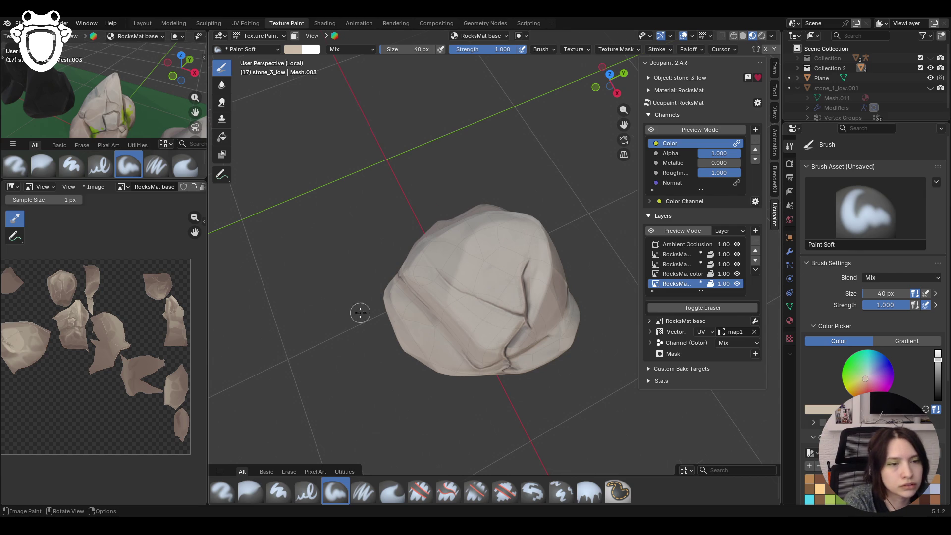
pyautogui.scroll(-5, 394, 237)
# - Paint soft pressure-sensitive strokes across the rock's upper edge and front face
pyautogui.moveTo(395, 238)
pyautogui.mouseDown(button='middle')
pyautogui.moveTo(510, 344)
pyautogui.moveTo(531, 282)
pyautogui.mouseUp(button='middle')
pyautogui.scroll(5, 510, 344)
pyautogui.moveTo(621, 131); pyautogui.dragTo(483, 334, button='middle')
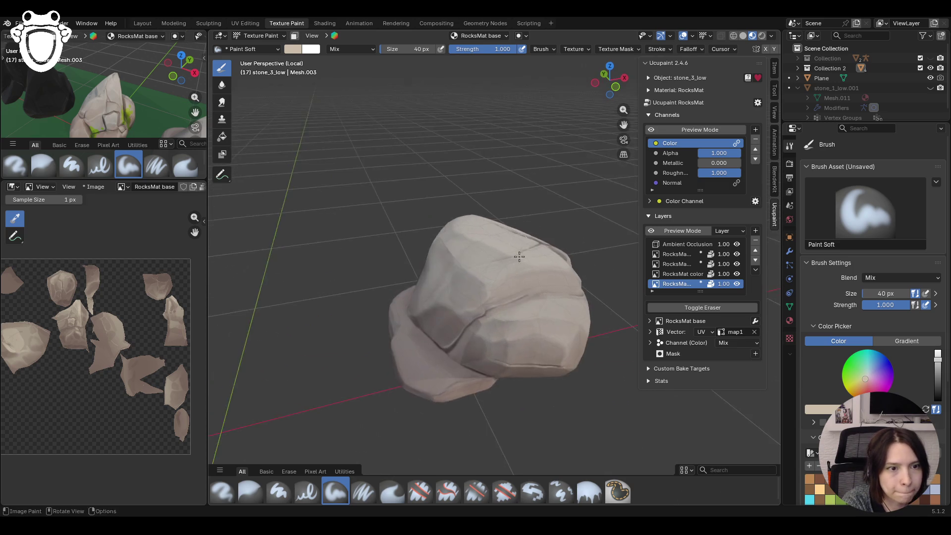
pyautogui.scroll(2, 484, 334)
pyautogui.click(365, 493)
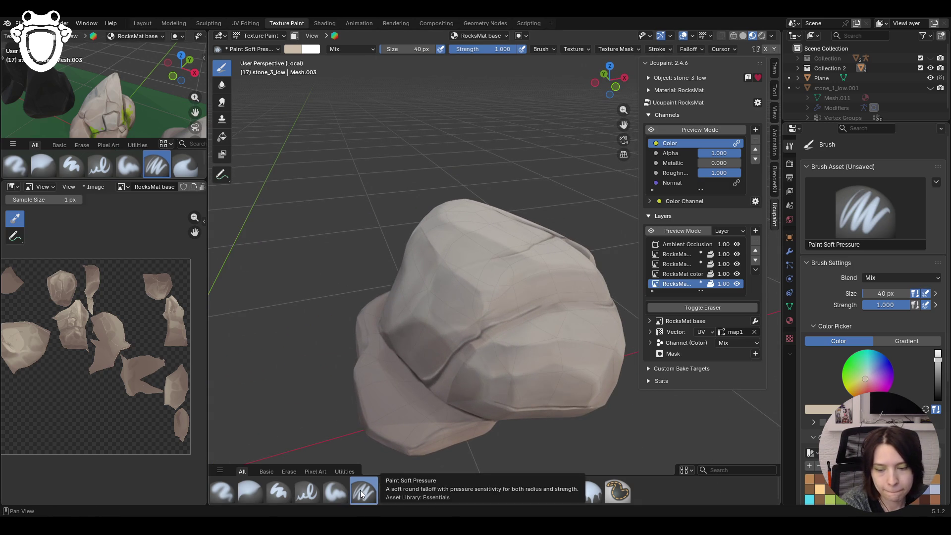
pyautogui.moveTo(448, 332); pyautogui.dragTo(476, 321)
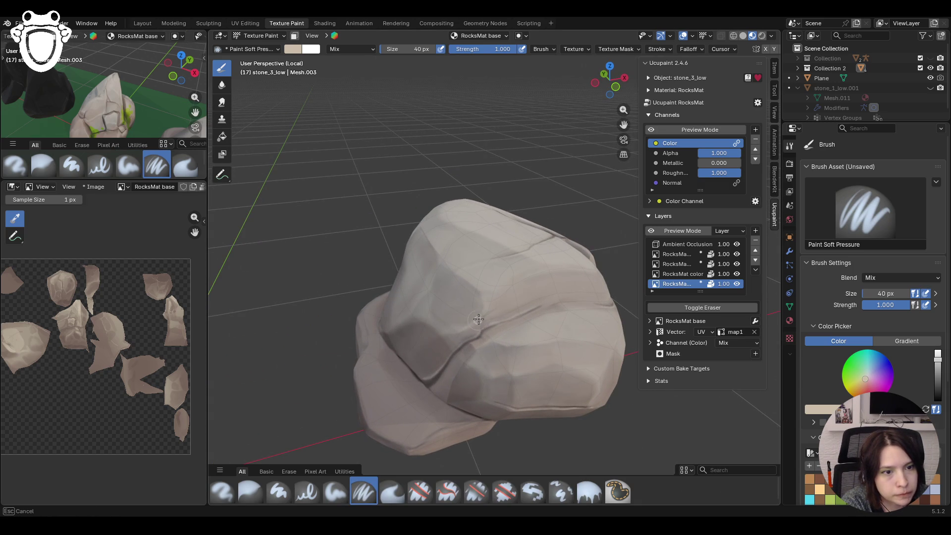
pyautogui.moveTo(459, 272)
pyautogui.mouseDown()
pyautogui.moveTo(449, 266)
pyautogui.moveTo(483, 296)
pyautogui.moveTo(576, 264)
pyautogui.mouseUp()
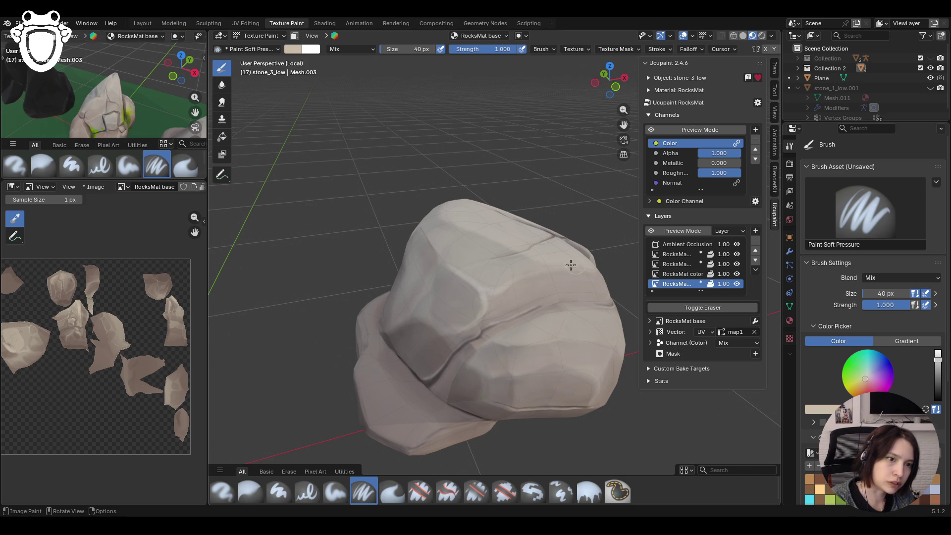
pyautogui.moveTo(486, 295); pyautogui.dragTo(486, 302)
pyautogui.moveTo(487, 302); pyautogui.dragTo(517, 262, button='middle')
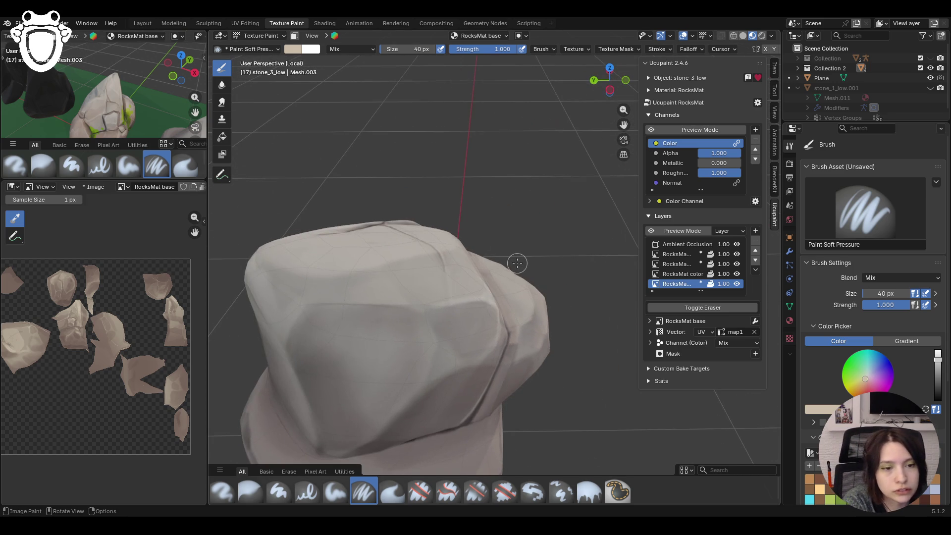
pyautogui.moveTo(394, 410); pyautogui.dragTo(406, 404)
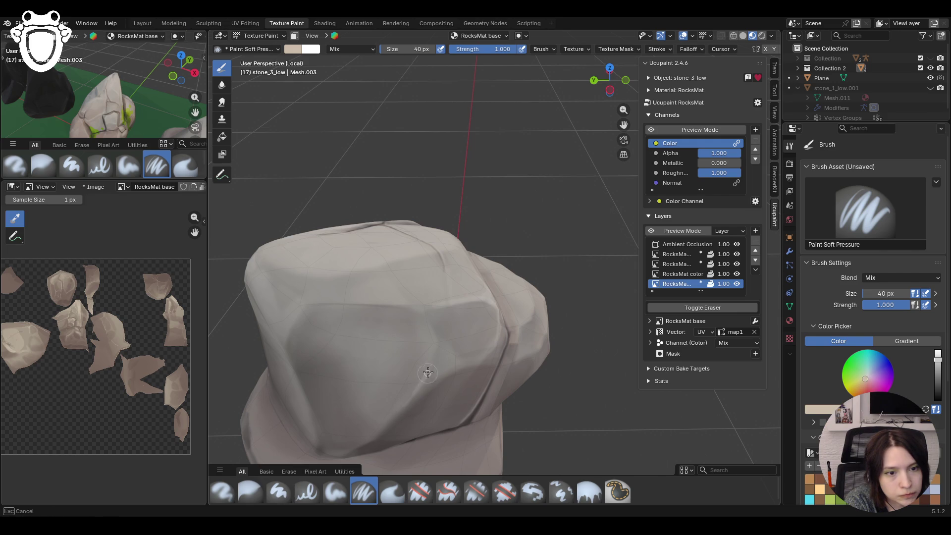
pyautogui.moveTo(434, 337); pyautogui.dragTo(434, 338)
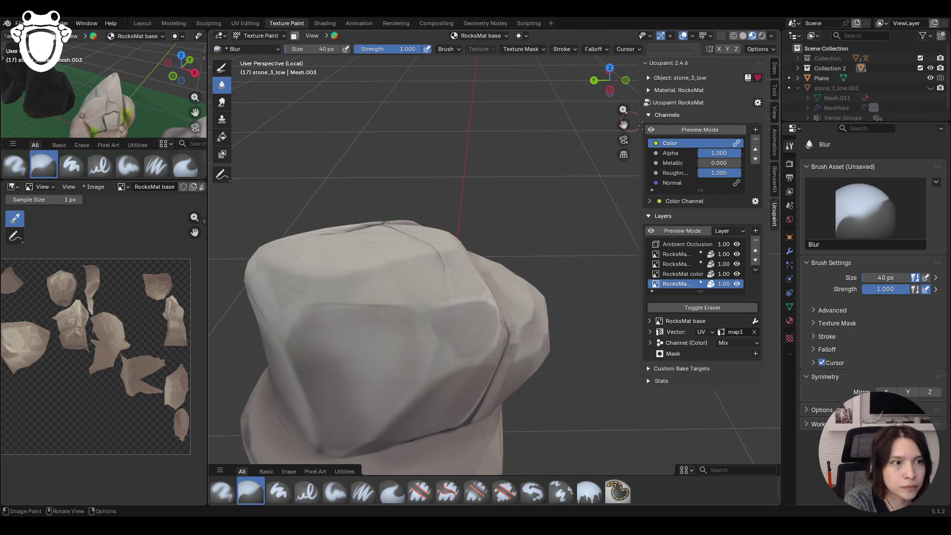
# - Blur the painted shading smooth with the preview off, then check the beige colour preview
pyautogui.moveTo(590, 209); pyautogui.dragTo(650, 192, button='middle')
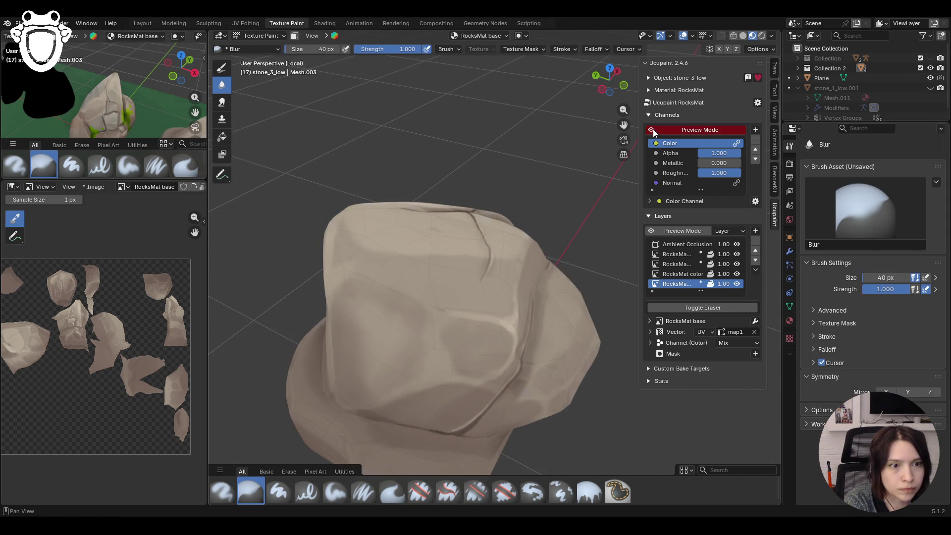
pyautogui.click(653, 129)
pyautogui.moveTo(511, 328); pyautogui.dragTo(513, 320)
pyautogui.moveTo(421, 303); pyautogui.dragTo(412, 298)
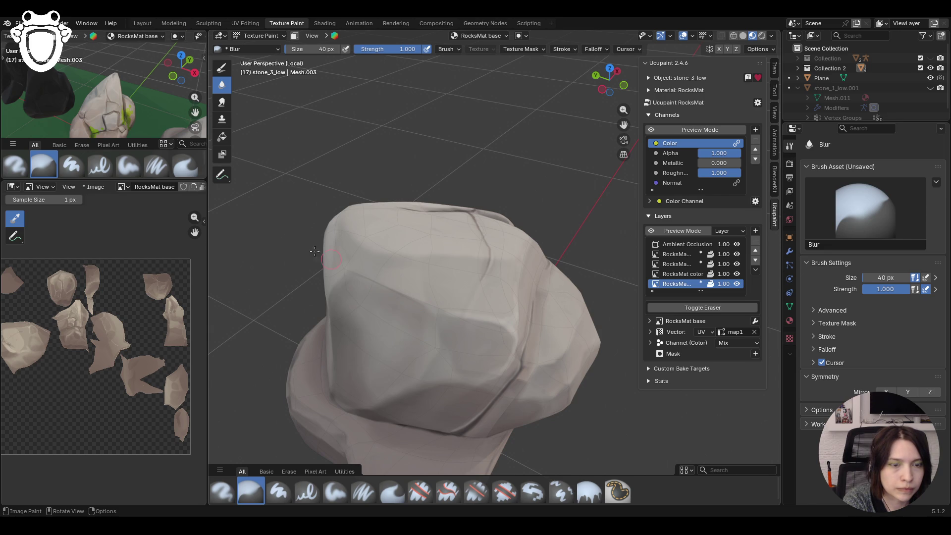
pyautogui.moveTo(360, 275); pyautogui.dragTo(420, 296)
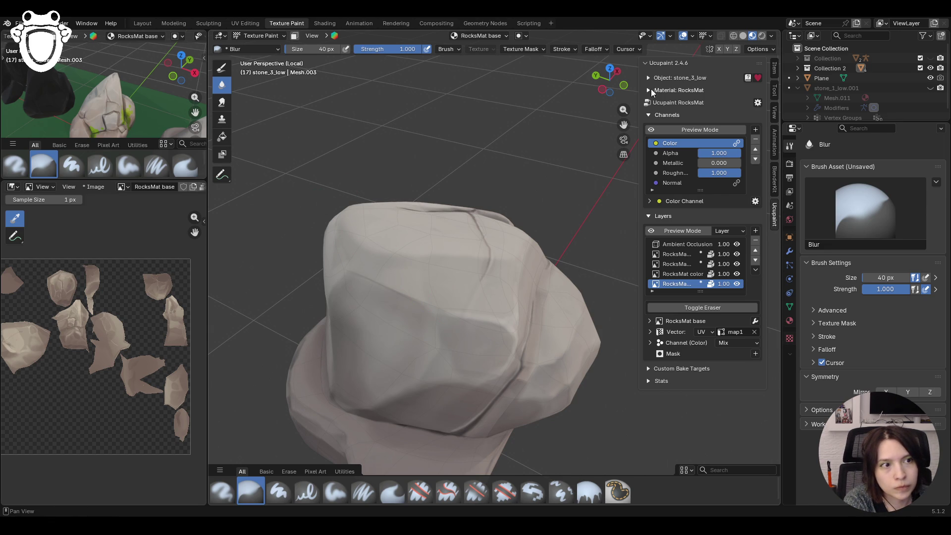
pyautogui.click(651, 130)
pyautogui.moveTo(354, 142); pyautogui.dragTo(366, 191, button='middle')
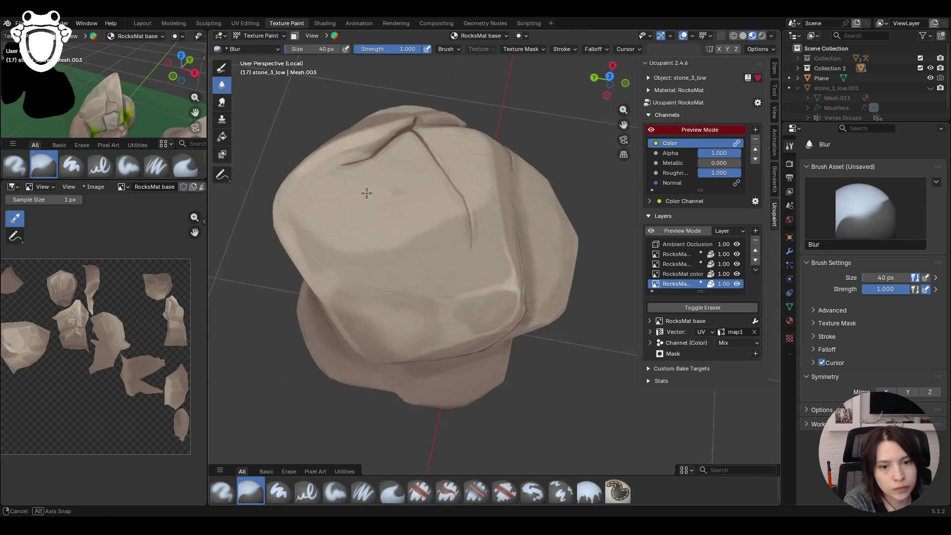
pyautogui.click(363, 493)
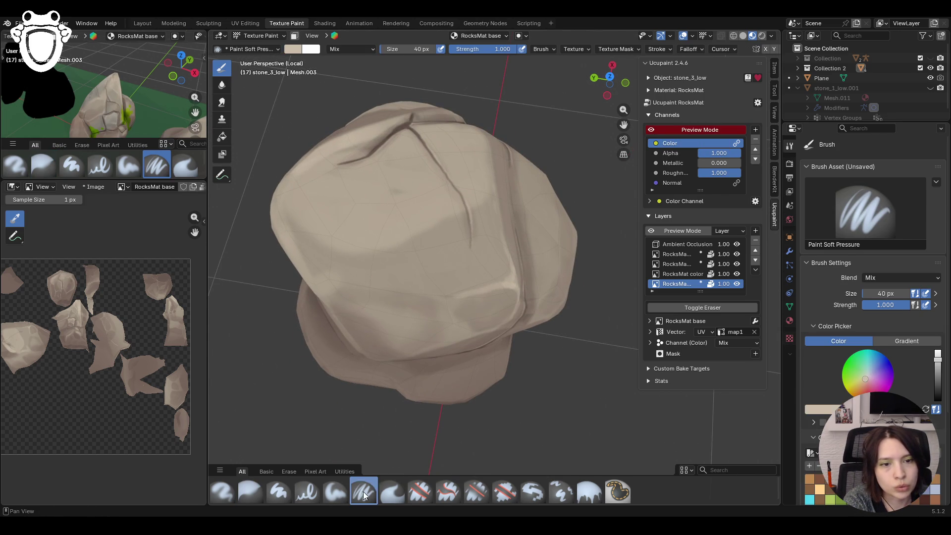
# - Compare the colour preview on and off, then paint soft strokes over the rock's upper face
pyautogui.click(651, 130)
pyautogui.moveTo(356, 202)
pyautogui.mouseDown(button='middle')
pyautogui.moveTo(434, 202)
pyautogui.moveTo(476, 186)
pyautogui.mouseUp(button='middle')
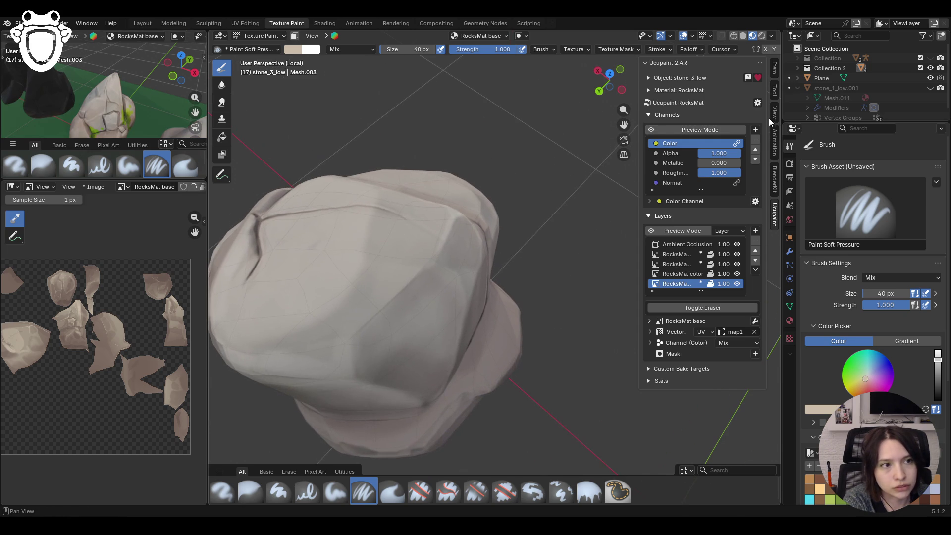
pyautogui.click(649, 131)
pyautogui.click(650, 131)
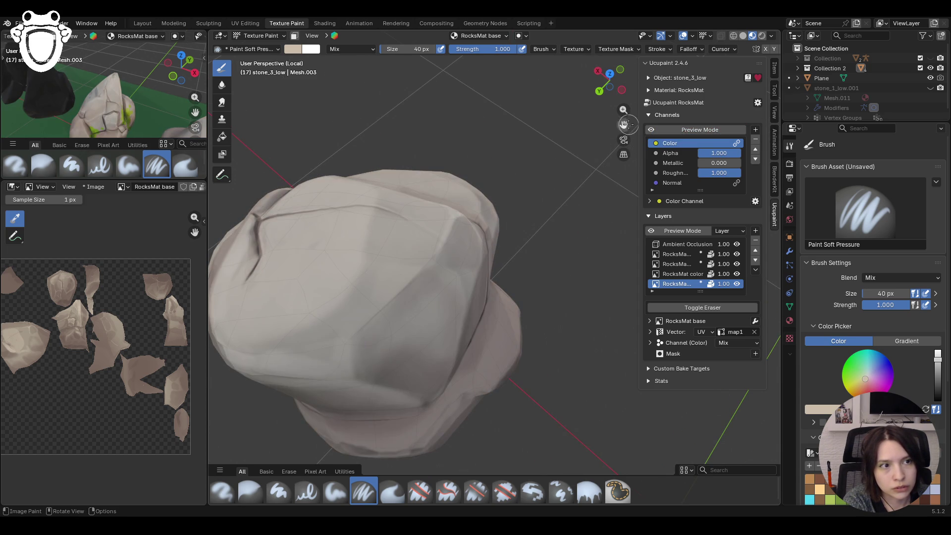
pyautogui.moveTo(623, 124); pyautogui.dragTo(705, 61)
pyautogui.moveTo(357, 261); pyautogui.dragTo(372, 276)
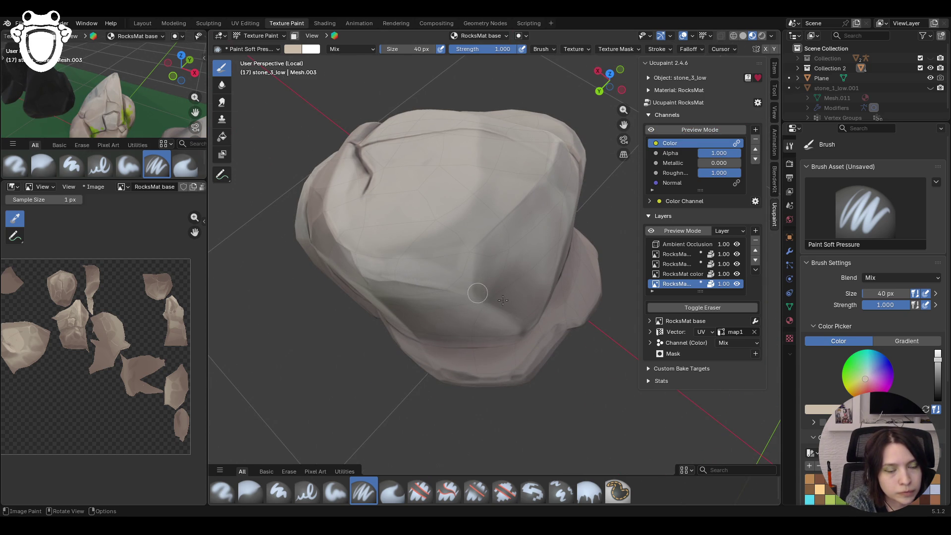
pyautogui.moveTo(476, 293); pyautogui.dragTo(472, 272)
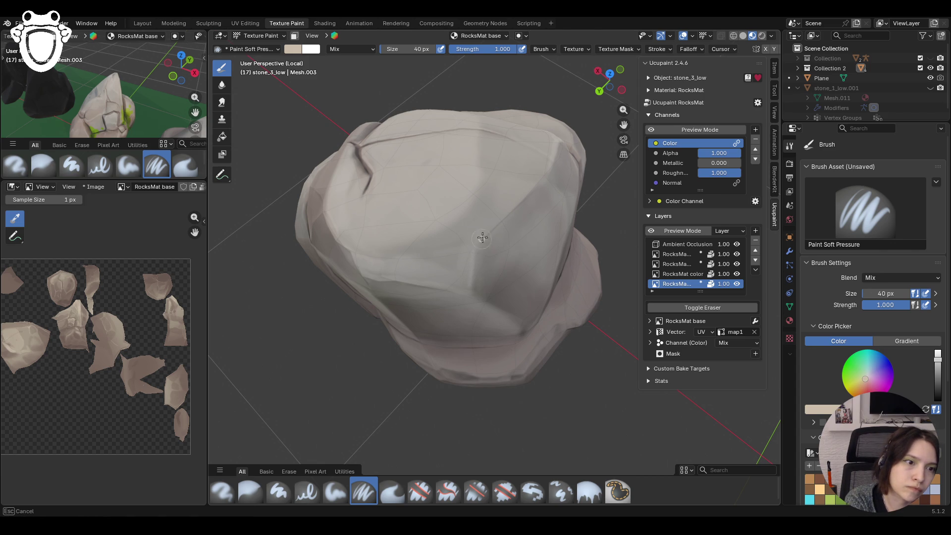
pyautogui.click(651, 131)
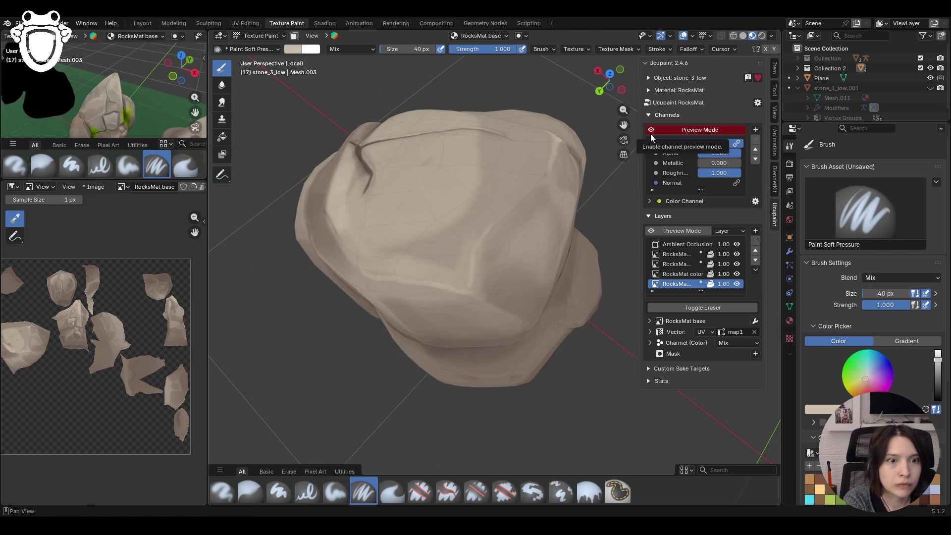
# - Inspect the rock closer with the blur and soft brushes while toggling the colour preview
pyautogui.moveTo(371, 361); pyautogui.dragTo(348, 487, button='middle')
pyautogui.click(247, 493)
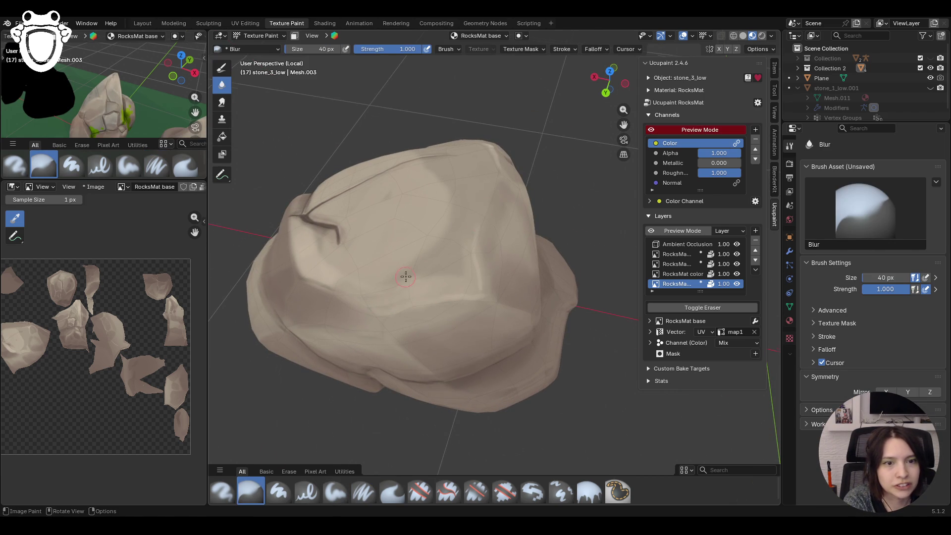
pyautogui.scroll(2, 406, 277)
pyautogui.moveTo(405, 277); pyautogui.dragTo(446, 253, button='middle')
pyautogui.click(650, 131)
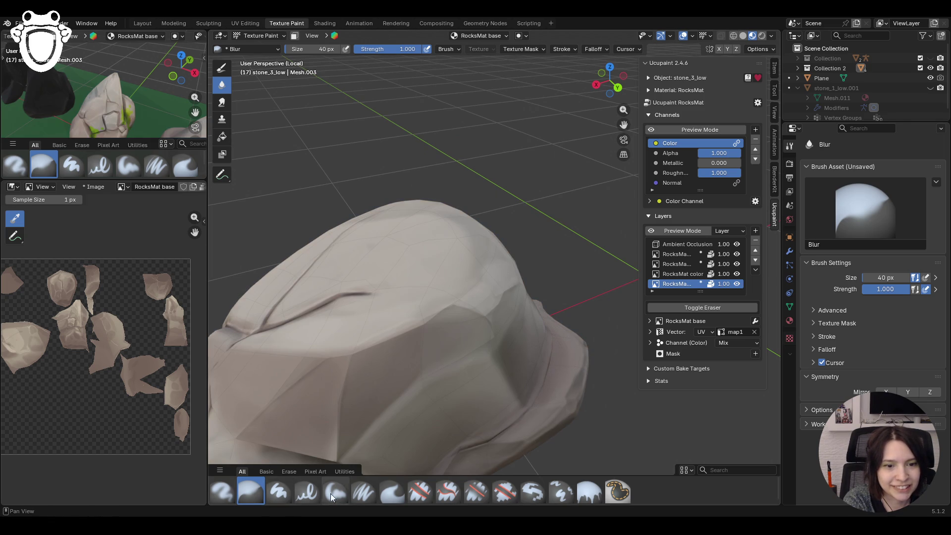
pyautogui.click(363, 492)
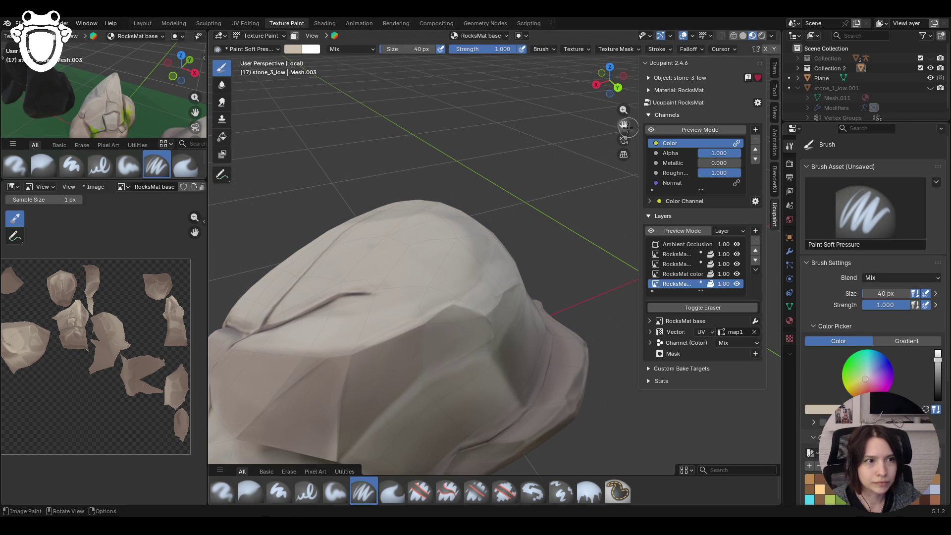
pyautogui.keyDown('shift'); pyautogui.moveTo(535, 213); pyautogui.dragTo(652, 129, button='middle'); pyautogui.keyUp('shift')
pyautogui.click(654, 133)
pyautogui.click(655, 133)
# - Paint a darker greyish-beige stroke over the rock's ridge and view it in the colour preview
pyautogui.click(934, 493)
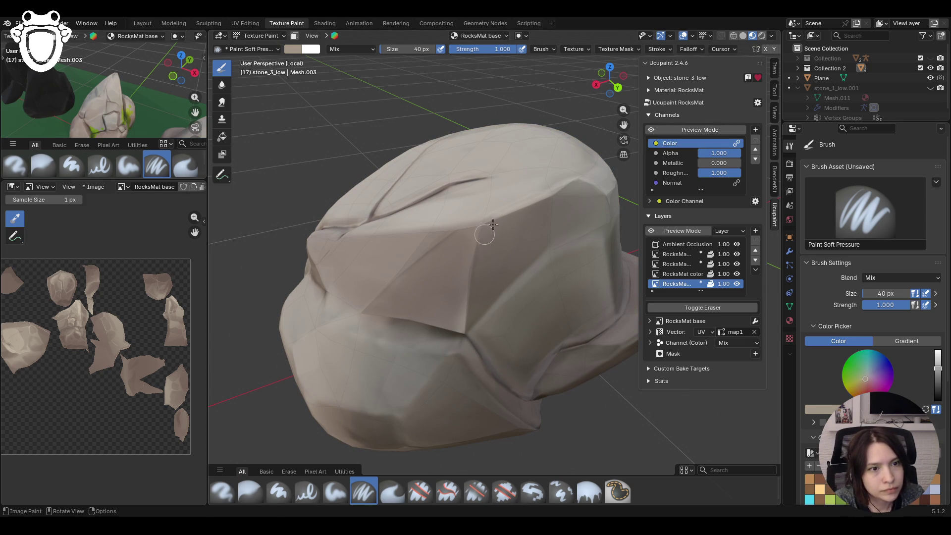
pyautogui.moveTo(494, 217); pyautogui.dragTo(477, 237)
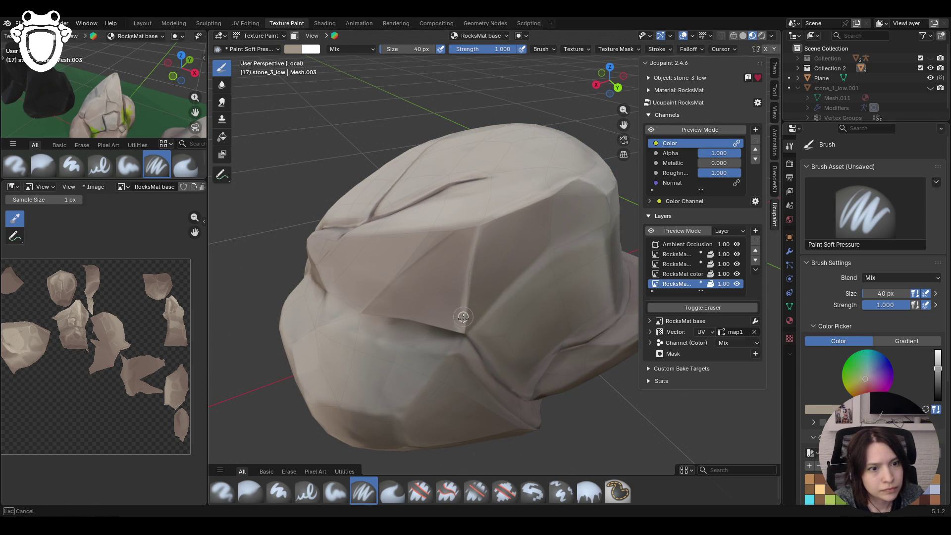
pyautogui.moveTo(462, 327); pyautogui.dragTo(464, 337)
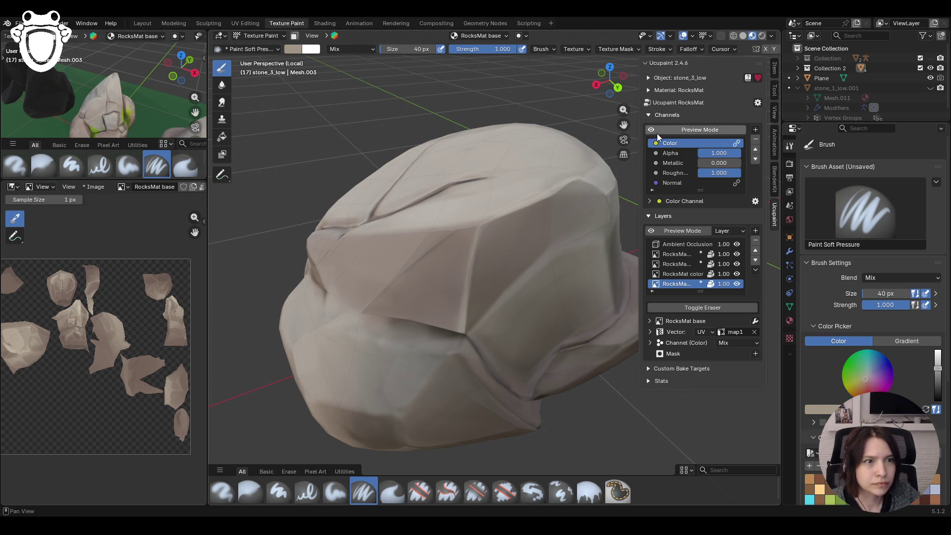
pyautogui.click(654, 130)
pyautogui.scroll(-5, 170, 90)
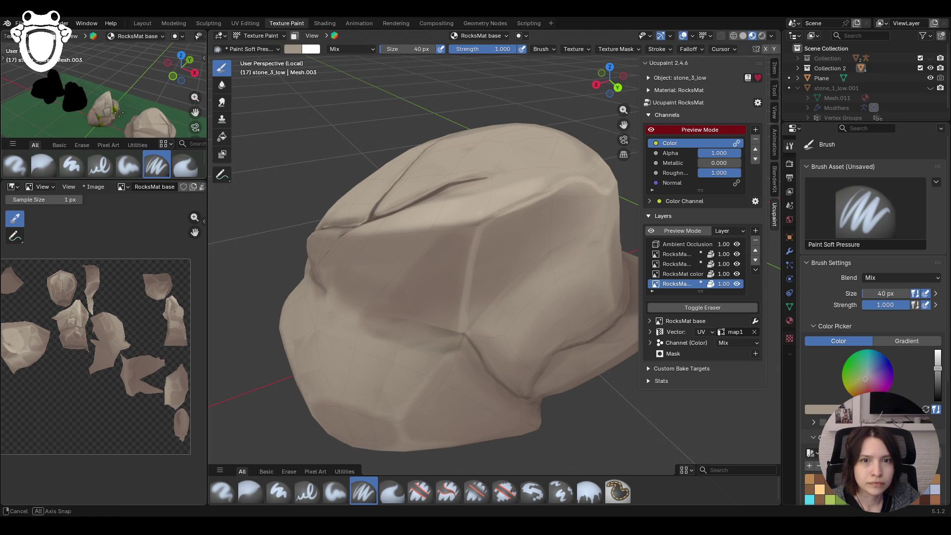
# - Paint a stroke on the rock's lower front and blur it before returning to the soft brush
pyautogui.moveTo(169, 89); pyautogui.dragTo(157, 117, button='middle')
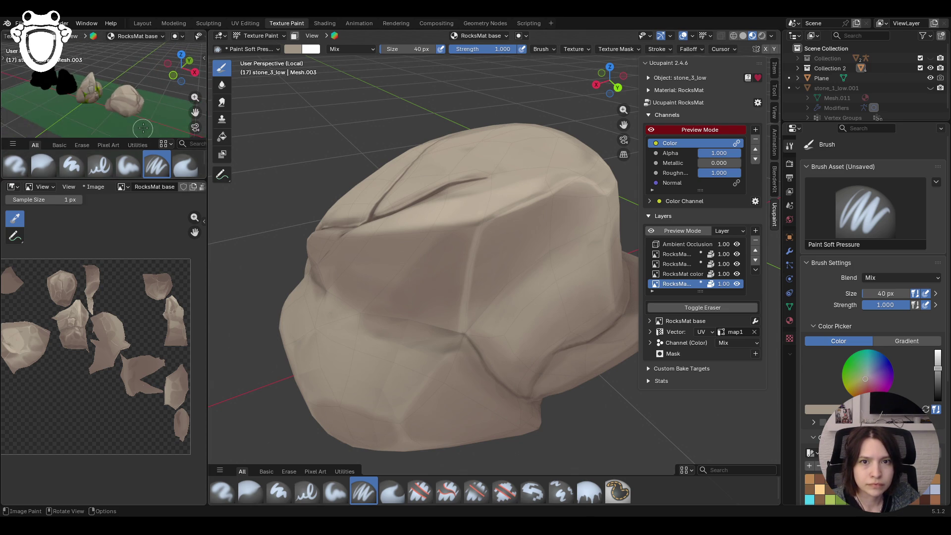
pyautogui.moveTo(436, 345)
pyautogui.mouseDown(button='middle')
pyautogui.moveTo(475, 369)
pyautogui.moveTo(464, 381)
pyautogui.mouseUp(button='middle')
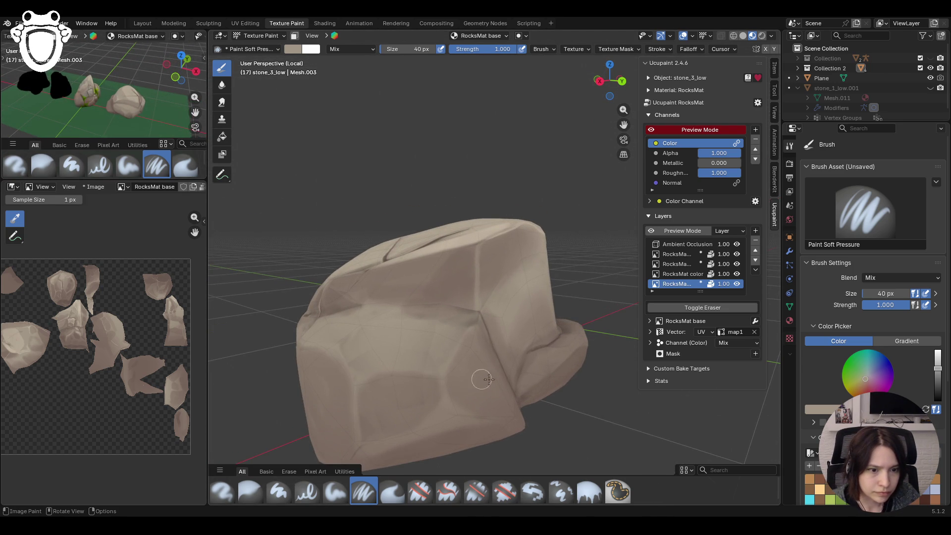
pyautogui.moveTo(431, 374)
pyautogui.mouseDown()
pyautogui.moveTo(440, 379)
pyautogui.moveTo(431, 407)
pyautogui.moveTo(444, 396)
pyautogui.moveTo(431, 375)
pyautogui.moveTo(385, 368)
pyautogui.mouseUp()
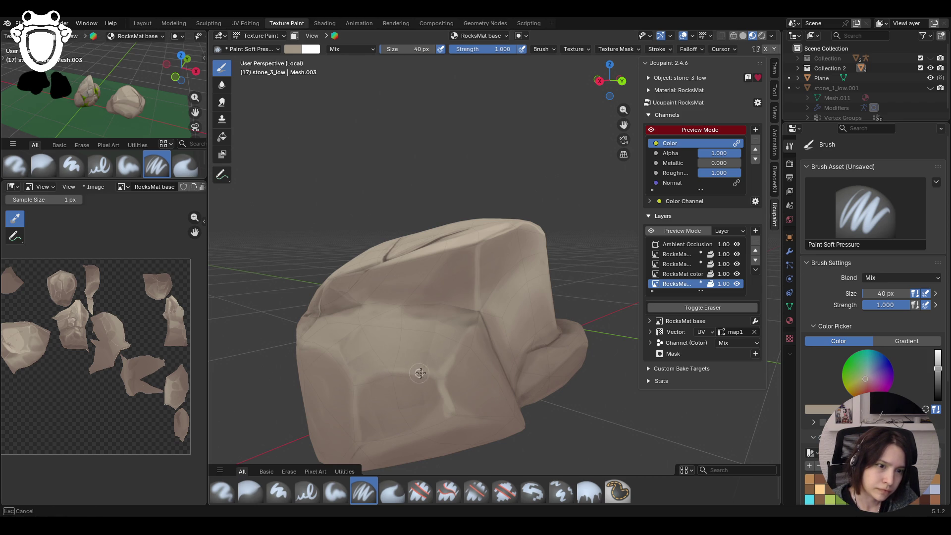
pyautogui.moveTo(449, 364); pyautogui.dragTo(323, 482, button='middle')
pyautogui.scroll(3, 401, 416)
pyautogui.scroll(-3, 401, 416)
pyautogui.click(250, 491)
pyautogui.moveTo(444, 435)
pyautogui.mouseDown()
pyautogui.moveTo(450, 417)
pyautogui.moveTo(439, 439)
pyautogui.mouseUp()
pyautogui.click(363, 494)
# - Paint light beige highlight strokes up the stone's front faces, then switch to blurring
pyautogui.moveTo(409, 417)
pyautogui.keyDown('shift'); pyautogui.mouseDown(button='middle')
pyautogui.moveTo(556, 230)
pyautogui.moveTo(603, 125)
pyautogui.moveTo(610, 167)
pyautogui.mouseUp(button='middle'); pyautogui.keyUp('shift')
pyautogui.moveTo(624, 126); pyautogui.dragTo(646, 89)
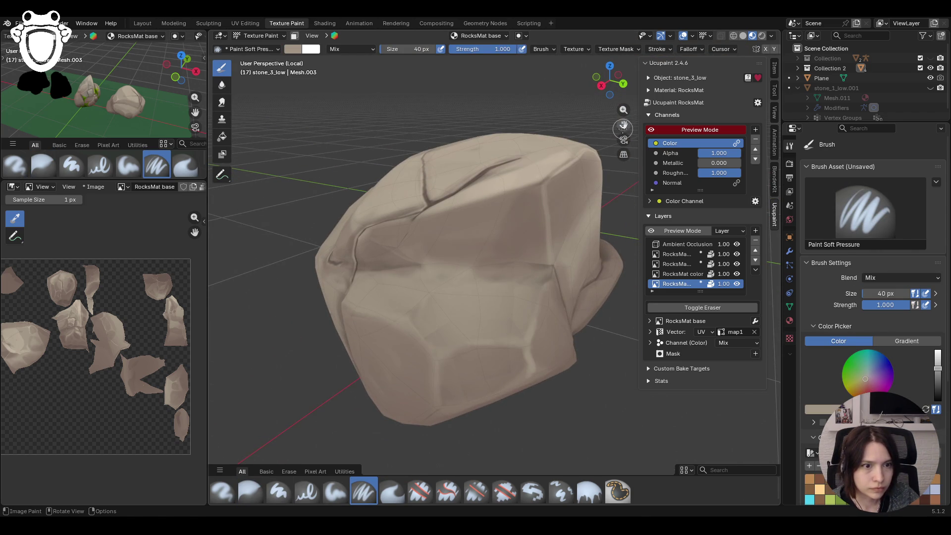
pyautogui.moveTo(371, 312); pyautogui.dragTo(392, 319)
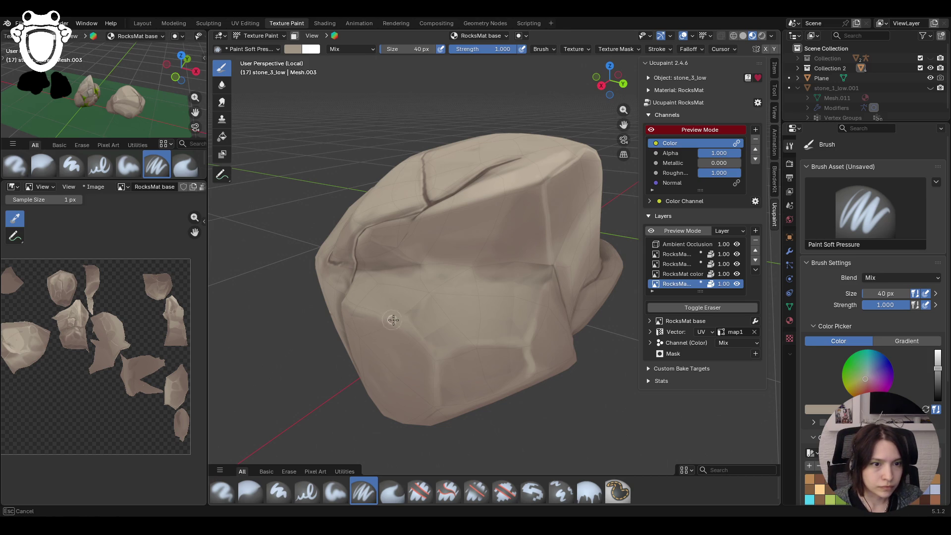
pyautogui.moveTo(433, 352); pyautogui.dragTo(423, 446)
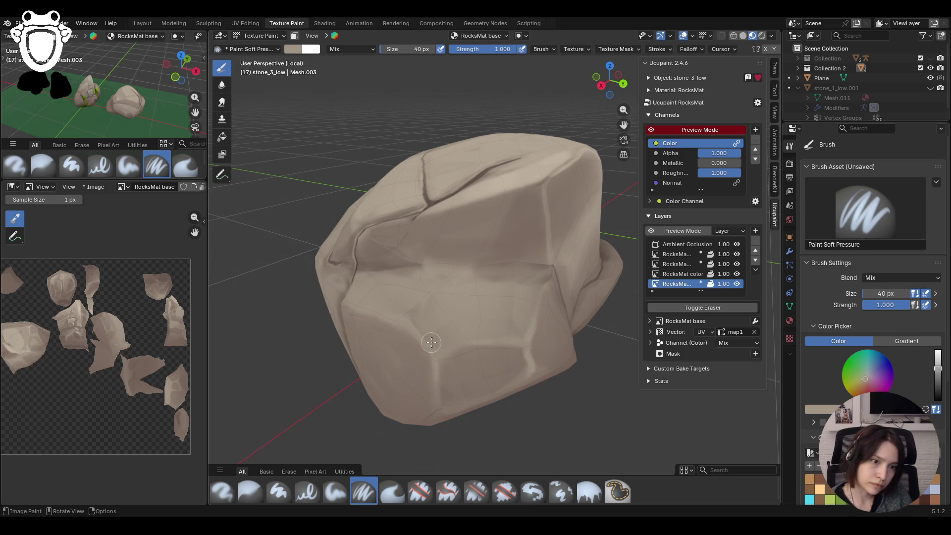
pyautogui.moveTo(487, 337); pyautogui.dragTo(492, 340)
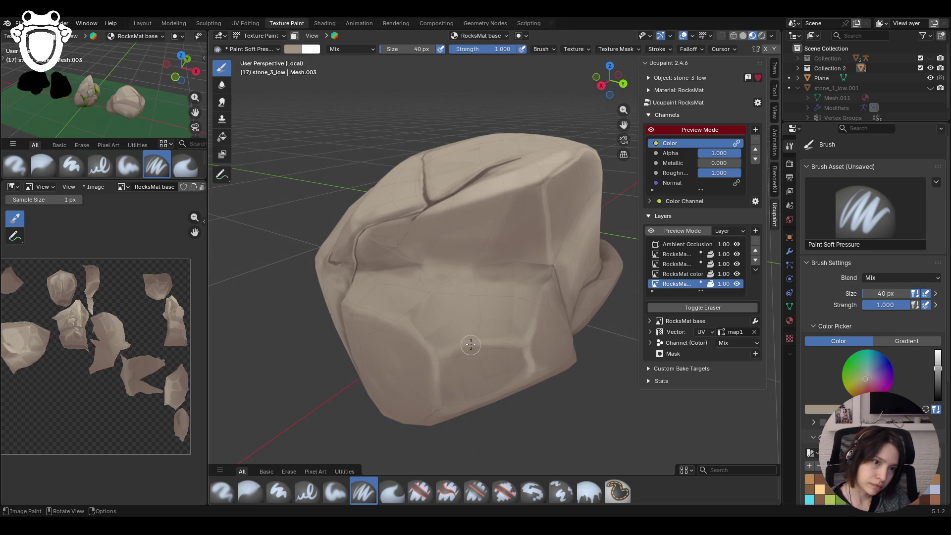
pyautogui.moveTo(446, 283); pyautogui.dragTo(524, 289)
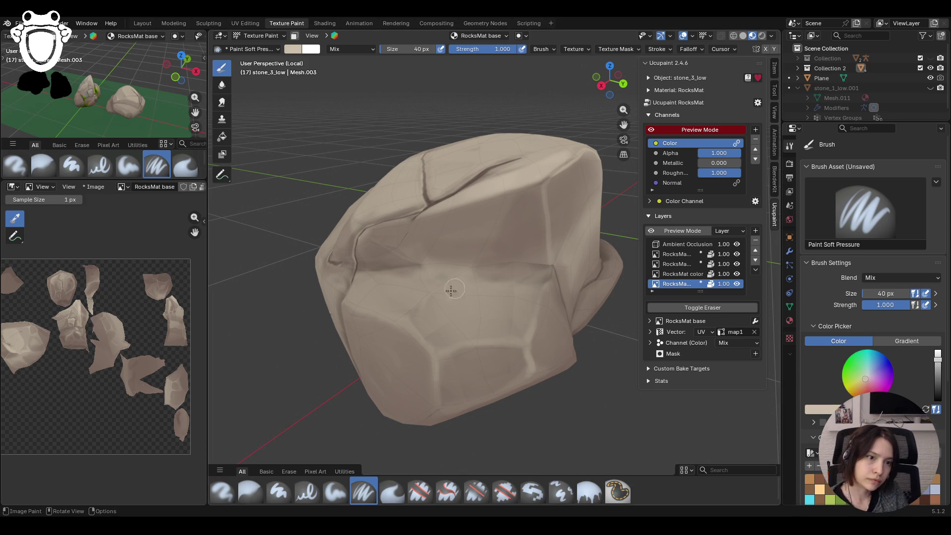
pyautogui.moveTo(450, 288); pyautogui.dragTo(474, 299)
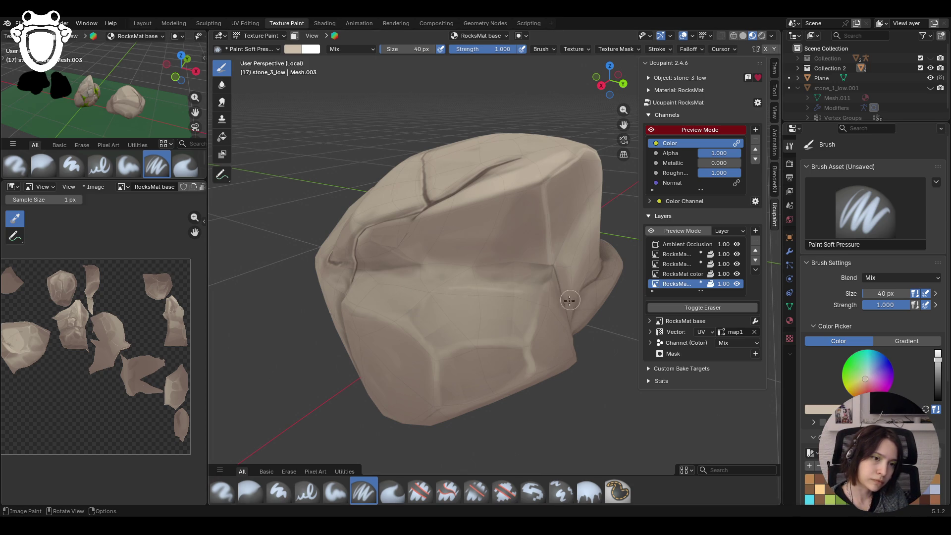
pyautogui.hotkey('shift', 's')
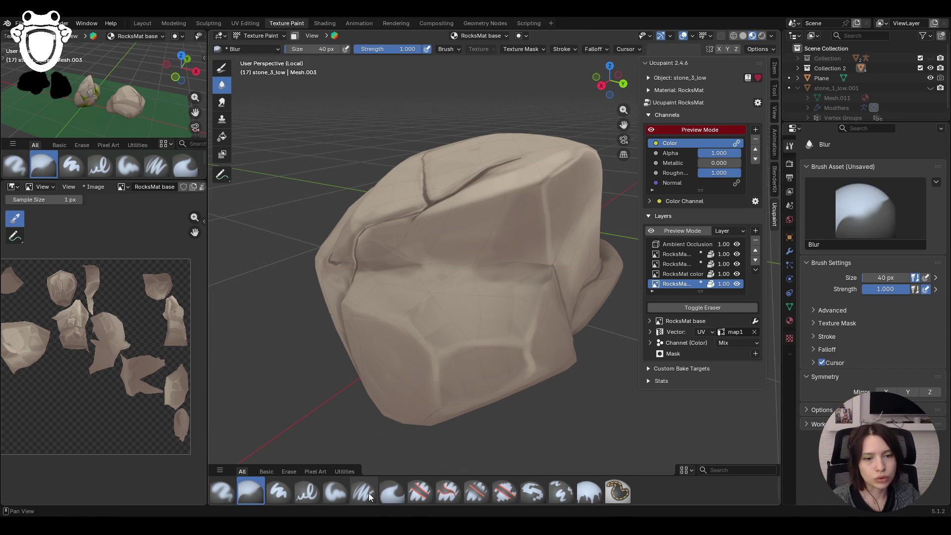
# - Zoom onto the cracked top and dab short soft-pressure strokes along the crack edges
pyautogui.click(363, 492)
pyautogui.scroll(4, 446, 335)
pyautogui.moveTo(436, 329); pyautogui.dragTo(465, 342, button='middle')
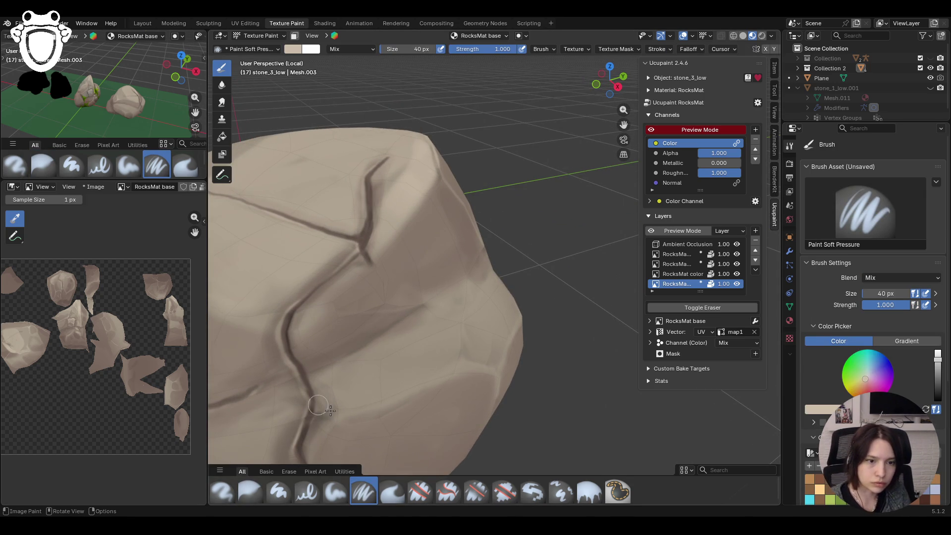
pyautogui.moveTo(325, 426); pyautogui.dragTo(347, 417)
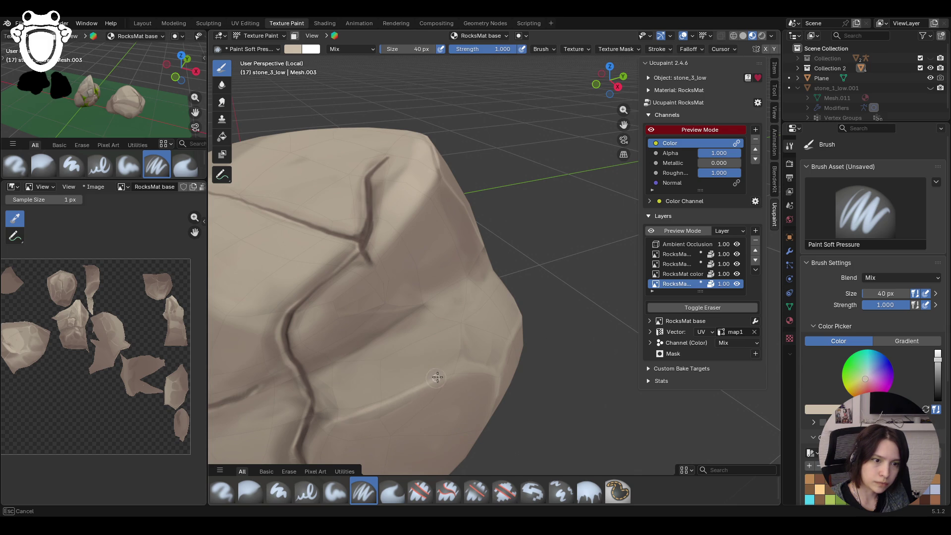
pyautogui.moveTo(466, 366)
pyautogui.mouseDown()
pyautogui.moveTo(449, 364)
pyautogui.moveTo(482, 272)
pyautogui.mouseUp()
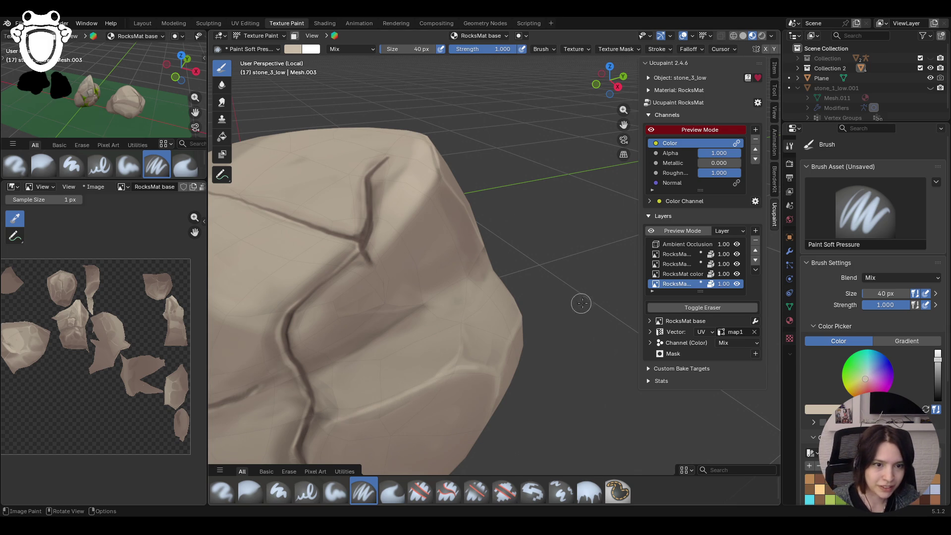
pyautogui.moveTo(448, 367); pyautogui.dragTo(490, 369)
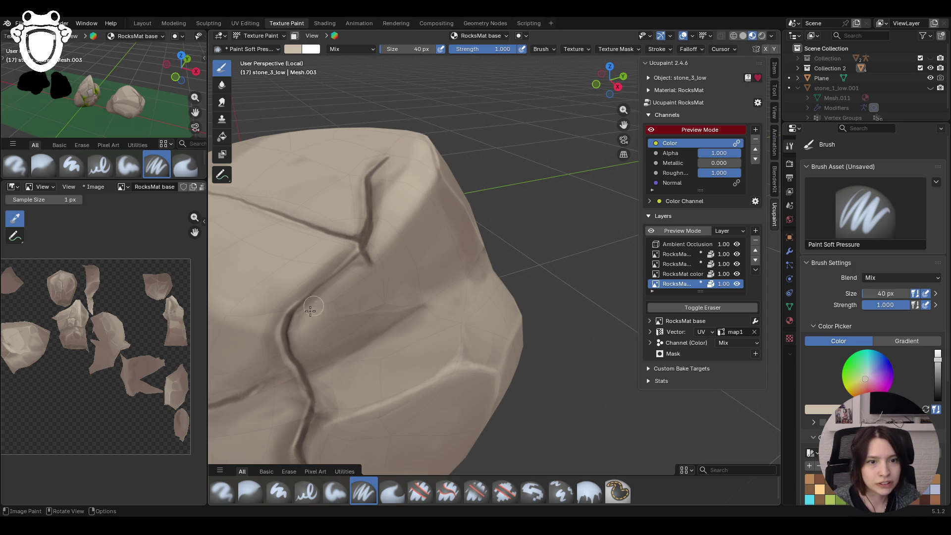
pyautogui.scroll(-2, 628, 88)
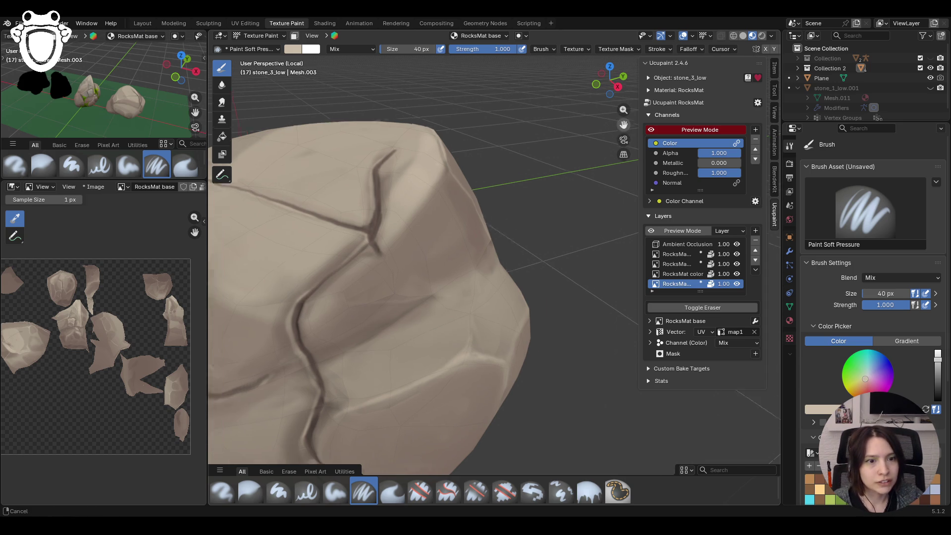
pyautogui.moveTo(628, 88); pyautogui.dragTo(543, 193, button='middle')
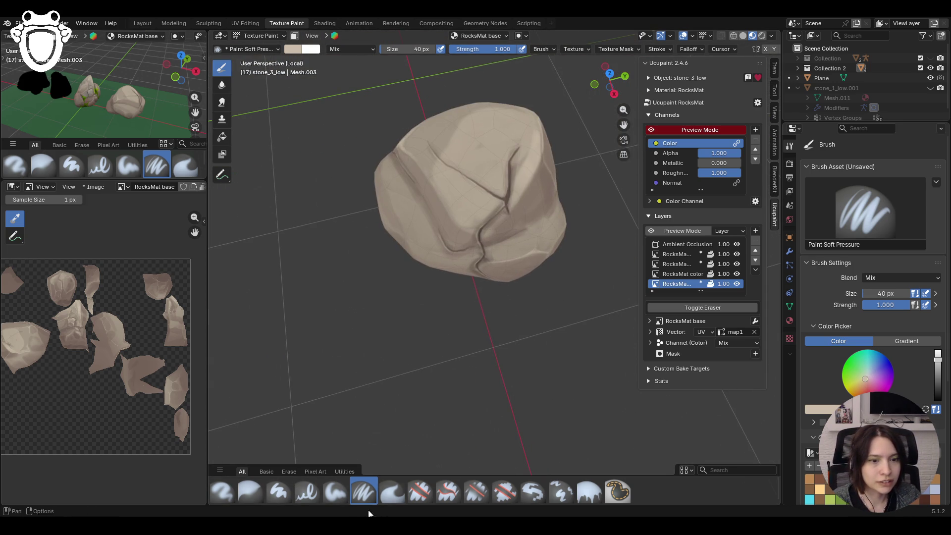
# - Paint soft non-pressure strokes up the stone's left side and left face
pyautogui.click(335, 491)
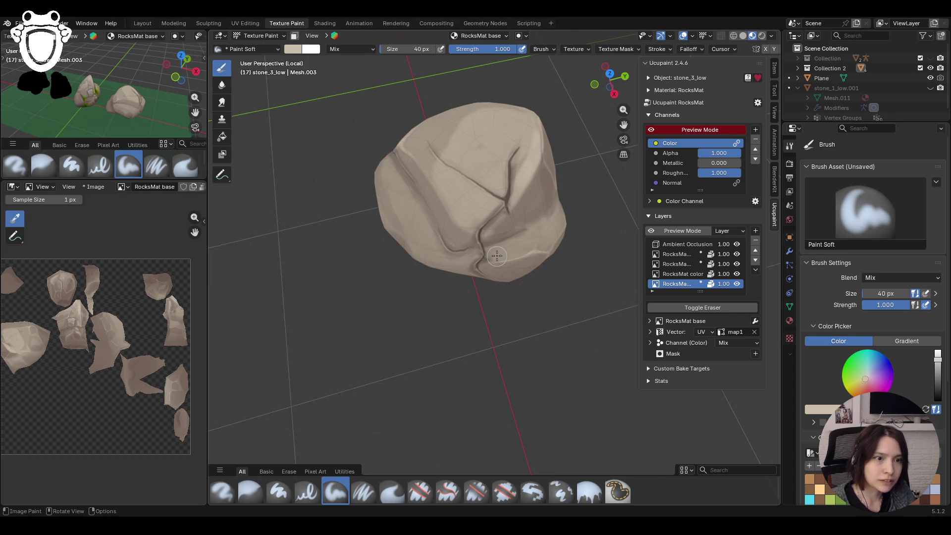
pyautogui.hotkey('shift', 's')
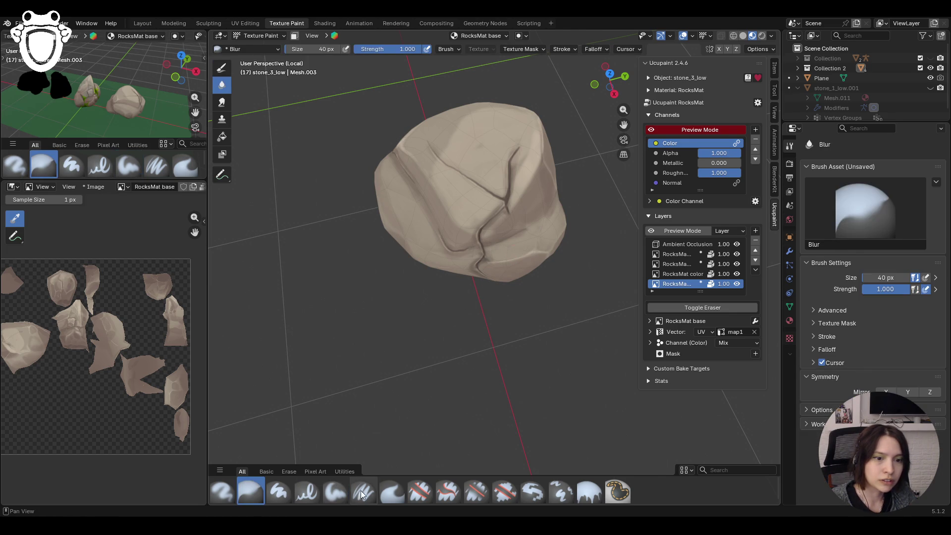
pyautogui.hotkey('shift', 's')
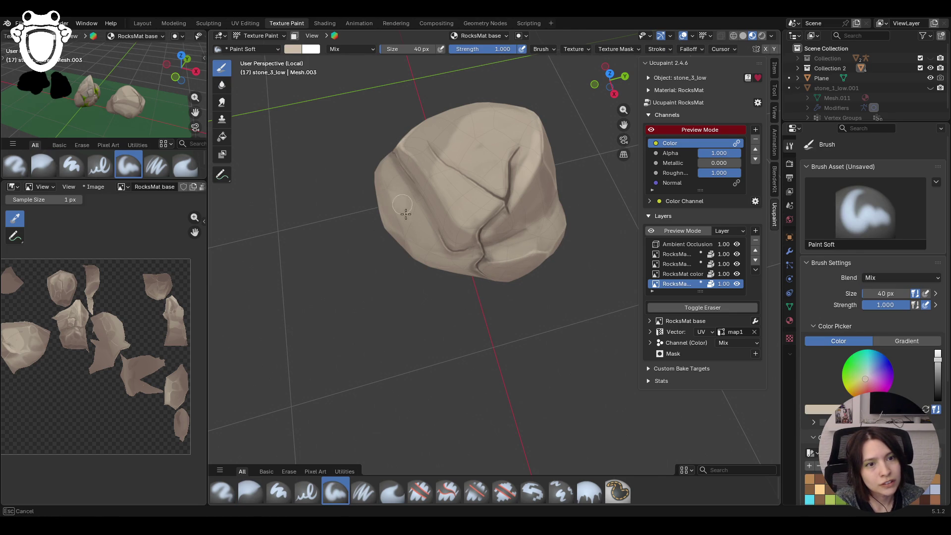
pyautogui.moveTo(436, 247); pyautogui.dragTo(422, 228)
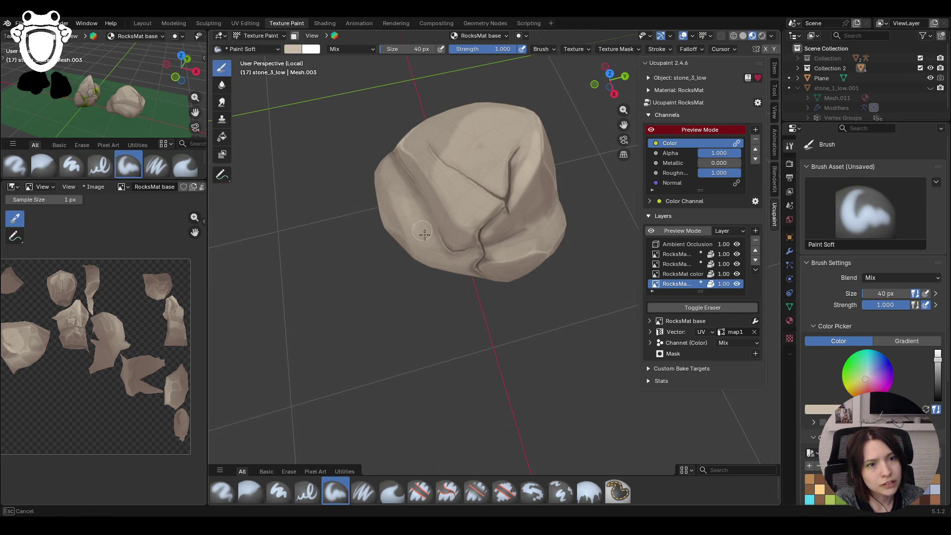
pyautogui.moveTo(392, 176); pyautogui.dragTo(380, 137)
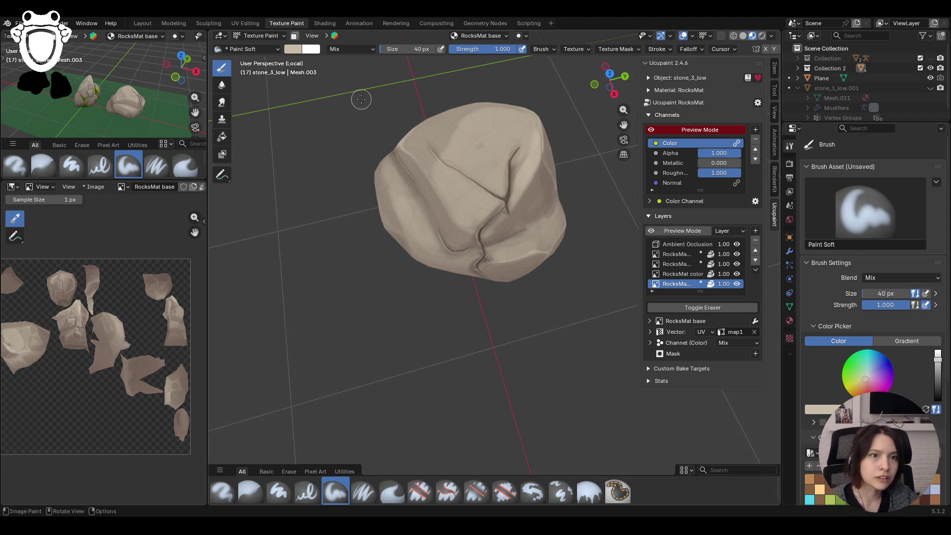
pyautogui.moveTo(342, 72); pyautogui.dragTo(439, 118, button='middle')
pyautogui.moveTo(347, 176); pyautogui.dragTo(345, 180)
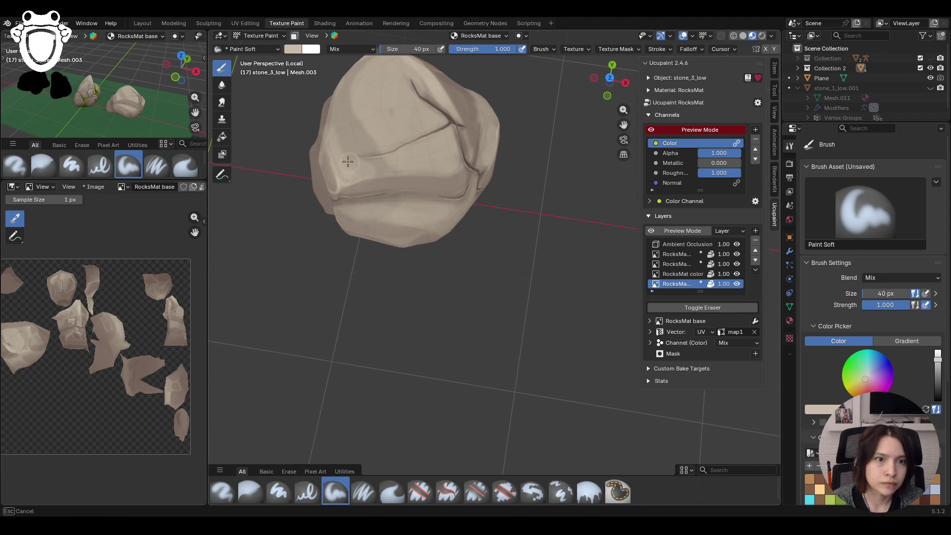
pyautogui.moveTo(351, 160); pyautogui.dragTo(347, 160)
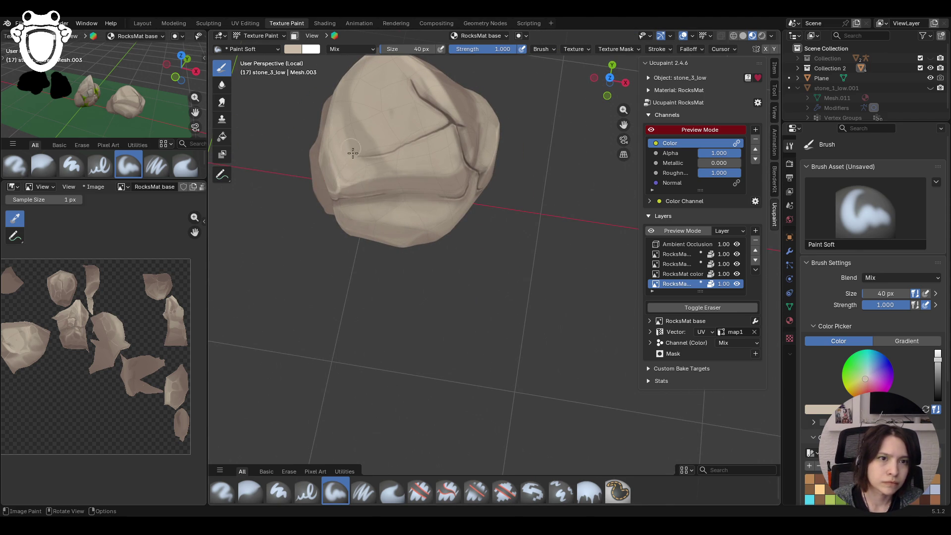
# - Airbrush light dots onto the stone, blur them smooth, and compare with the colour preview off
pyautogui.click(222, 492)
pyautogui.moveTo(340, 102); pyautogui.dragTo(362, 166)
pyautogui.click(250, 493)
pyautogui.moveTo(347, 135); pyautogui.dragTo(352, 145)
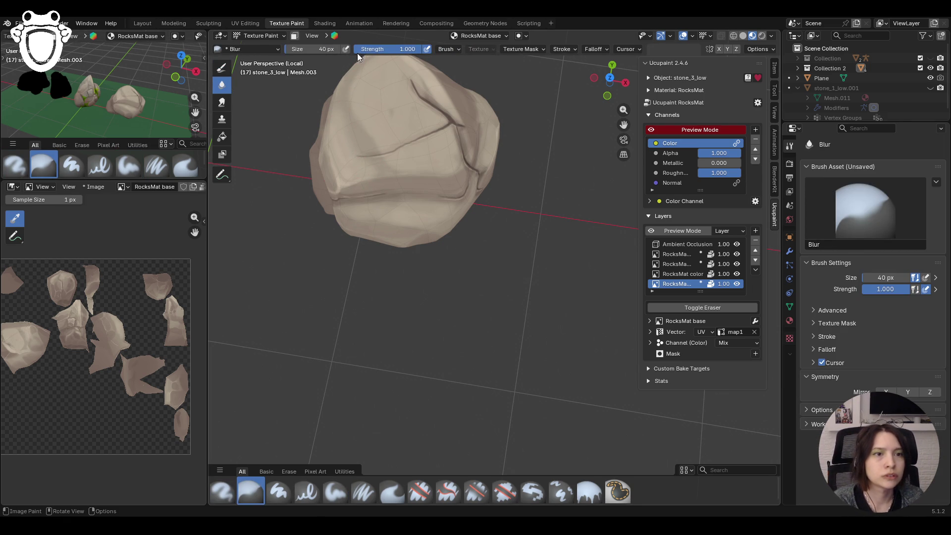
pyautogui.scroll(-4, 357, 80)
pyautogui.moveTo(357, 80)
pyautogui.mouseDown(button='middle')
pyautogui.moveTo(405, 221)
pyautogui.moveTo(417, 224)
pyautogui.moveTo(401, 223)
pyautogui.moveTo(439, 337)
pyautogui.mouseUp(button='middle')
pyautogui.scroll(3, 416, 223)
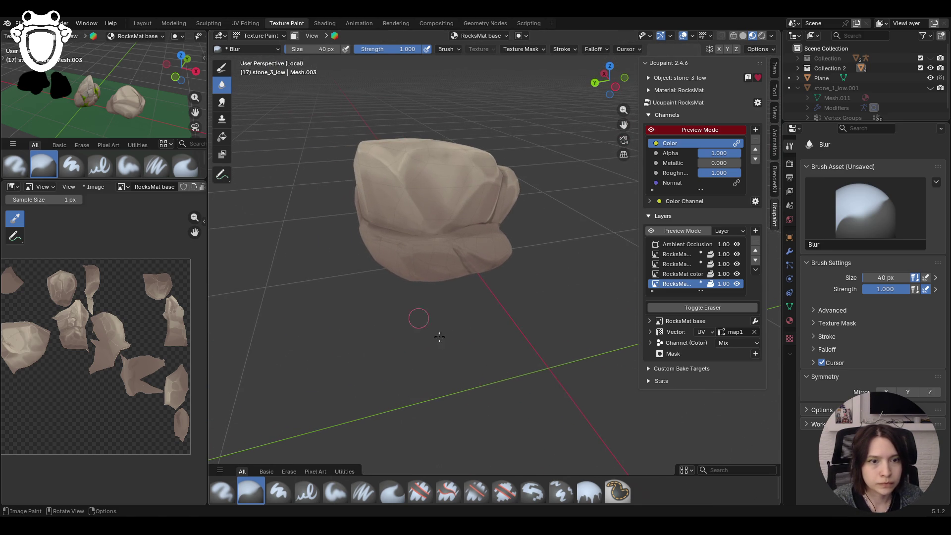
pyautogui.click(364, 491)
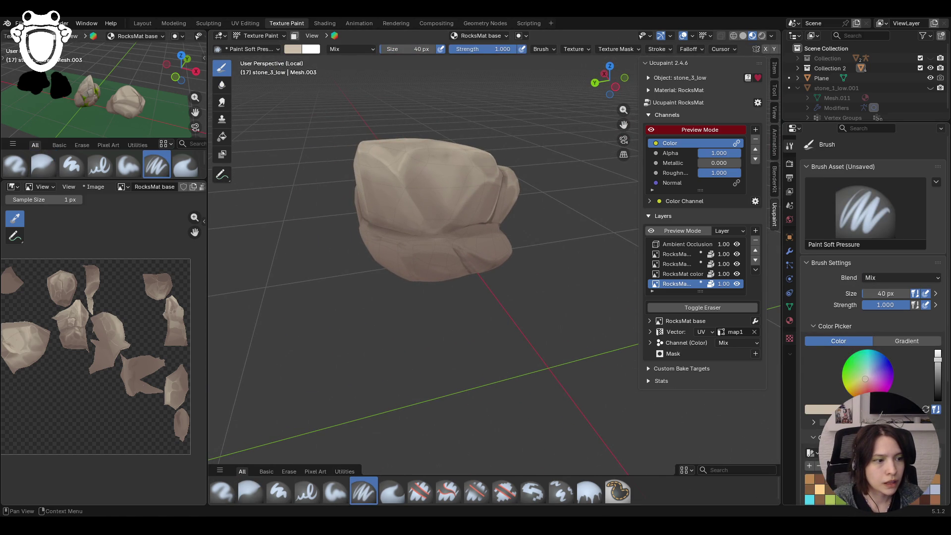
pyautogui.moveTo(662, 434); pyautogui.dragTo(430, 269, button='middle')
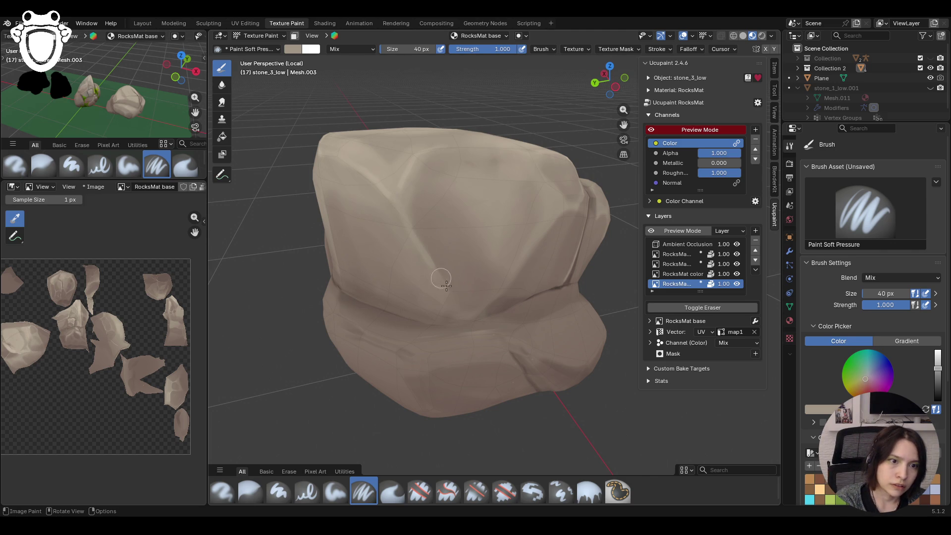
pyautogui.click(651, 130)
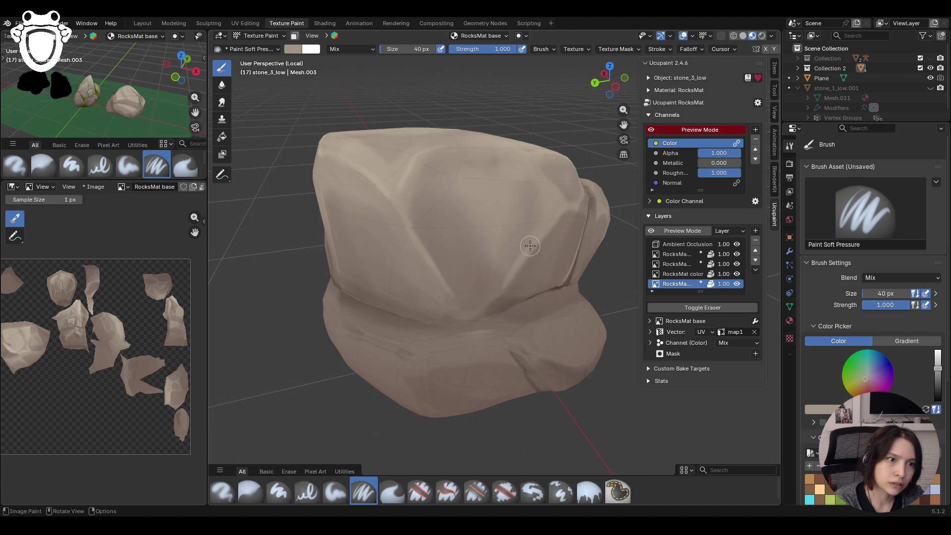
# - Blur the highlights across the stone's upper and right faces and check the colour preview
pyautogui.click(251, 491)
pyautogui.moveTo(442, 303); pyautogui.dragTo(445, 280)
pyautogui.moveTo(514, 265); pyautogui.dragTo(543, 217)
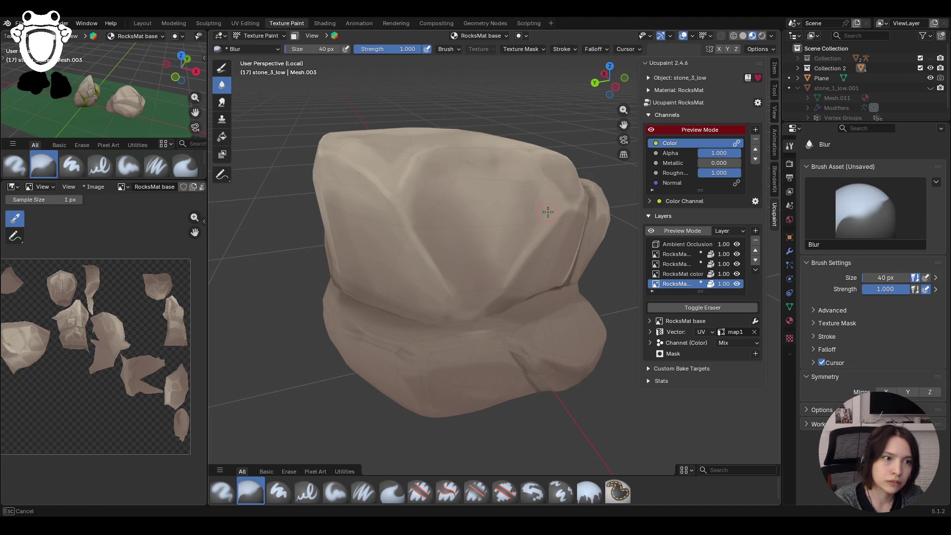
pyautogui.click(363, 491)
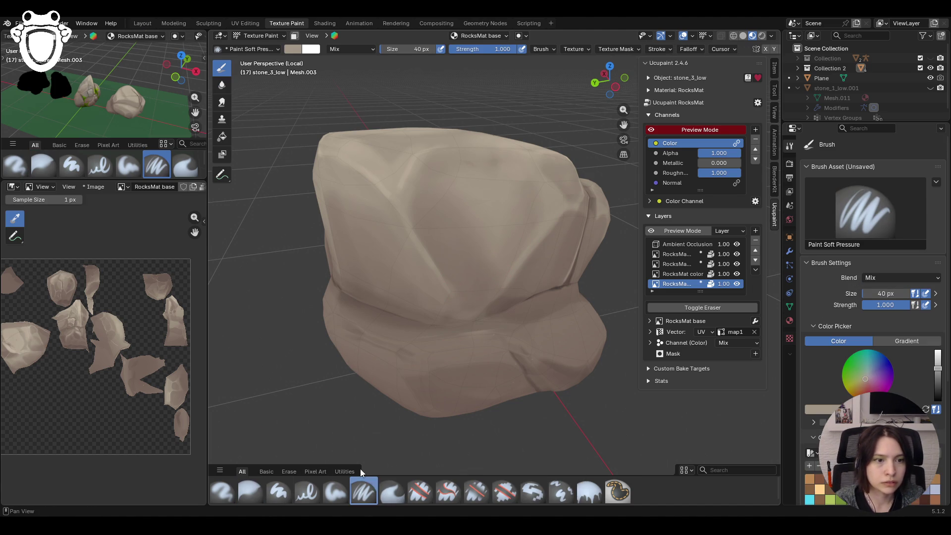
pyautogui.click(651, 129)
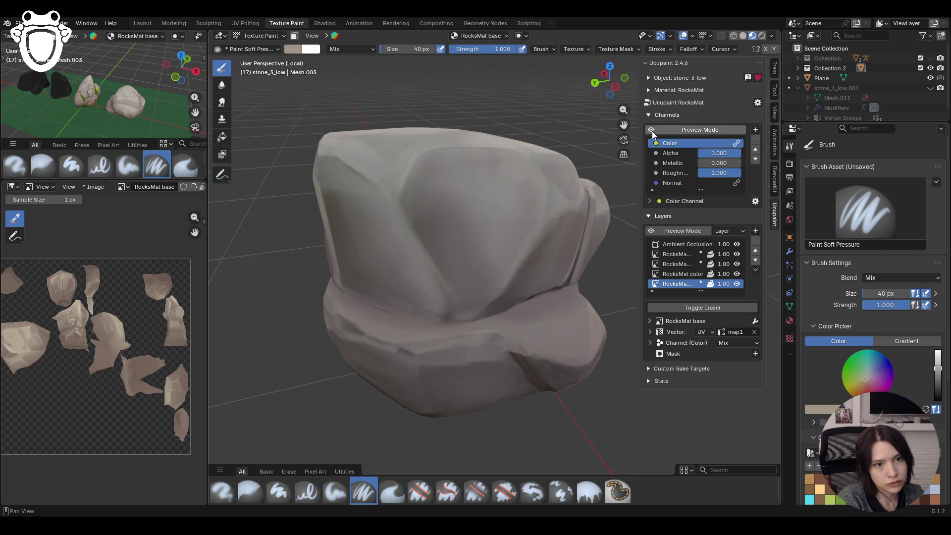
pyautogui.click(651, 129)
pyautogui.moveTo(446, 283); pyautogui.dragTo(490, 303, button='middle')
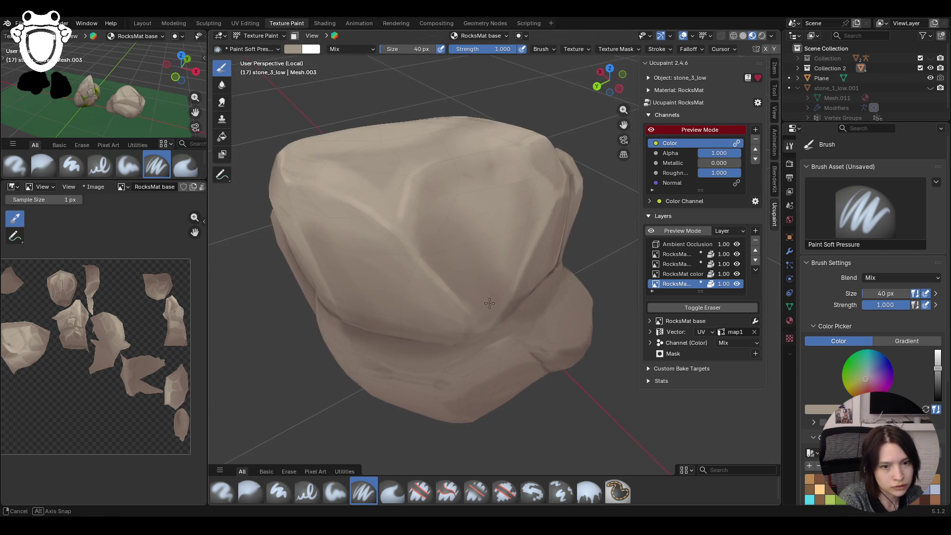
pyautogui.click(336, 491)
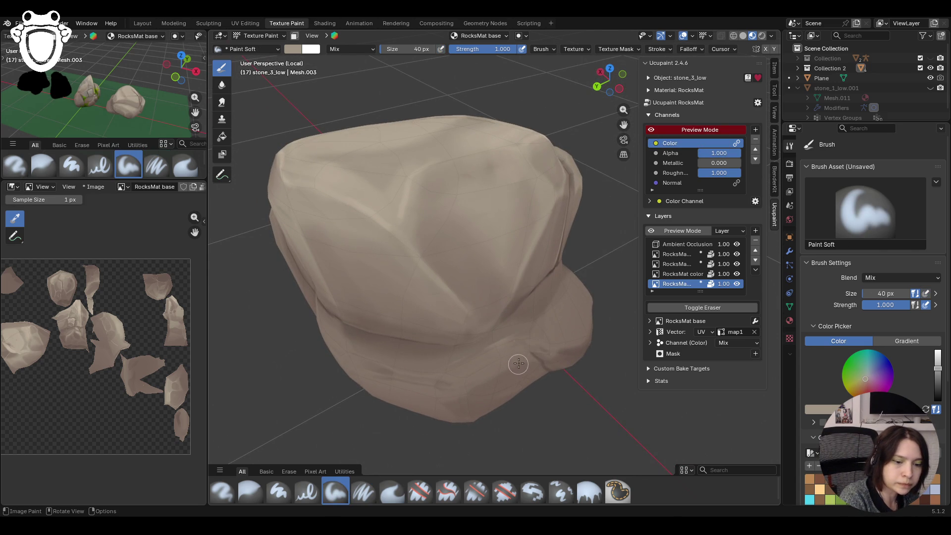
# - Set the brush to 28 px and paint a lighter stroke on the stone's lower part
pyautogui.press('f')
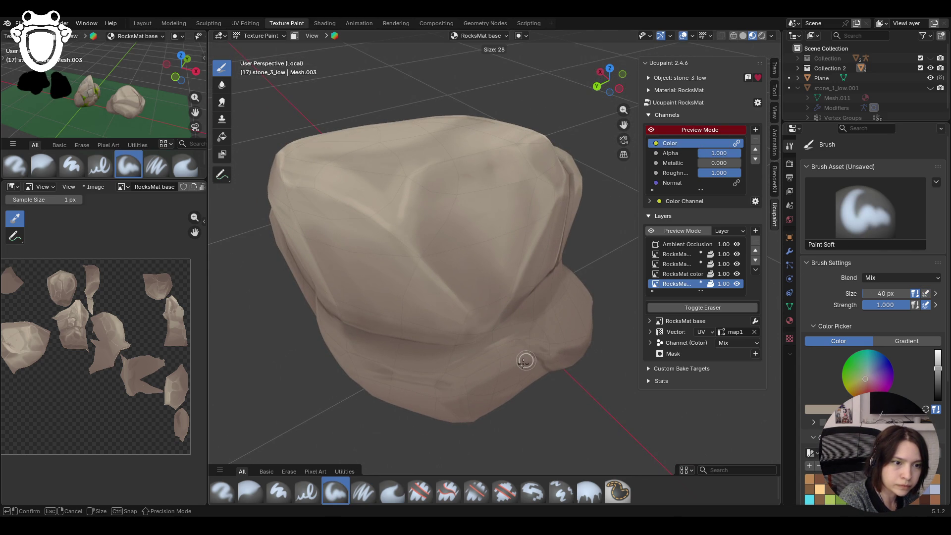
pyautogui.click(525, 361)
pyautogui.moveTo(465, 384); pyautogui.dragTo(523, 358)
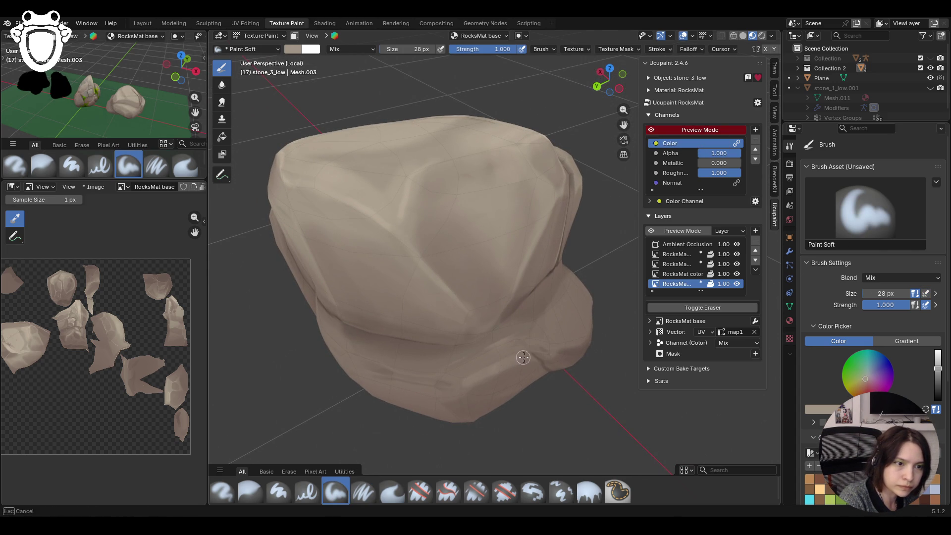
pyautogui.moveTo(457, 383)
pyautogui.mouseDown()
pyautogui.moveTo(348, 381)
pyautogui.moveTo(471, 387)
pyautogui.mouseUp()
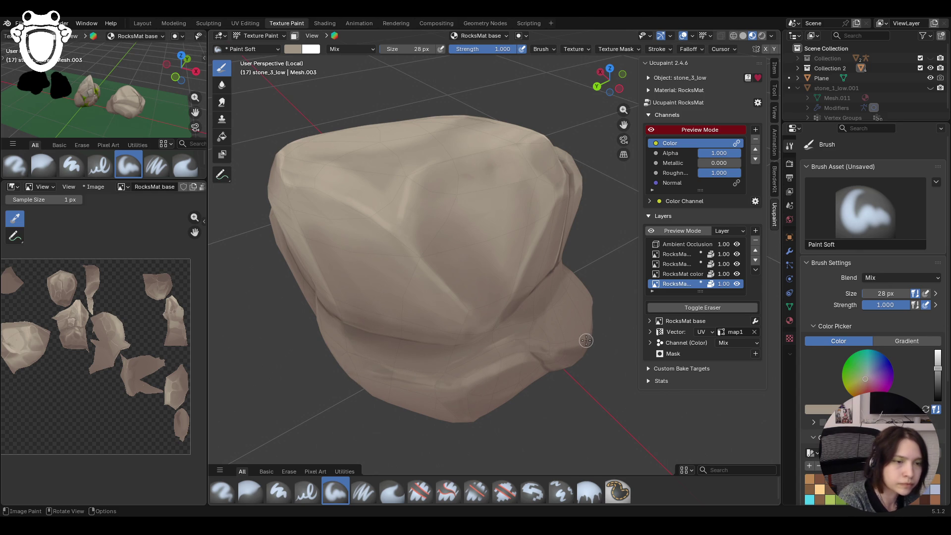
# - Reframe the stone closer and smooth the beige paint along its lower side
pyautogui.moveTo(604, 343); pyautogui.dragTo(608, 223, button='middle')
pyautogui.scroll(2, 608, 212)
pyautogui.moveTo(624, 124); pyautogui.dragTo(446, 75)
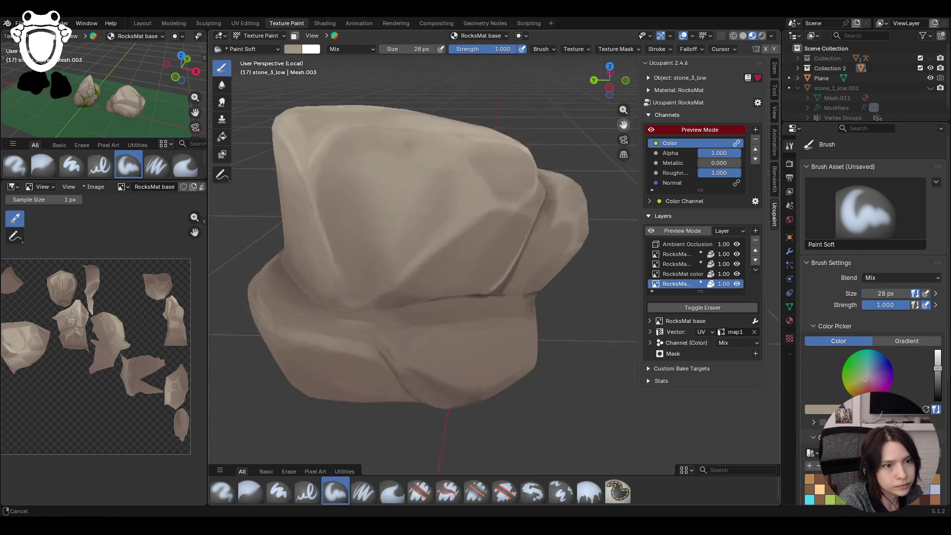
pyautogui.moveTo(556, 374); pyautogui.dragTo(537, 373, button='middle')
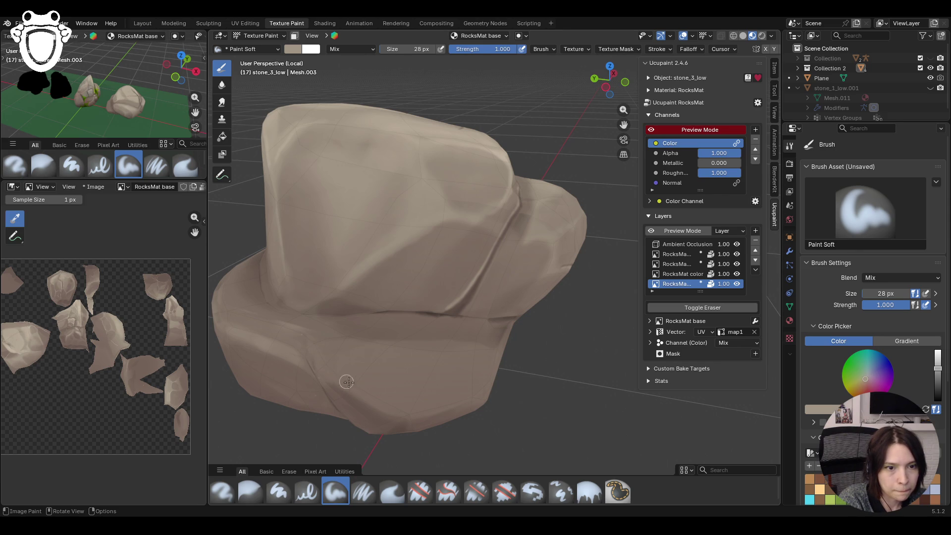
pyautogui.moveTo(354, 391)
pyautogui.mouseDown()
pyautogui.moveTo(395, 412)
pyautogui.moveTo(537, 298)
pyautogui.mouseUp()
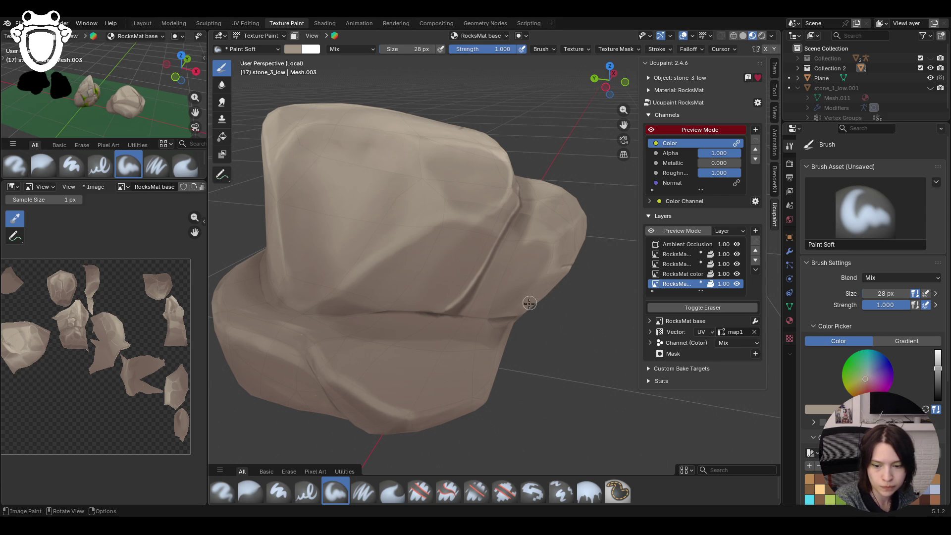
pyautogui.click(692, 36)
# - Raise the wireframe overlay opacity and enlarge the brush to 39 px
pyautogui.moveTo(710, 247); pyautogui.dragTo(717, 247)
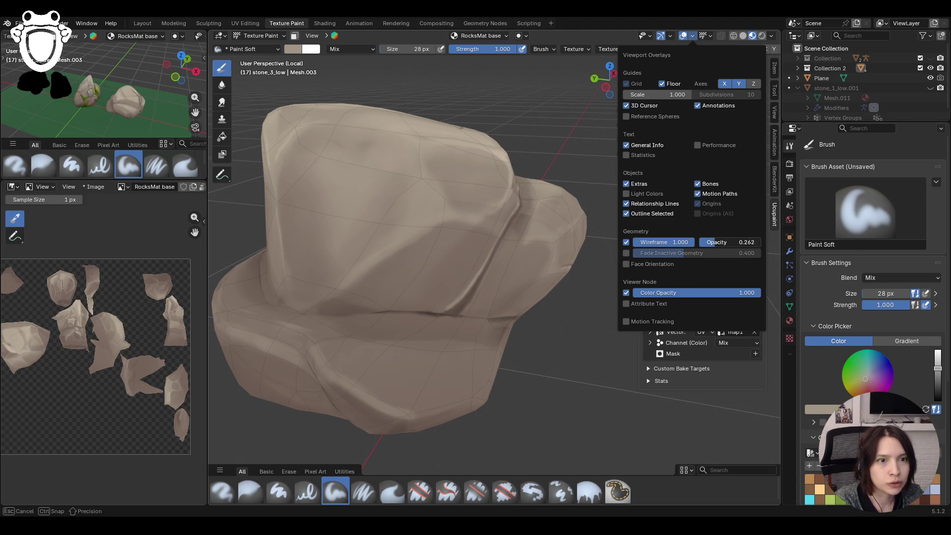
pyautogui.moveTo(716, 241); pyautogui.dragTo(743, 242)
pyautogui.moveTo(515, 350)
pyautogui.mouseDown(button='middle')
pyautogui.moveTo(347, 382)
pyautogui.moveTo(398, 416)
pyautogui.moveTo(457, 424)
pyautogui.mouseUp(button='middle')
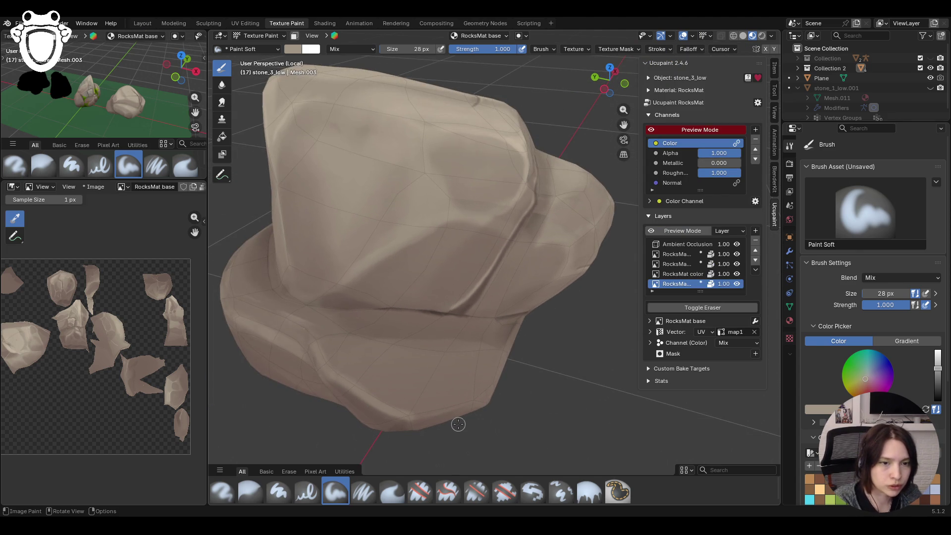
pyautogui.moveTo(488, 370); pyautogui.dragTo(520, 312, button='middle')
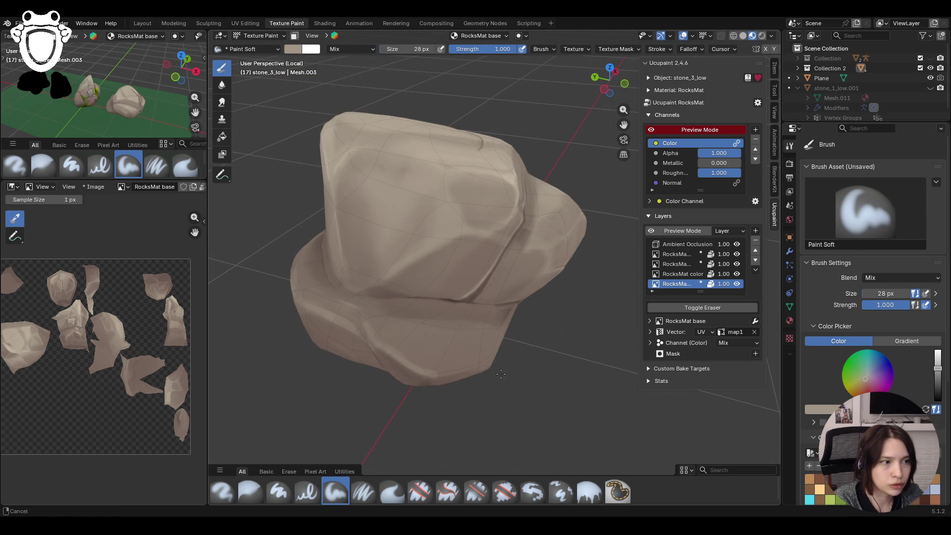
pyautogui.moveTo(886, 293); pyautogui.dragTo(886, 293)
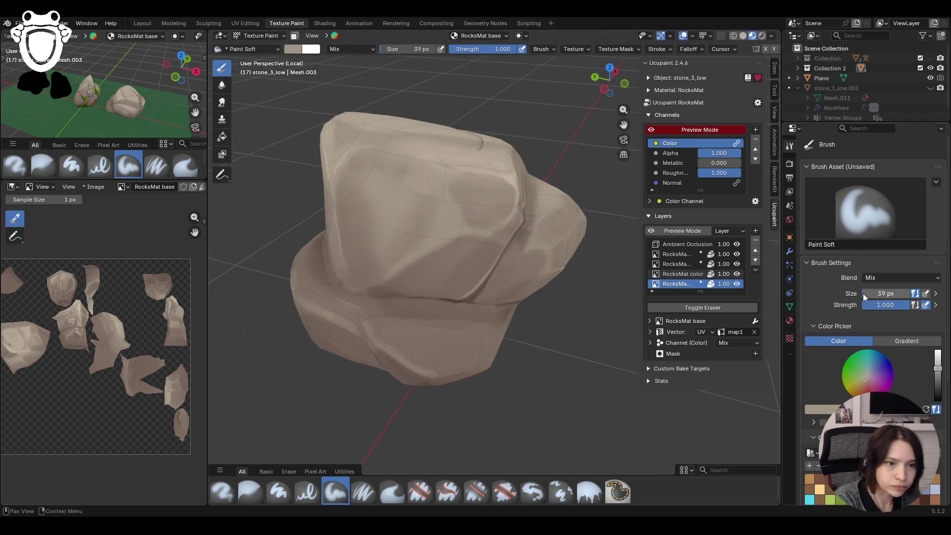
# - Paint over the stone's lower middle and lower edge, then orbit to review it from all sides
pyautogui.moveTo(425, 368); pyautogui.dragTo(422, 363)
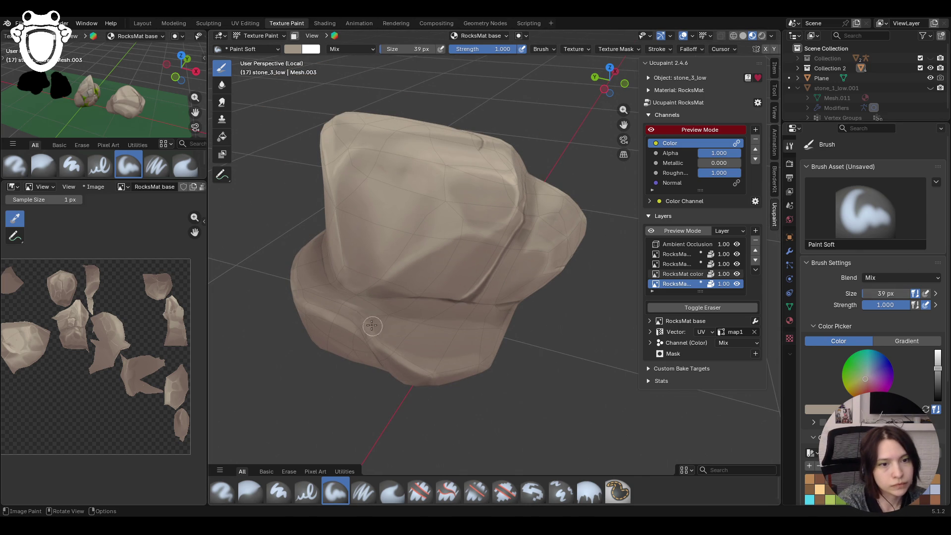
pyautogui.moveTo(383, 339); pyautogui.dragTo(552, 387)
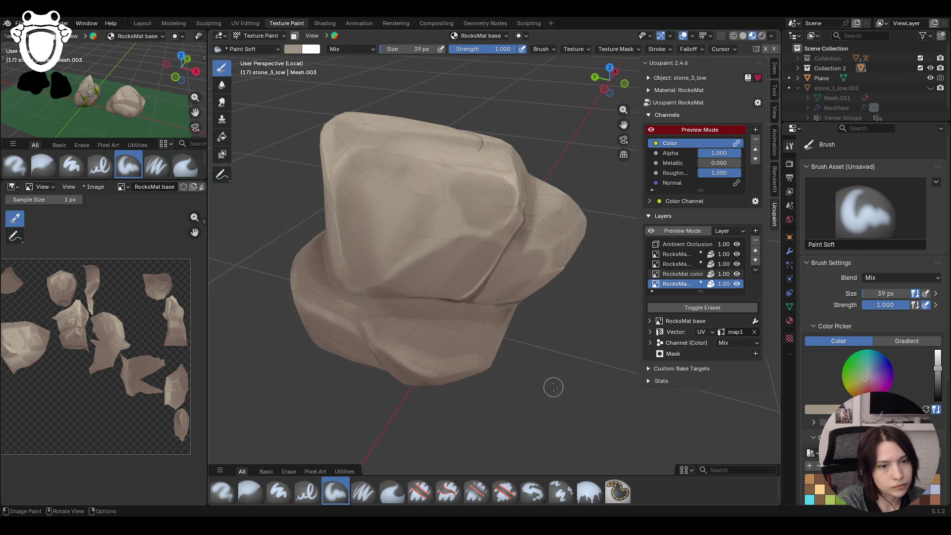
pyautogui.moveTo(549, 380); pyautogui.dragTo(436, 303, button='middle')
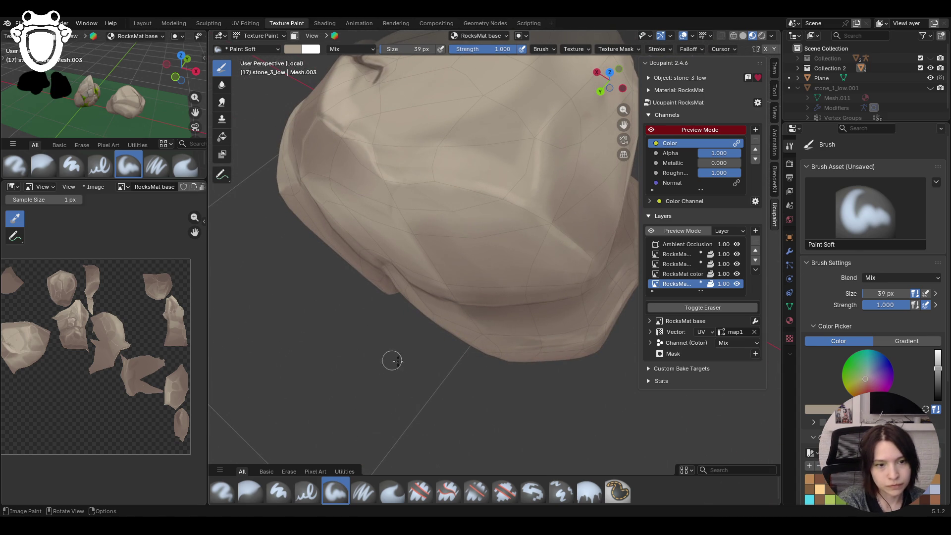
pyautogui.moveTo(436, 313); pyautogui.dragTo(518, 339)
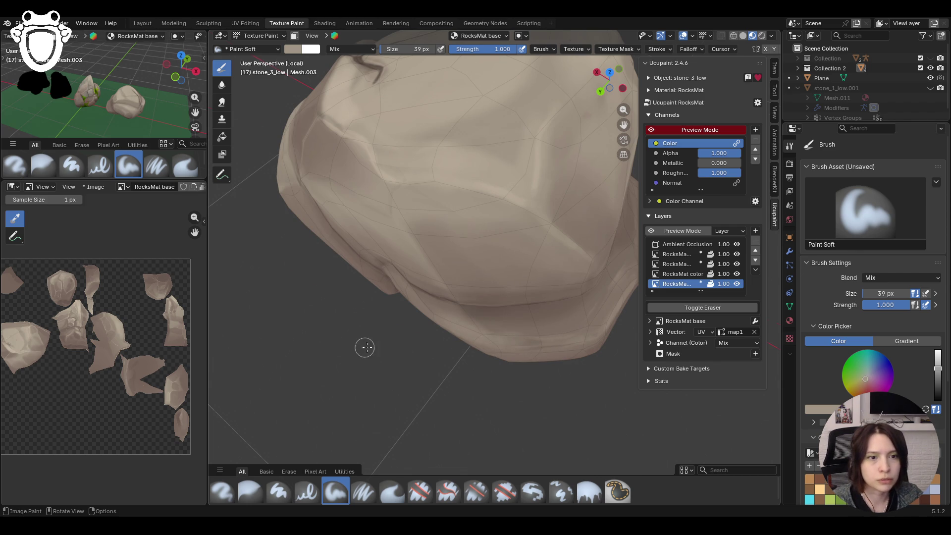
pyautogui.scroll(-3, 365, 347)
pyautogui.moveTo(365, 347)
pyautogui.mouseDown(button='middle')
pyautogui.moveTo(356, 378)
pyautogui.moveTo(316, 313)
pyautogui.mouseUp(button='middle')
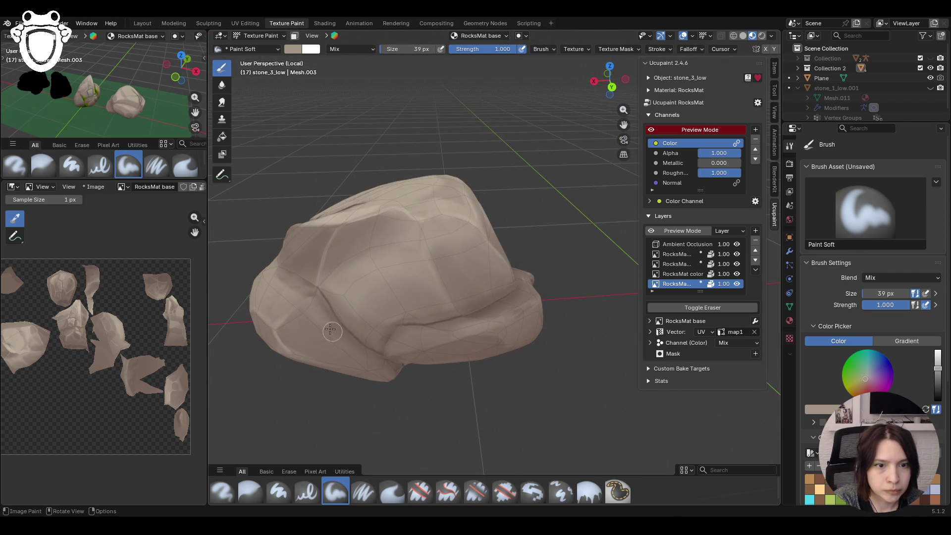
pyautogui.moveTo(389, 410)
pyautogui.mouseDown(button='middle')
pyautogui.moveTo(354, 312)
pyautogui.moveTo(456, 350)
pyautogui.mouseUp(button='middle')
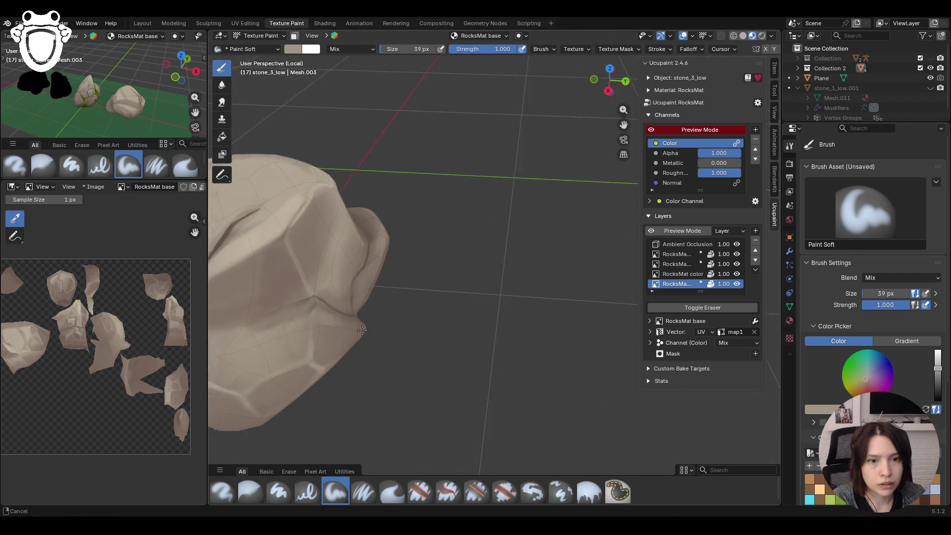
pyautogui.moveTo(457, 349); pyautogui.dragTo(471, 354, button='middle')
pyautogui.moveTo(189, 112)
pyautogui.mouseDown(button='middle')
pyautogui.moveTo(132, 104)
pyautogui.moveTo(146, 94)
pyautogui.mouseUp(button='middle')
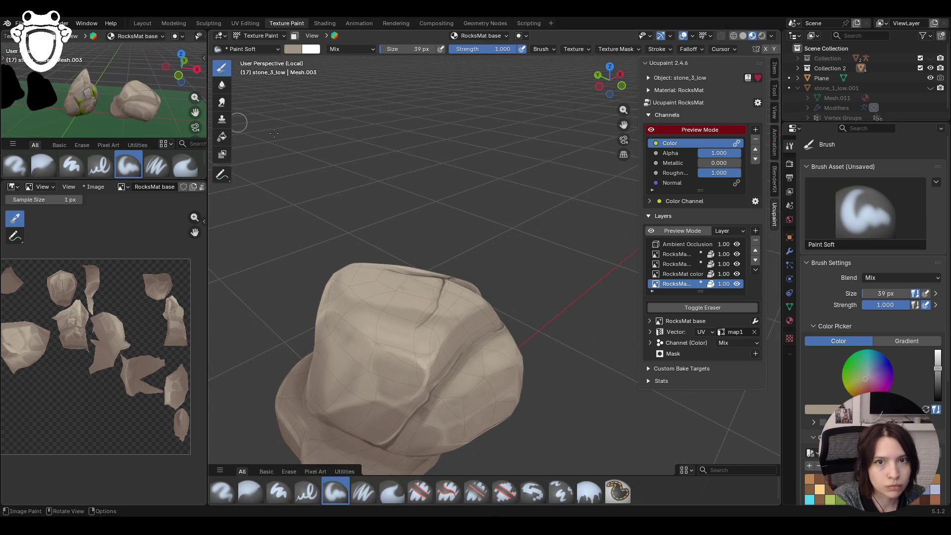
pyautogui.keyDown('ctrl'); pyautogui.moveTo(401, 160); pyautogui.dragTo(379, 180, button='middle'); pyautogui.keyUp('ctrl')
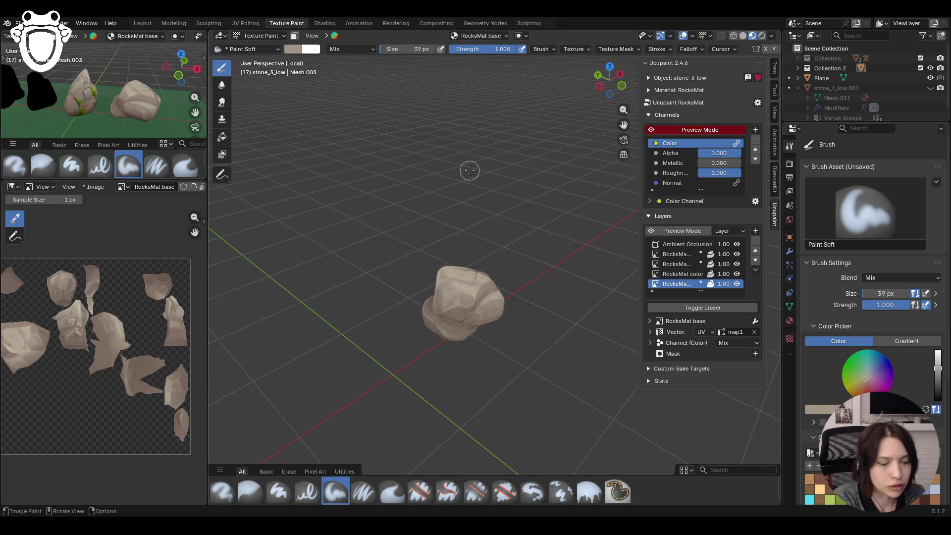
# - Leave local view, frame the stone, pick a darker shade and shrink the brush to 28 px
pyautogui.press('KP_Divide')
pyautogui.scroll(-5, 577, 276)
pyautogui.press('KP_Decimal')
pyautogui.keyDown('ctrl'); pyautogui.moveTo(568, 265); pyautogui.dragTo(529, 269, button='middle'); pyautogui.keyUp('ctrl')
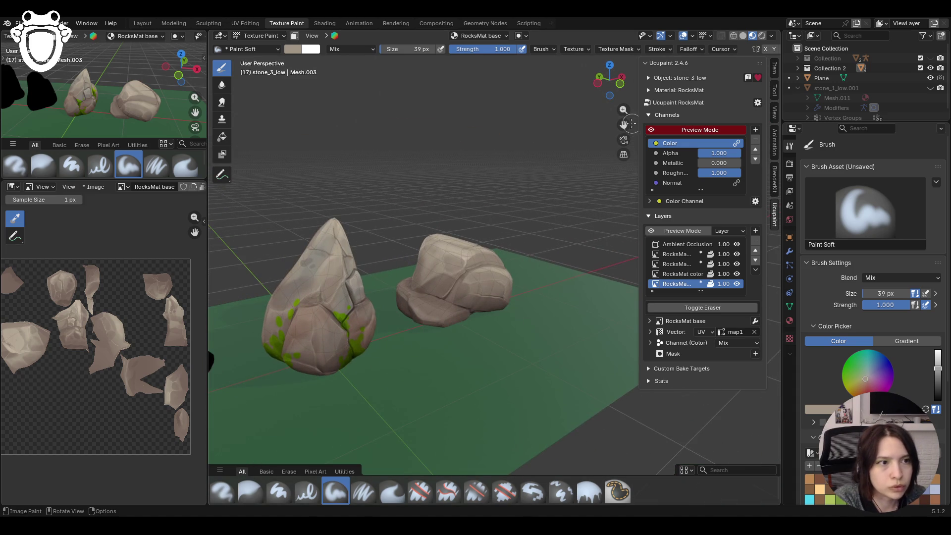
pyautogui.moveTo(530, 269)
pyautogui.keyDown('ctrl'); pyautogui.mouseDown(button='middle')
pyautogui.moveTo(493, 262)
pyautogui.moveTo(525, 282)
pyautogui.moveTo(512, 276)
pyautogui.moveTo(490, 298)
pyautogui.moveTo(451, 503)
pyautogui.mouseUp(button='middle'); pyautogui.keyUp('ctrl')
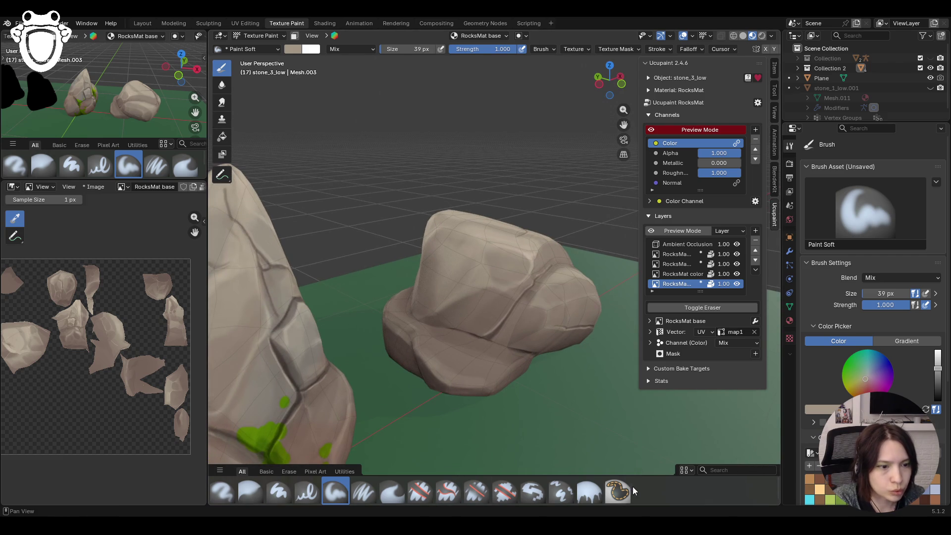
pyautogui.press('s')
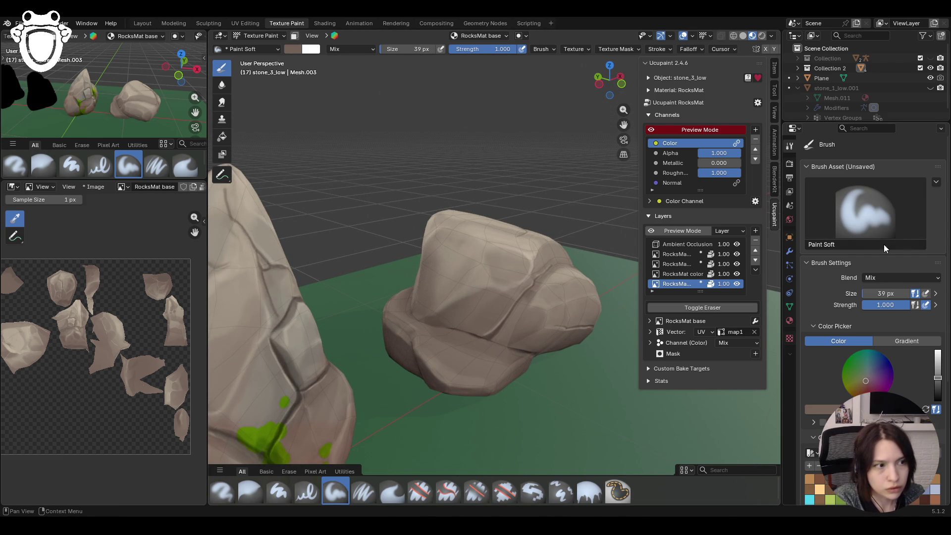
pyautogui.moveTo(885, 293); pyautogui.dragTo(885, 293)
pyautogui.write('28')
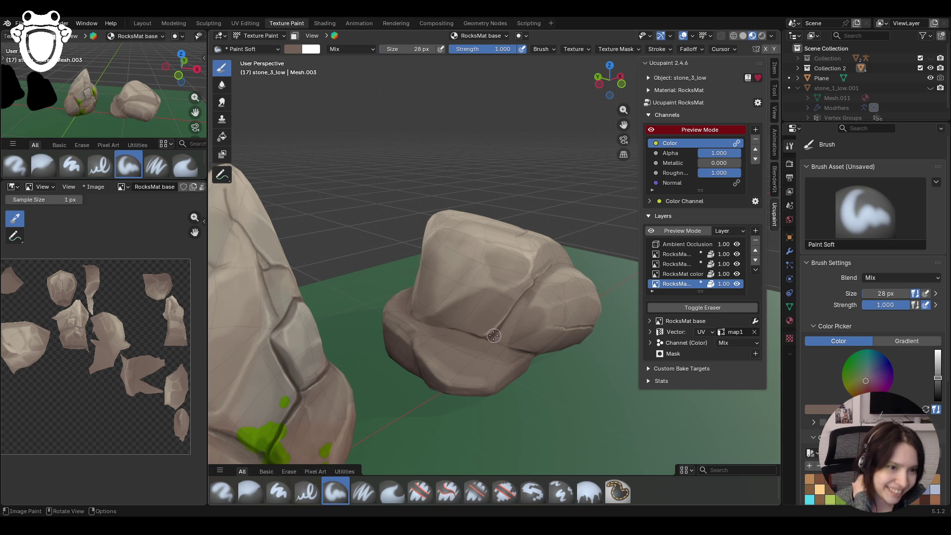
# - Paint darker shading patches onto the beige stone, inspect from low angles, and switch to Blur
pyautogui.moveTo(512, 320)
pyautogui.mouseDown()
pyautogui.moveTo(500, 332)
pyautogui.moveTo(509, 333)
pyautogui.mouseUp()
pyautogui.moveTo(599, 224)
pyautogui.mouseDown(button='middle')
pyautogui.moveTo(514, 267)
pyautogui.moveTo(534, 280)
pyautogui.mouseUp(button='middle')
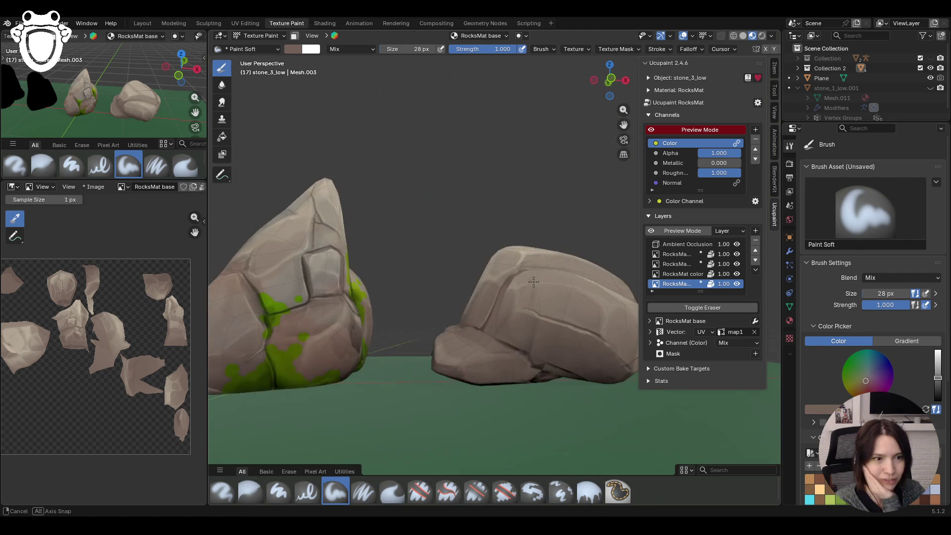
pyautogui.moveTo(492, 340)
pyautogui.mouseDown()
pyautogui.moveTo(550, 353)
pyautogui.moveTo(561, 309)
pyautogui.moveTo(586, 312)
pyautogui.mouseUp()
pyautogui.moveTo(561, 298)
pyautogui.mouseDown(button='middle')
pyautogui.moveTo(558, 319)
pyautogui.moveTo(385, 358)
pyautogui.mouseUp(button='middle')
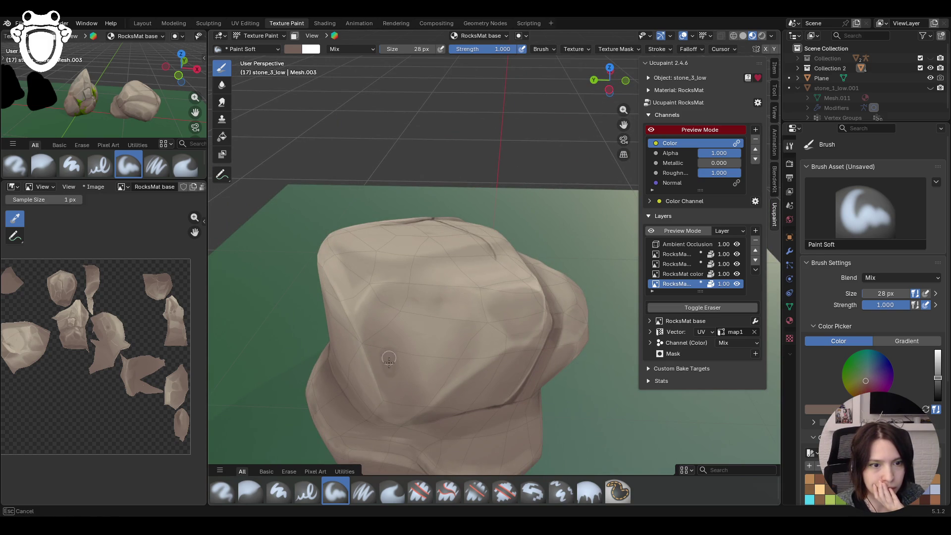
pyautogui.moveTo(433, 301)
pyautogui.mouseDown(button='middle')
pyautogui.moveTo(544, 335)
pyautogui.moveTo(363, 341)
pyautogui.mouseUp(button='middle')
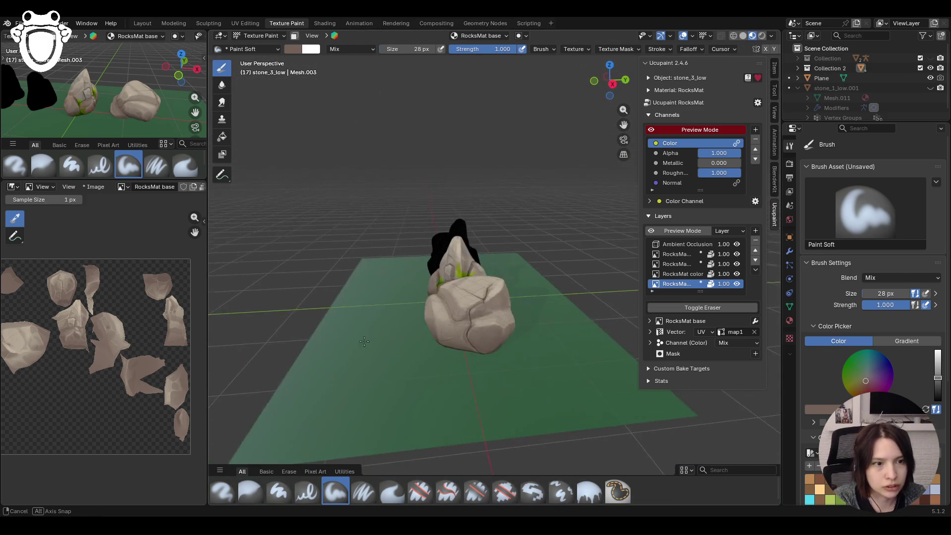
pyautogui.scroll(4, 364, 342)
pyautogui.moveTo(364, 341); pyautogui.dragTo(488, 356, button='middle')
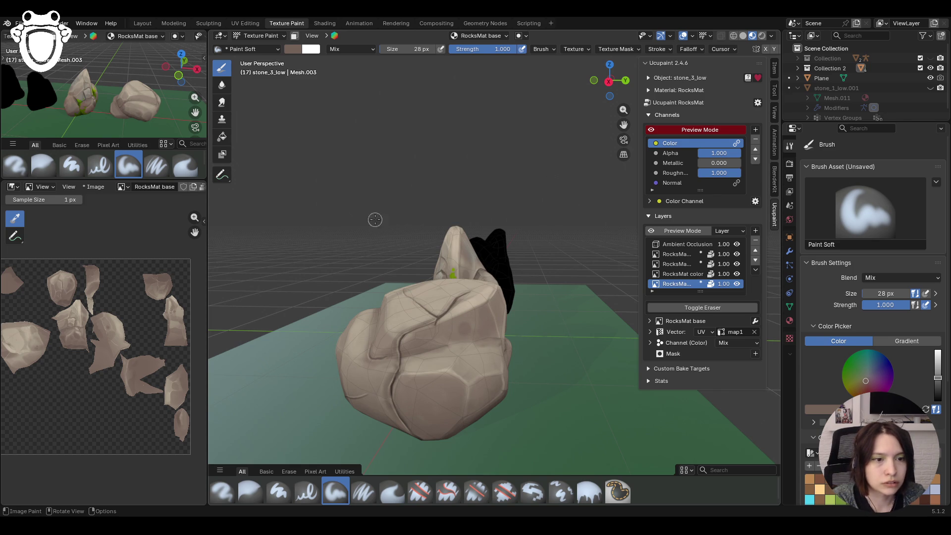
pyautogui.click(251, 492)
pyautogui.moveTo(356, 245); pyautogui.dragTo(457, 270, button='middle')
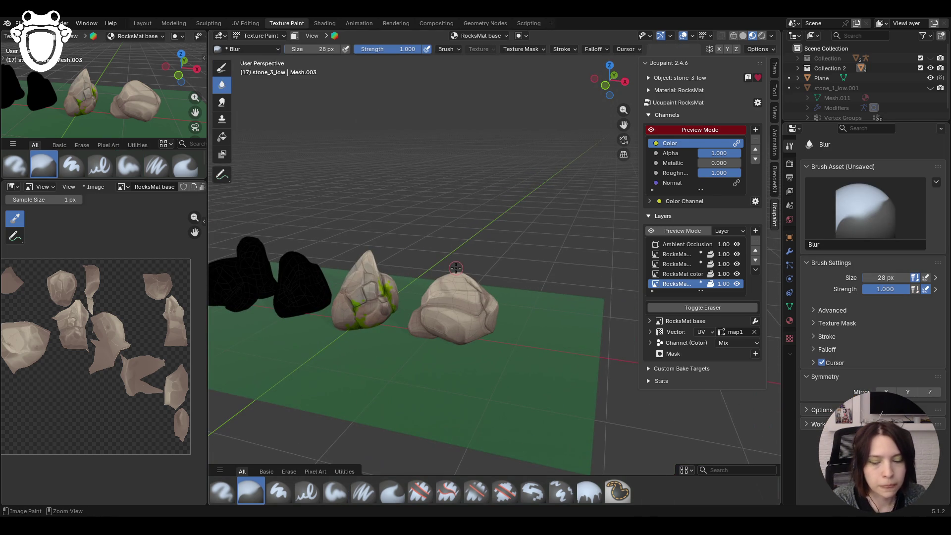
# - Save the file, inspect the rocks from several angles, and make the RocksMat green layer active
pyautogui.hotkey('ctrl', 's')
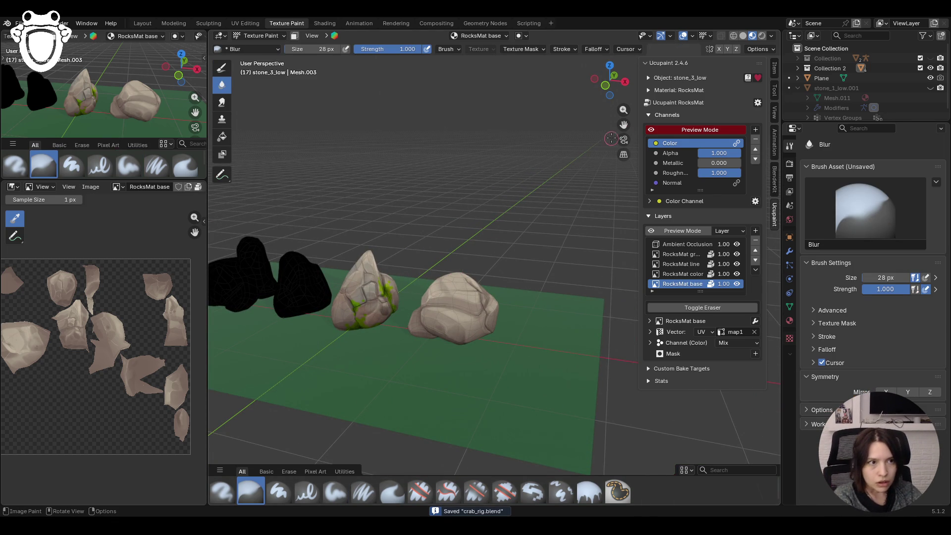
pyautogui.moveTo(623, 124); pyautogui.dragTo(675, 154)
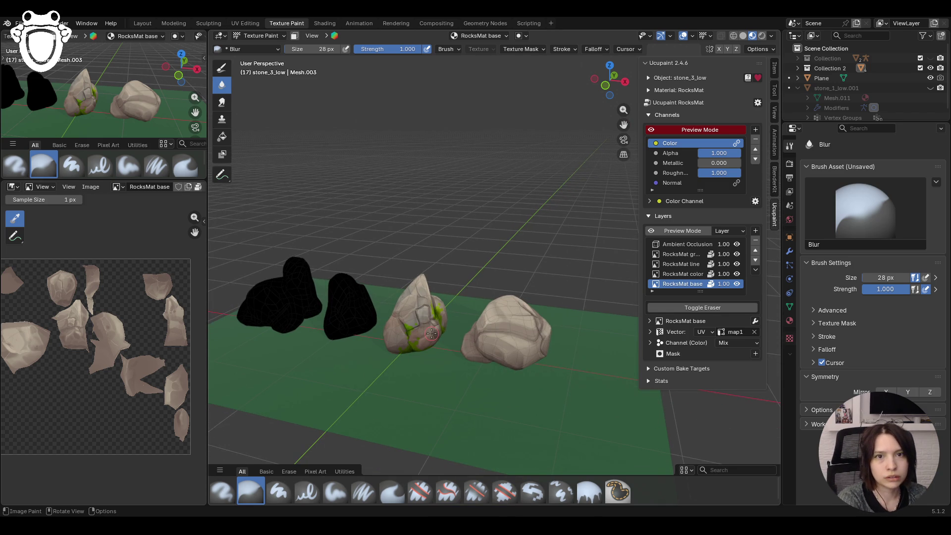
pyautogui.moveTo(431, 335); pyautogui.dragTo(459, 335, button='middle')
pyautogui.moveTo(624, 124); pyautogui.dragTo(646, 112)
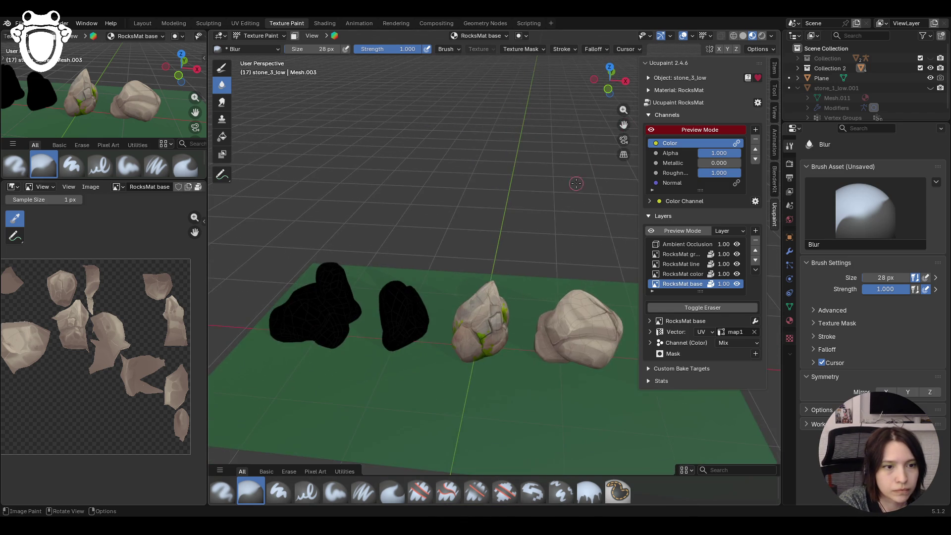
pyautogui.moveTo(587, 169); pyautogui.dragTo(546, 231, button='middle')
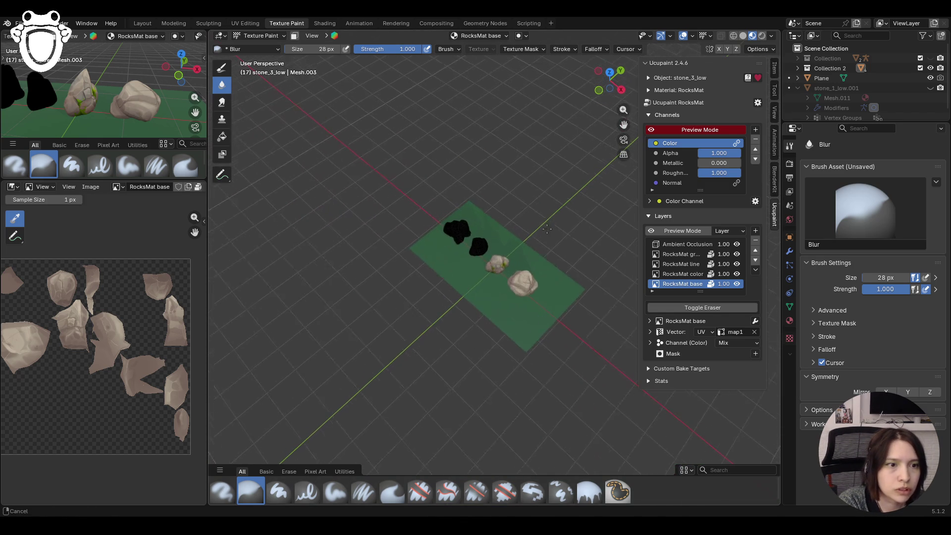
pyautogui.moveTo(547, 231); pyautogui.dragTo(568, 263, button='middle')
pyautogui.scroll(6, 573, 270)
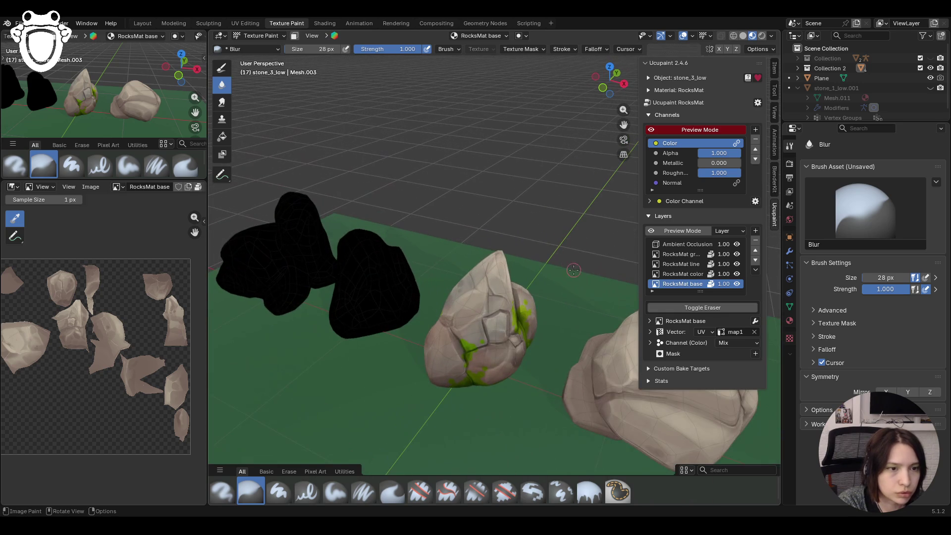
pyautogui.moveTo(623, 124); pyautogui.dragTo(554, 90)
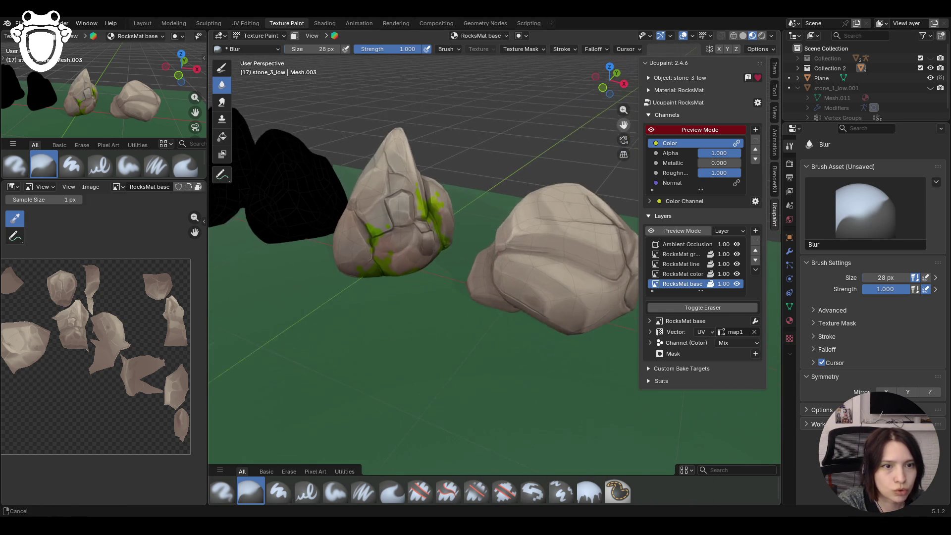
pyautogui.click(691, 254)
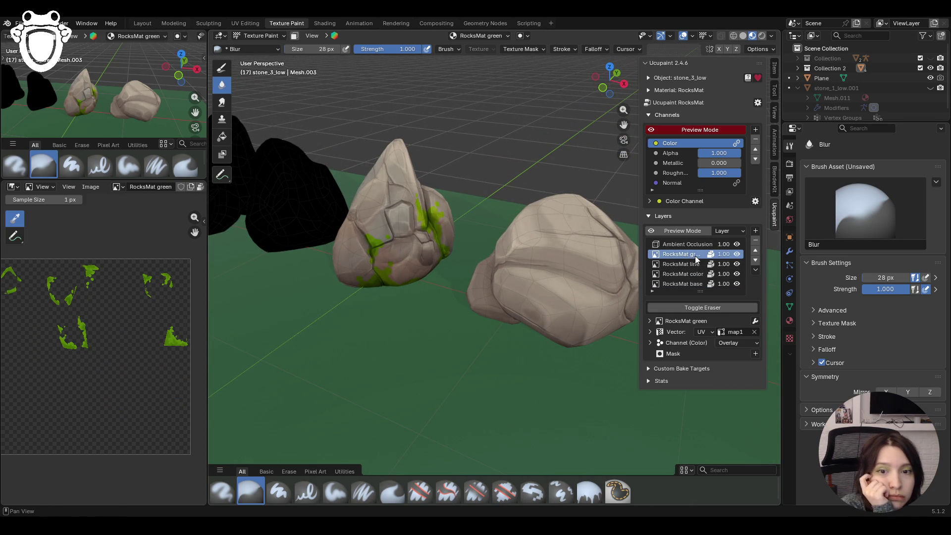
# - Orbit and zoom around the mossy rocks from behind and below, then pick the Paint Soft brush
pyautogui.moveTo(520, 252); pyautogui.dragTo(464, 252, button='middle')
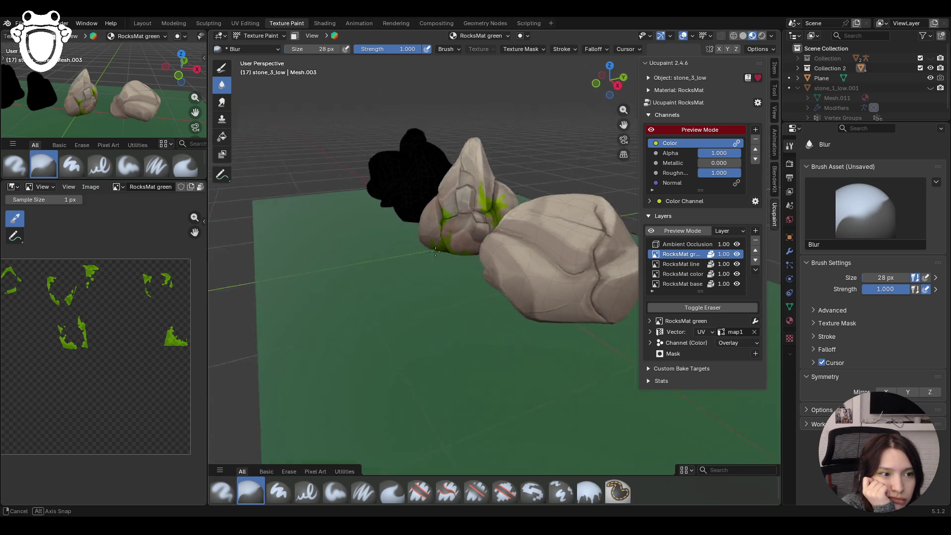
pyautogui.moveTo(465, 251); pyautogui.dragTo(526, 254, button='middle')
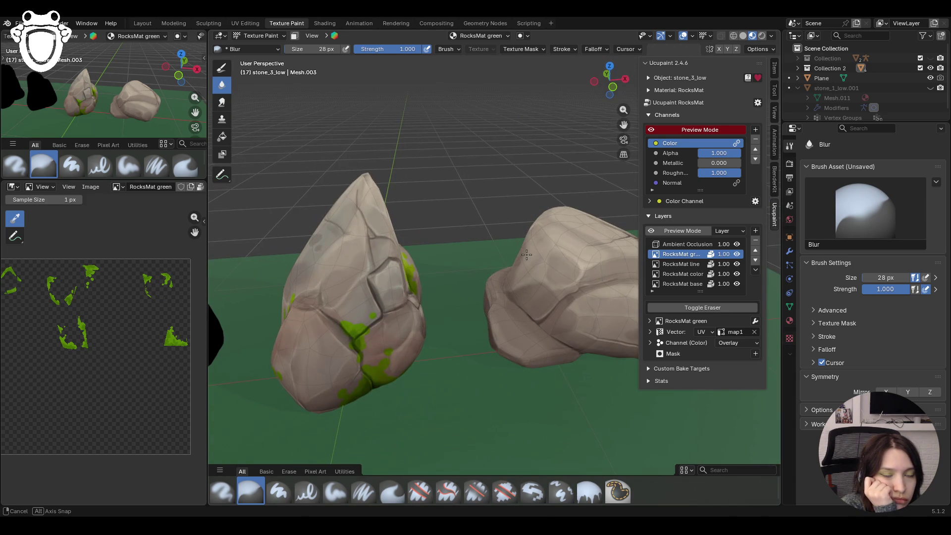
pyautogui.moveTo(527, 255)
pyautogui.mouseDown(button='middle')
pyautogui.moveTo(403, 247)
pyautogui.moveTo(445, 268)
pyautogui.mouseUp(button='middle')
pyautogui.scroll(-5, 446, 268)
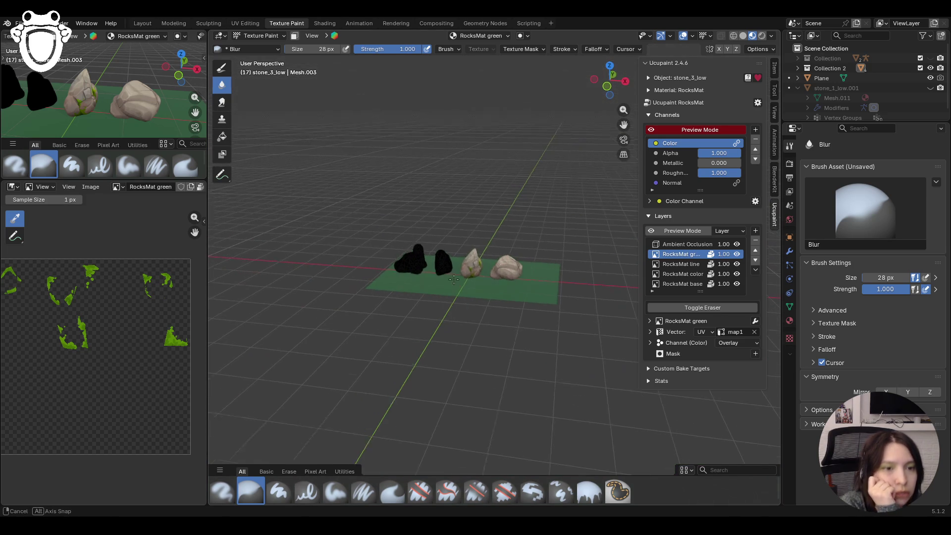
pyautogui.scroll(8, 452, 281)
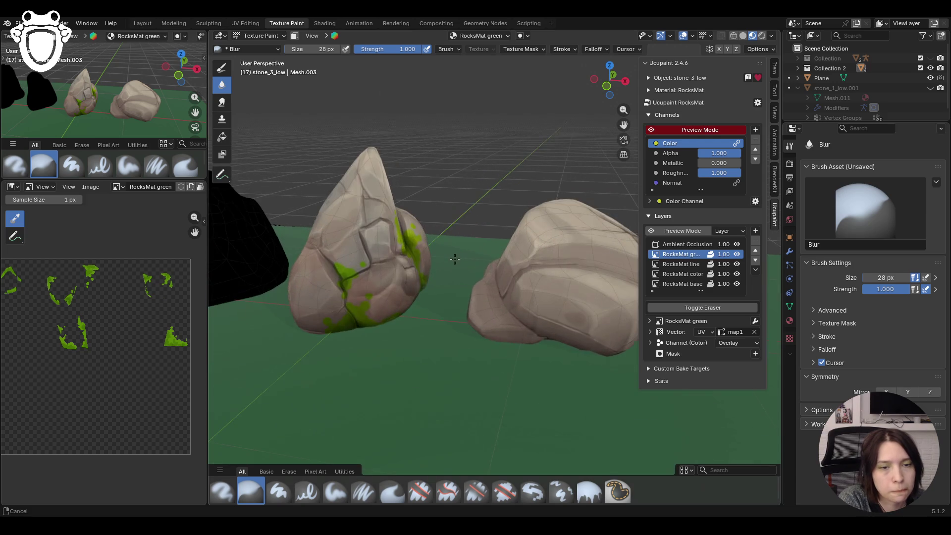
pyautogui.moveTo(452, 280); pyautogui.dragTo(456, 261, button='middle')
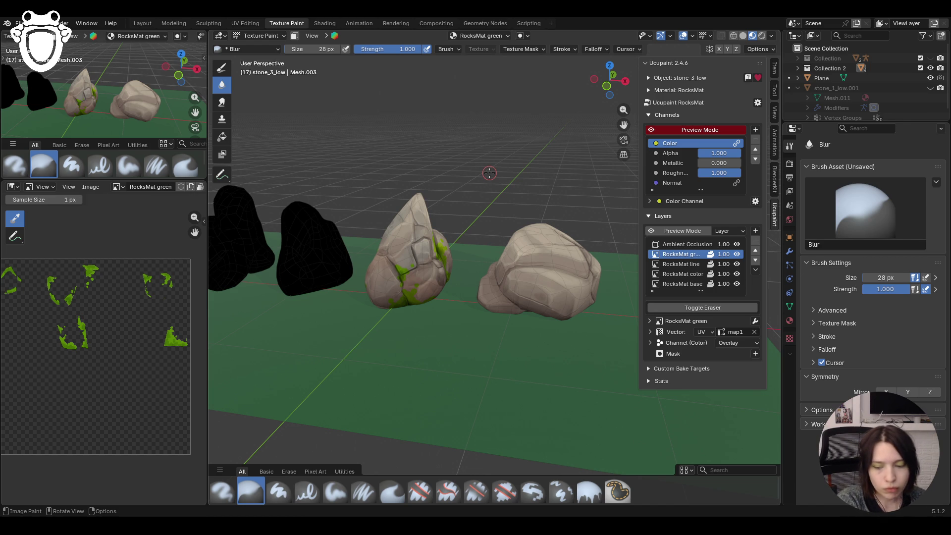
pyautogui.moveTo(624, 125); pyautogui.dragTo(699, 157)
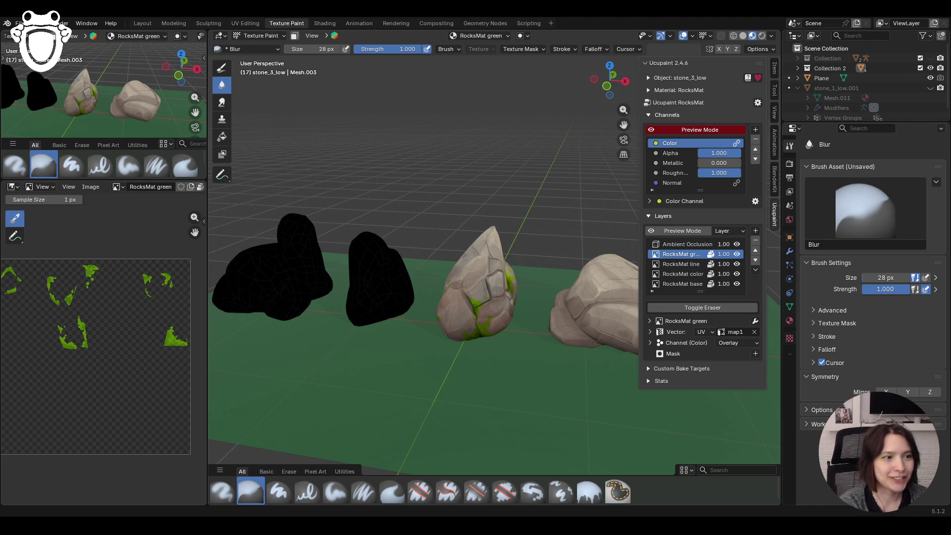
pyautogui.moveTo(487, 369); pyautogui.dragTo(502, 371, button='middle')
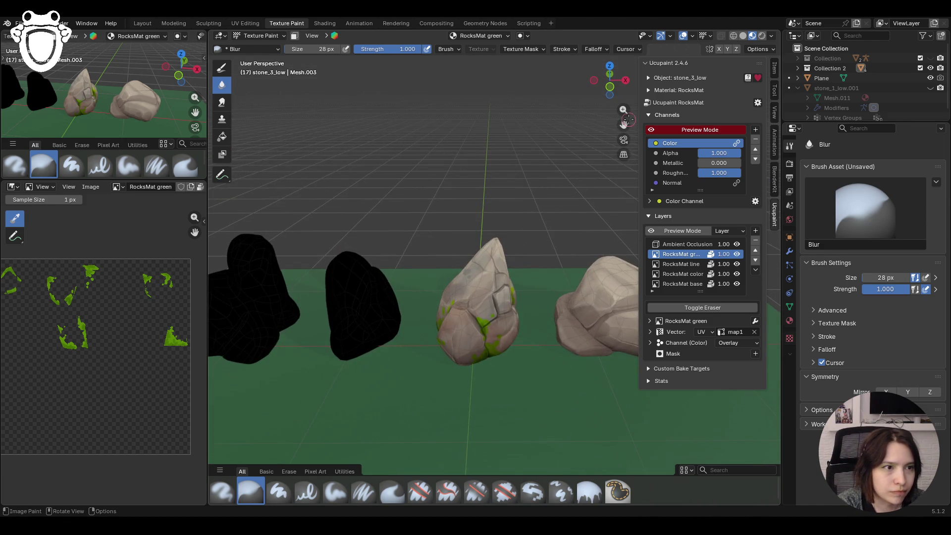
pyautogui.moveTo(624, 125); pyautogui.dragTo(623, 124)
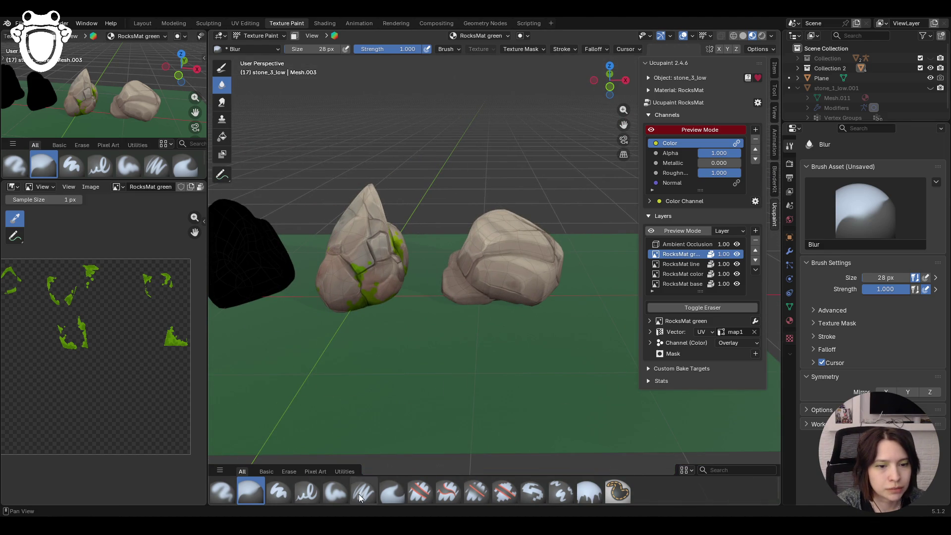
pyautogui.click(335, 491)
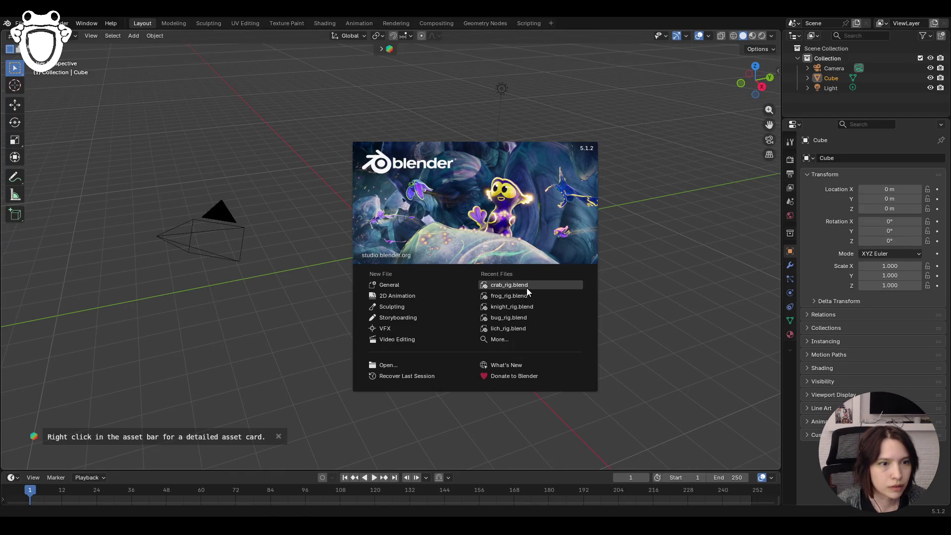
# - Reopen the rock scene from the splash screen and sample a brighter green for the soft brush
pyautogui.click(532, 285)
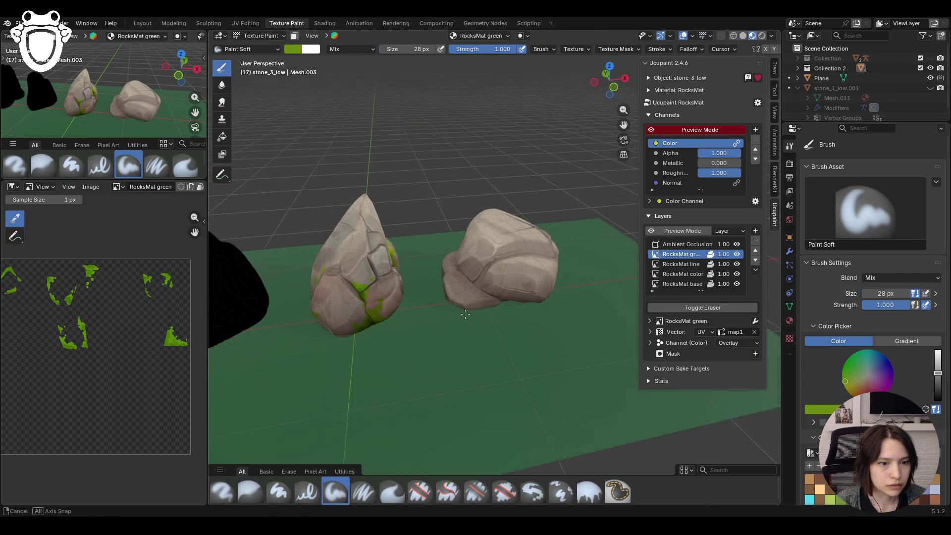
pyautogui.moveTo(465, 313); pyautogui.dragTo(502, 338, button='middle')
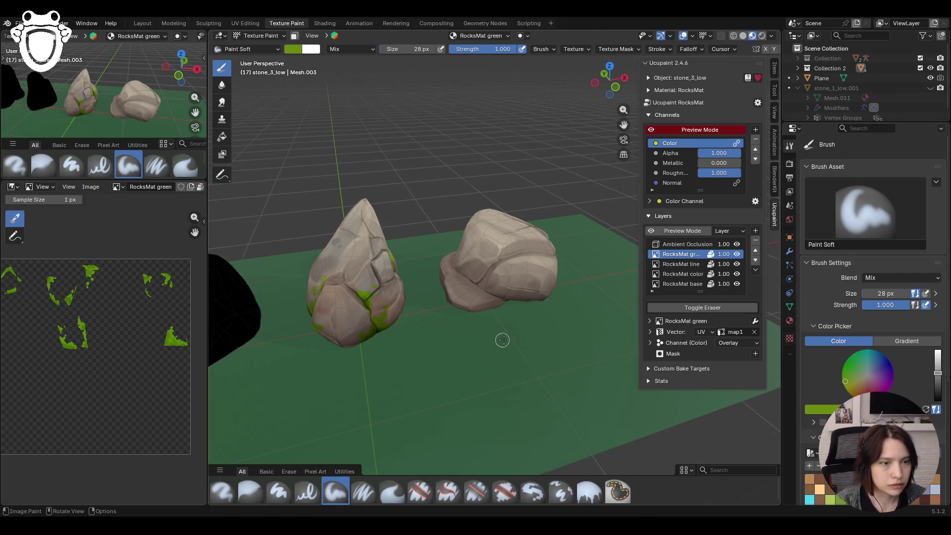
pyautogui.press('s')
pyautogui.moveTo(455, 281)
pyautogui.mouseDown()
pyautogui.moveTo(513, 296)
pyautogui.moveTo(493, 279)
pyautogui.mouseUp()
pyautogui.hotkey('ctrl', 'z')
pyautogui.press('s')
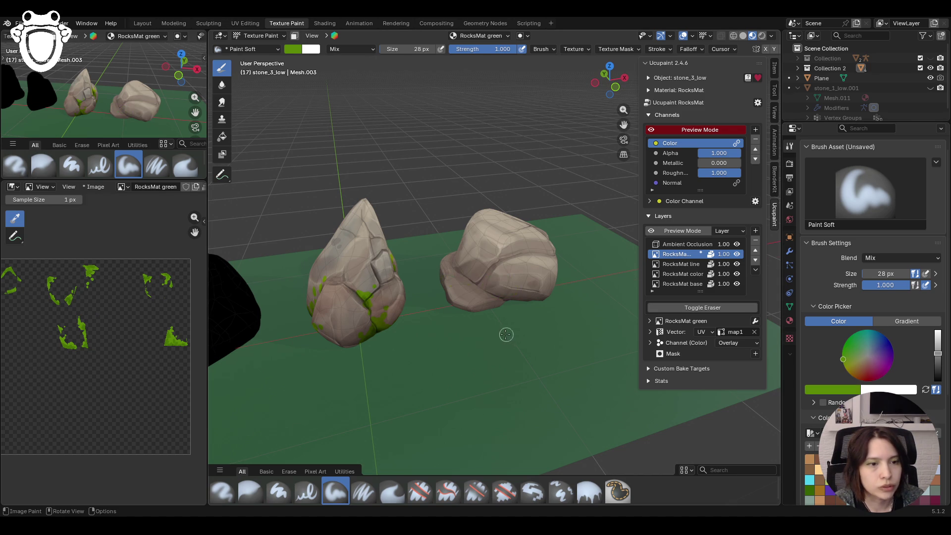
pyautogui.scroll(4, 507, 333)
pyautogui.scroll(4, 498, 326)
pyautogui.scroll(-5, 498, 325)
# - Paint green moss strokes along the flat rock's base and lower side
pyautogui.moveTo(498, 325); pyautogui.dragTo(460, 290, button='middle')
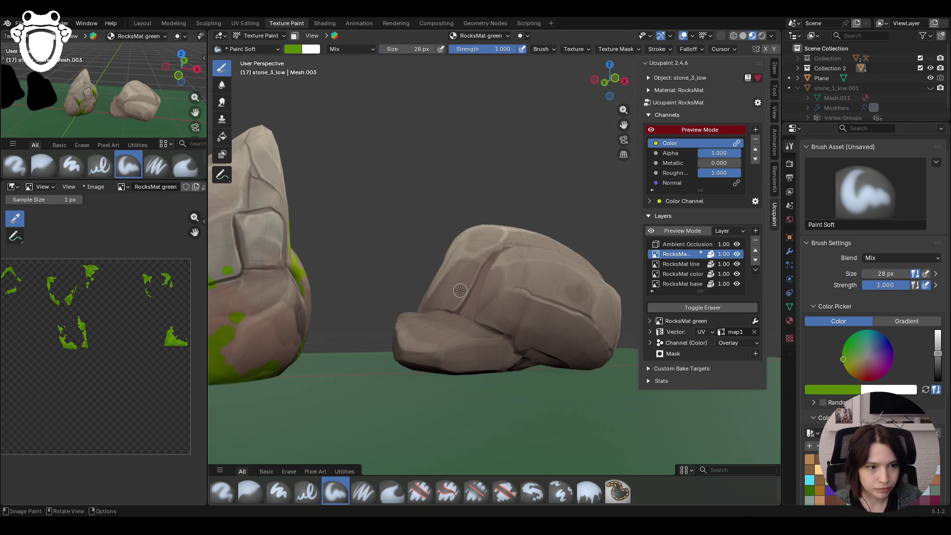
pyautogui.moveTo(505, 359); pyautogui.dragTo(491, 361)
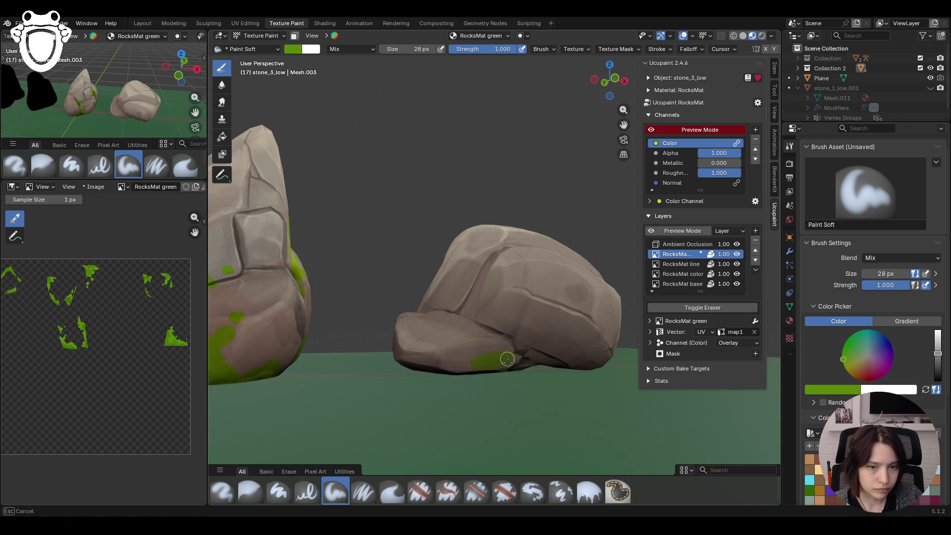
pyautogui.moveTo(570, 361)
pyautogui.mouseDown()
pyautogui.moveTo(562, 333)
pyautogui.moveTo(547, 326)
pyautogui.moveTo(480, 347)
pyautogui.moveTo(518, 335)
pyautogui.moveTo(603, 362)
pyautogui.moveTo(525, 364)
pyautogui.mouseUp()
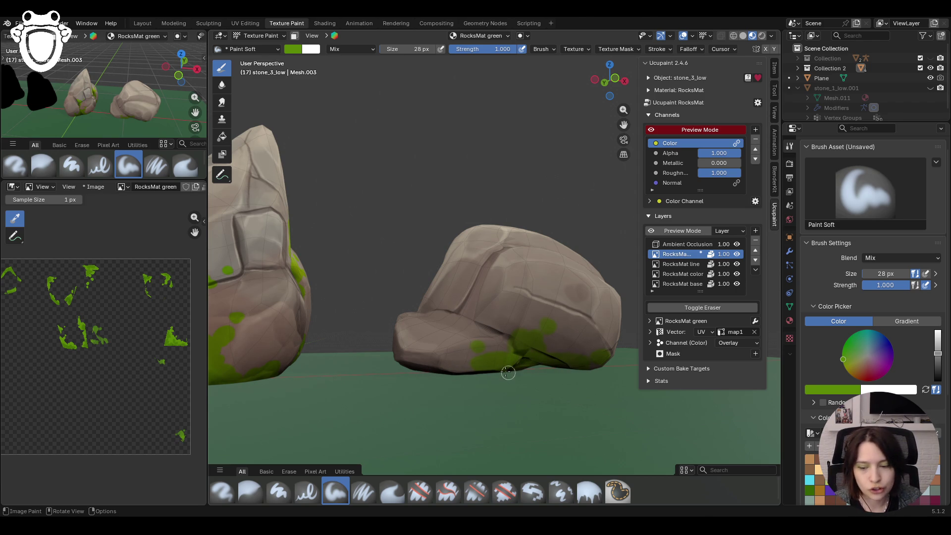
pyautogui.moveTo(511, 374); pyautogui.dragTo(463, 361, button='middle')
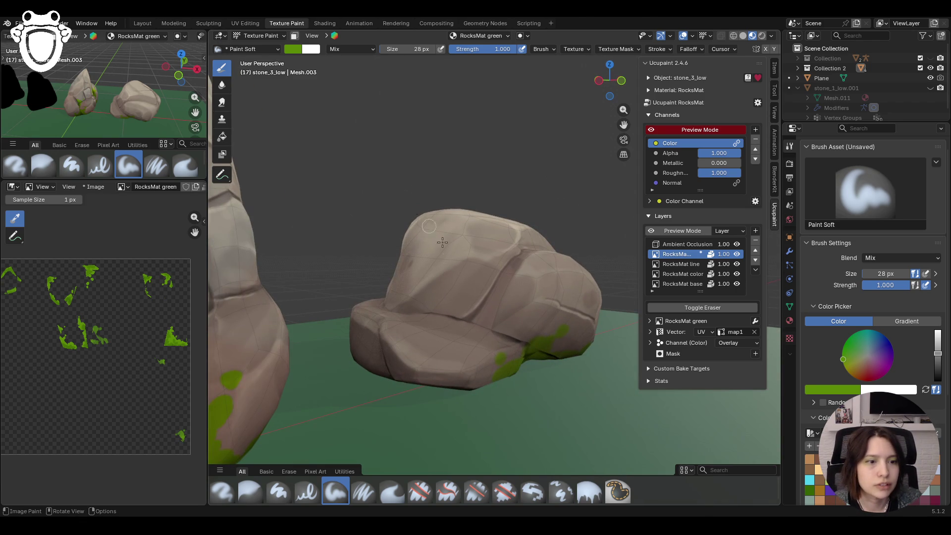
pyautogui.moveTo(490, 328)
pyautogui.mouseDown()
pyautogui.moveTo(478, 324)
pyautogui.moveTo(500, 323)
pyautogui.moveTo(520, 272)
pyautogui.moveTo(496, 267)
pyautogui.moveTo(503, 337)
pyautogui.moveTo(474, 336)
pyautogui.mouseUp()
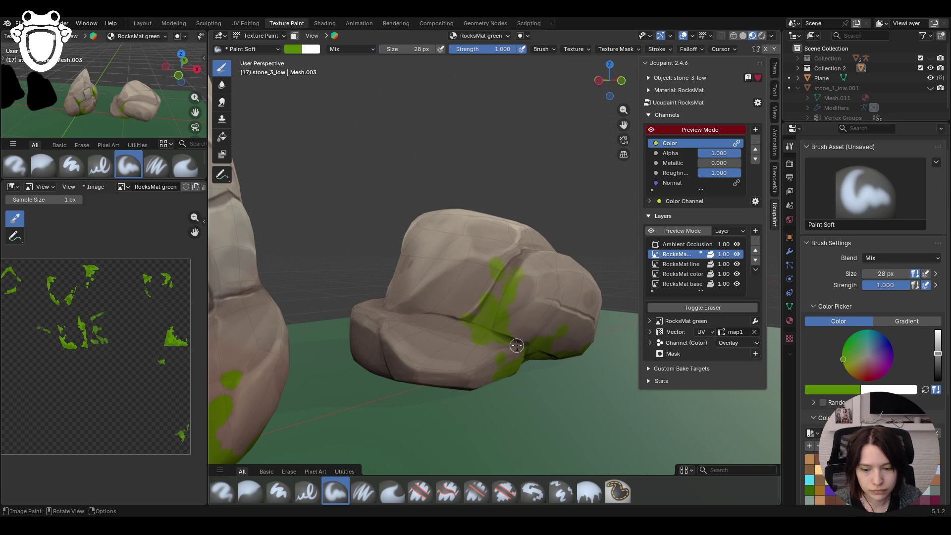
# - Orbit around the flat rock and add more green along its lower right and bottom edge
pyautogui.moveTo(516, 345); pyautogui.dragTo(431, 350, button='middle')
pyautogui.scroll(-3, 510, 340)
pyautogui.moveTo(509, 340); pyautogui.dragTo(565, 312, button='middle')
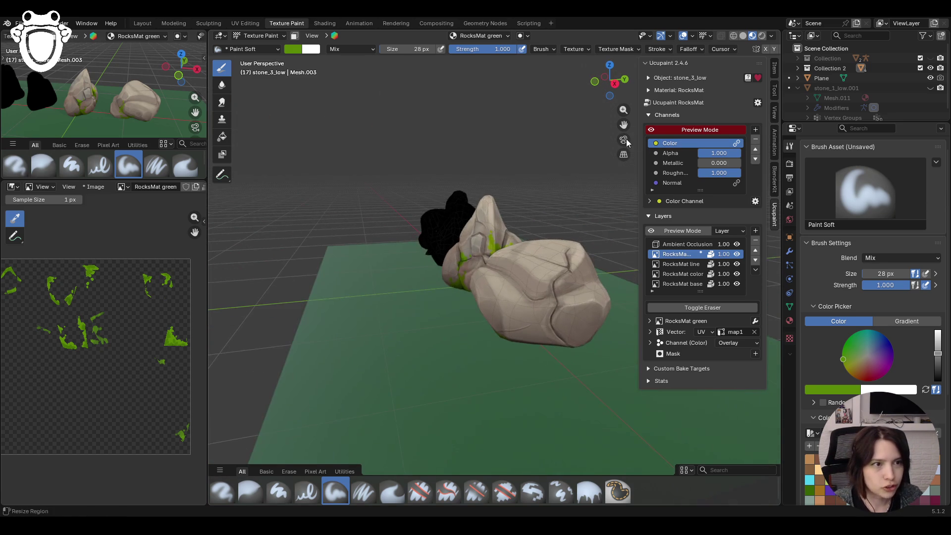
pyautogui.moveTo(626, 142); pyautogui.dragTo(504, 257, button='middle')
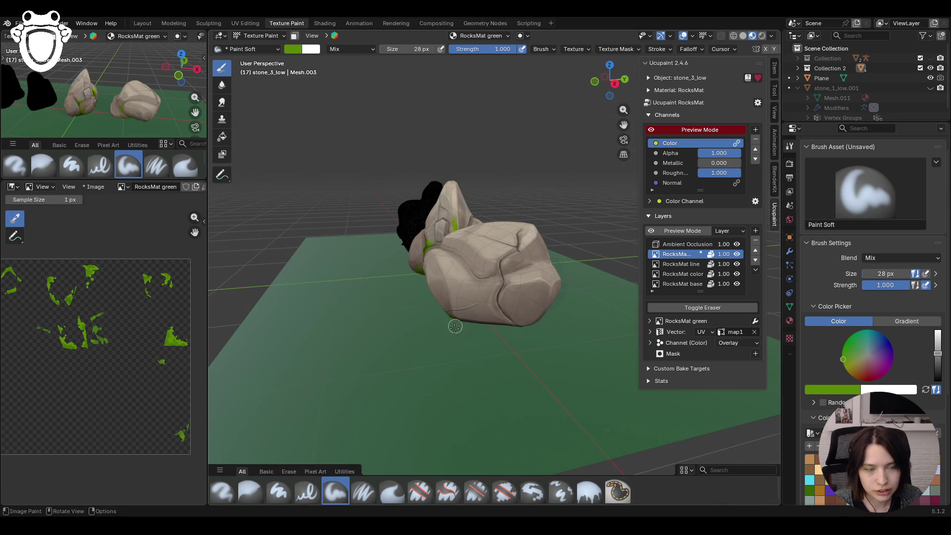
pyautogui.moveTo(458, 318)
pyautogui.mouseDown(button='middle')
pyautogui.moveTo(559, 340)
pyautogui.moveTo(543, 329)
pyautogui.mouseUp(button='middle')
pyautogui.scroll(3, 483, 322)
pyautogui.moveTo(510, 338); pyautogui.dragTo(496, 329)
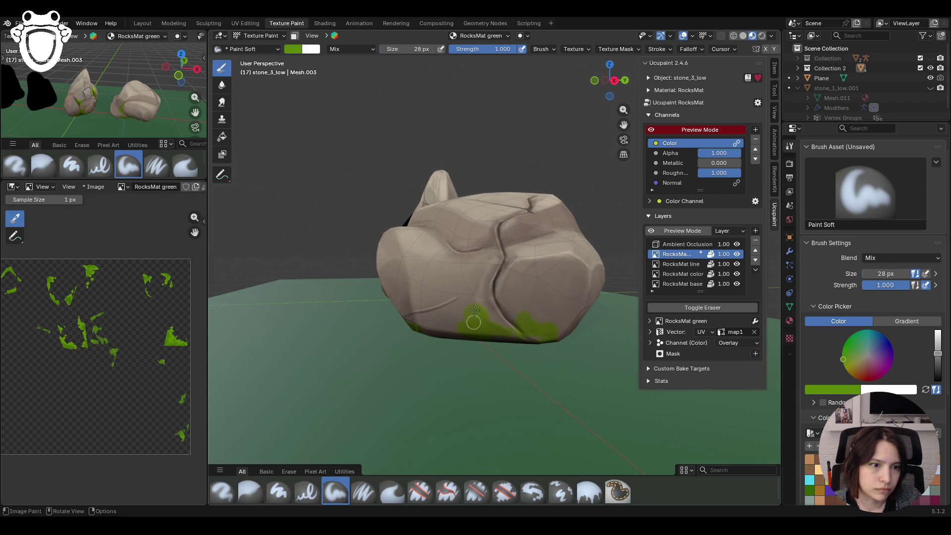
pyautogui.moveTo(481, 296)
pyautogui.mouseDown()
pyautogui.moveTo(552, 315)
pyautogui.moveTo(579, 301)
pyautogui.mouseUp()
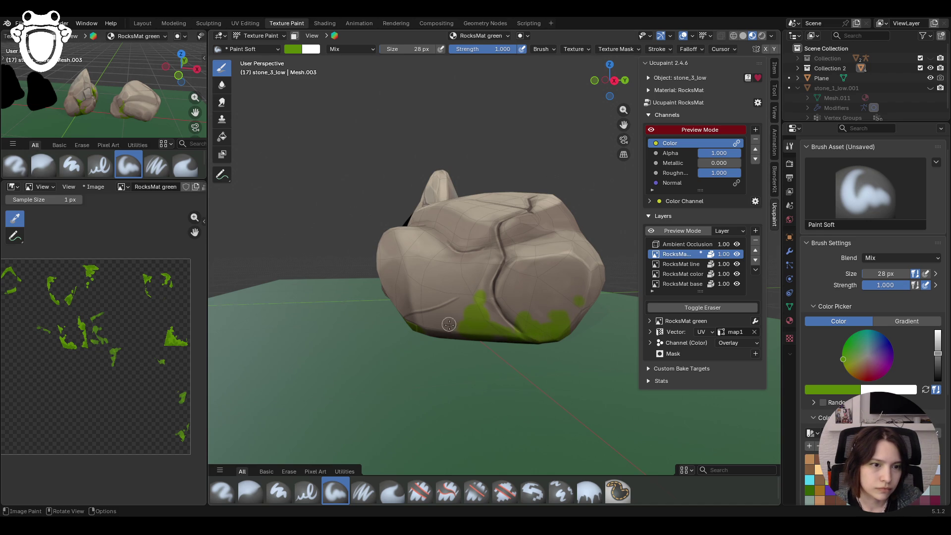
# - Grow the green patch on the flat rock's side and spread it down toward the base
pyautogui.moveTo(449, 323)
pyautogui.mouseDown(button='middle')
pyautogui.moveTo(481, 307)
pyautogui.moveTo(642, 127)
pyautogui.moveTo(624, 125)
pyautogui.moveTo(452, 213)
pyautogui.mouseUp(button='middle')
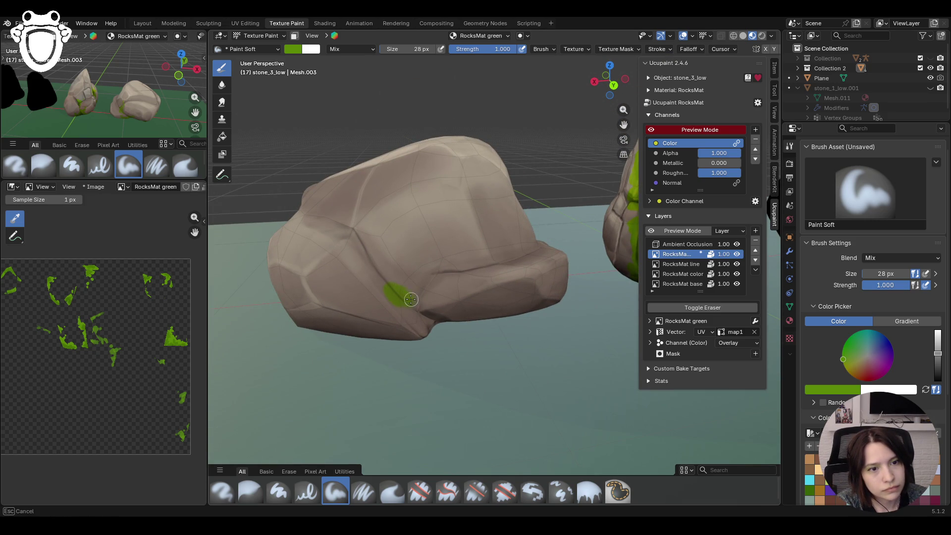
pyautogui.moveTo(424, 305)
pyautogui.mouseDown()
pyautogui.moveTo(400, 259)
pyautogui.moveTo(398, 276)
pyautogui.moveTo(388, 260)
pyautogui.mouseUp()
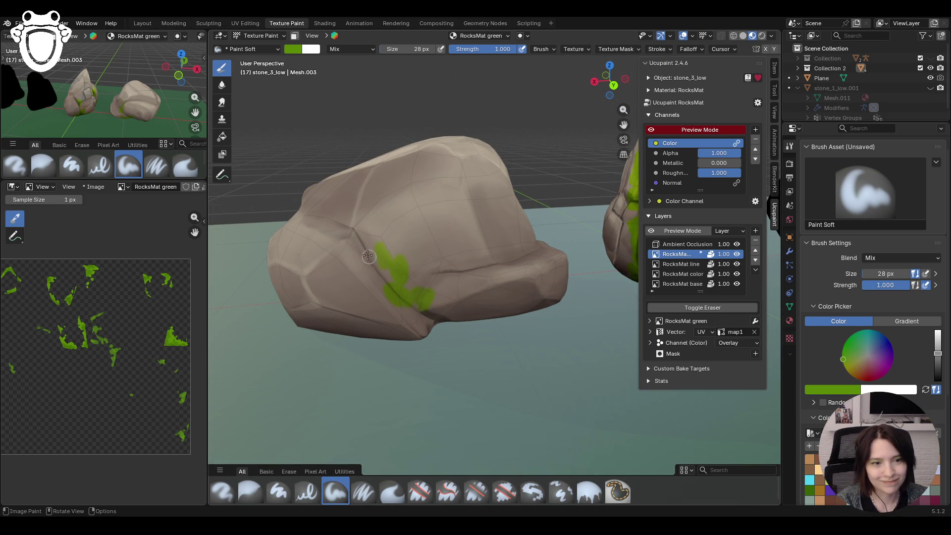
pyautogui.moveTo(409, 321)
pyautogui.mouseDown()
pyautogui.moveTo(456, 316)
pyautogui.moveTo(418, 332)
pyautogui.moveTo(381, 318)
pyautogui.mouseUp()
pyautogui.moveTo(421, 295)
pyautogui.mouseDown()
pyautogui.moveTo(434, 278)
pyautogui.moveTo(438, 292)
pyautogui.moveTo(464, 286)
pyautogui.mouseUp()
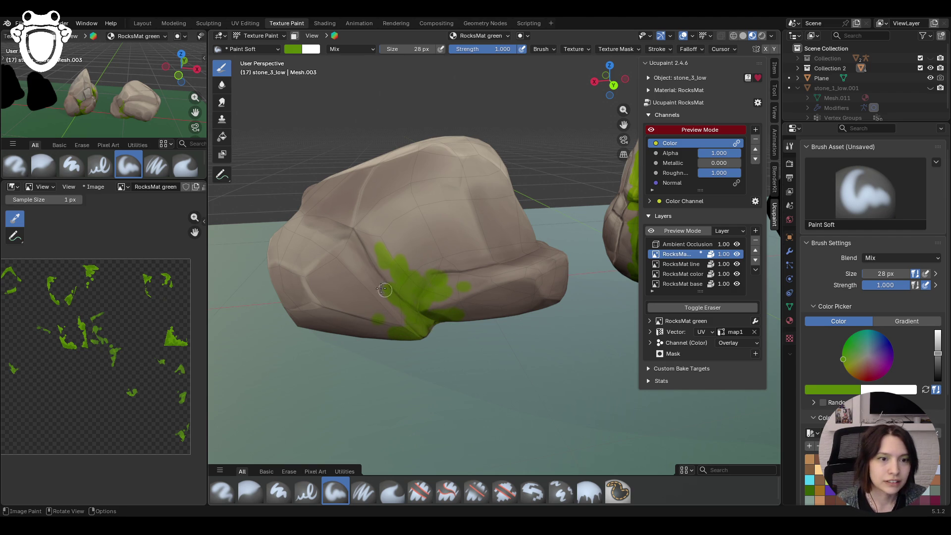
pyautogui.moveTo(488, 308); pyautogui.dragTo(473, 275, button='middle')
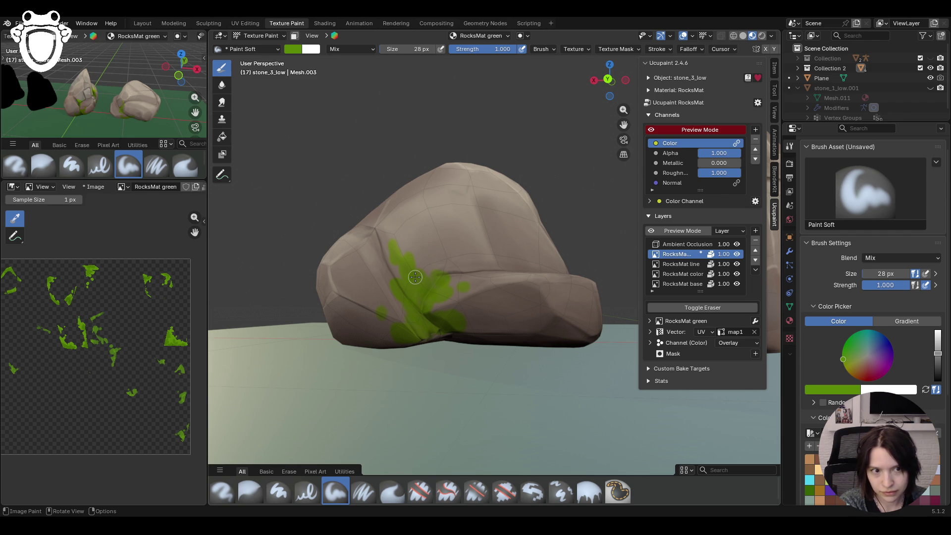
pyautogui.moveTo(423, 255); pyautogui.dragTo(375, 275)
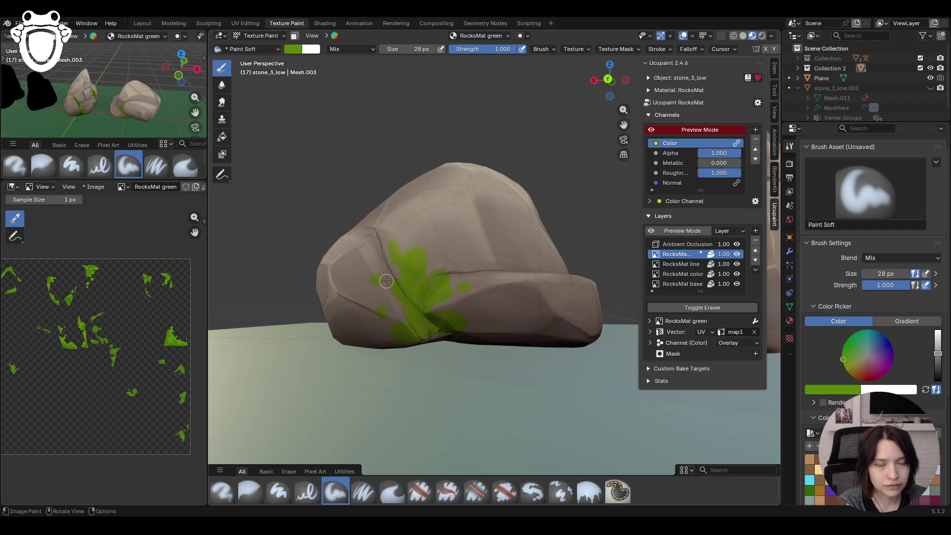
pyautogui.scroll(-2, 386, 280)
pyautogui.moveTo(387, 281); pyautogui.dragTo(391, 287, button='middle')
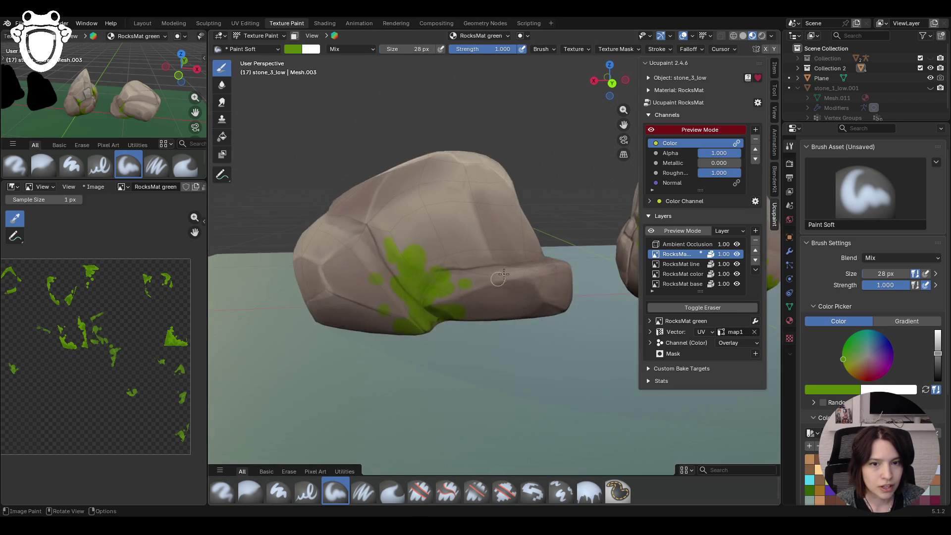
pyautogui.scroll(-4, 391, 286)
# - With the RocksMat base layer active, dab green moss onto stone_3's lower left
pyautogui.click(682, 283)
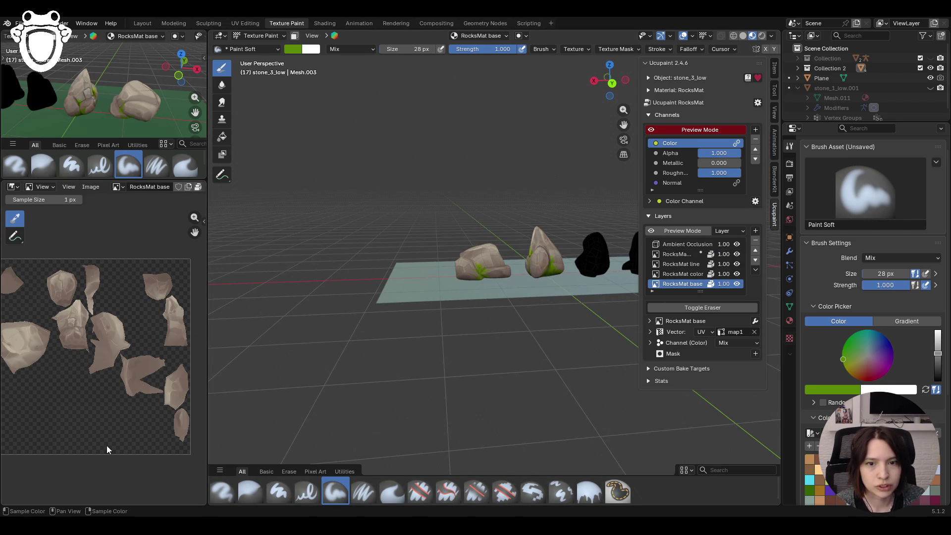
pyautogui.keyDown('ctrl'); pyautogui.moveTo(460, 269); pyautogui.dragTo(470, 261, button='middle'); pyautogui.keyUp('ctrl')
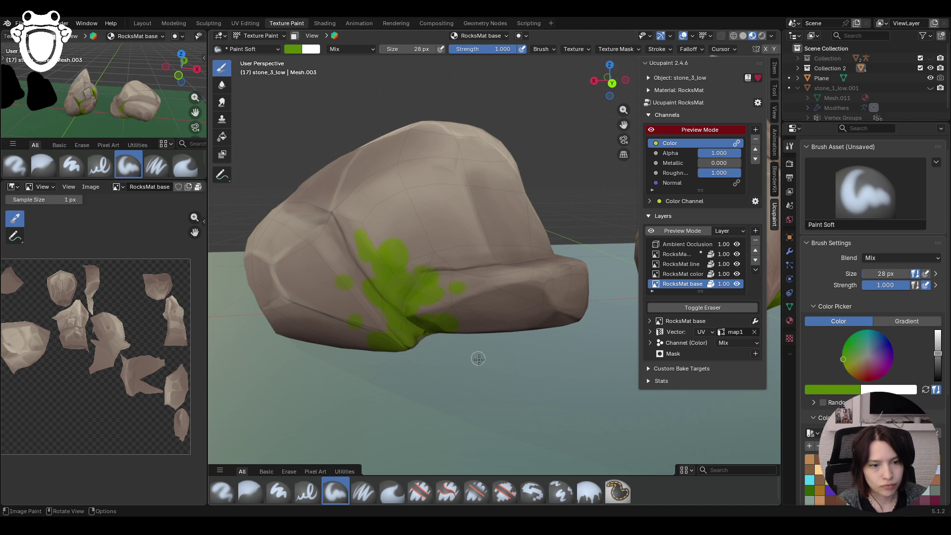
pyautogui.moveTo(478, 356); pyautogui.dragTo(570, 303, button='middle')
pyautogui.scroll(-3, 571, 303)
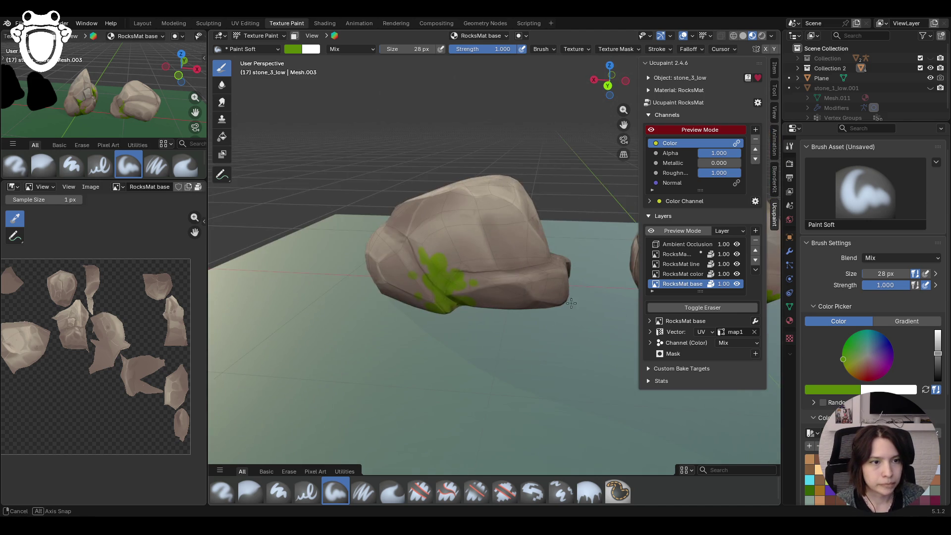
pyautogui.scroll(3, 570, 302)
pyautogui.scroll(-3, 571, 302)
pyautogui.moveTo(571, 303)
pyautogui.mouseDown(button='middle')
pyautogui.moveTo(540, 287)
pyautogui.moveTo(429, 276)
pyautogui.mouseUp(button='middle')
pyautogui.scroll(3, 539, 288)
pyautogui.scroll(-3, 540, 289)
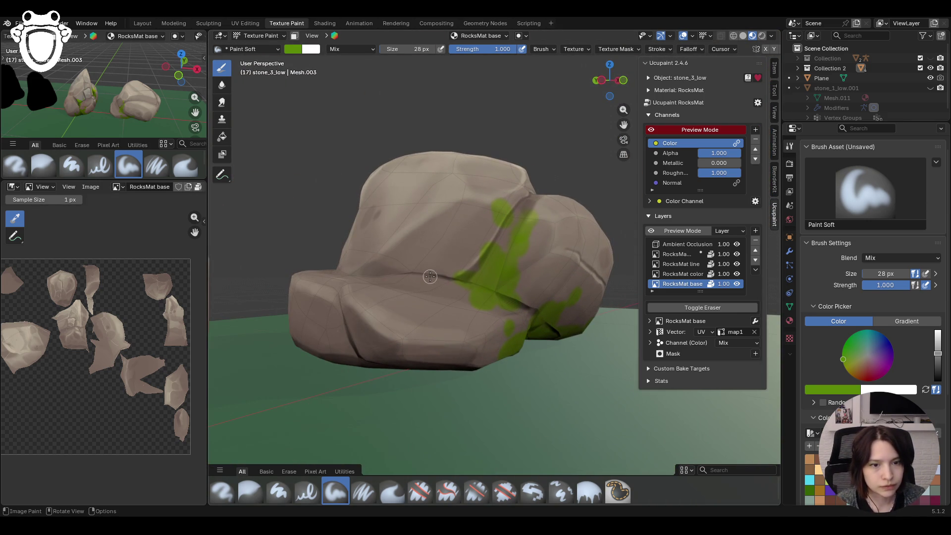
pyautogui.moveTo(358, 332); pyautogui.dragTo(326, 314)
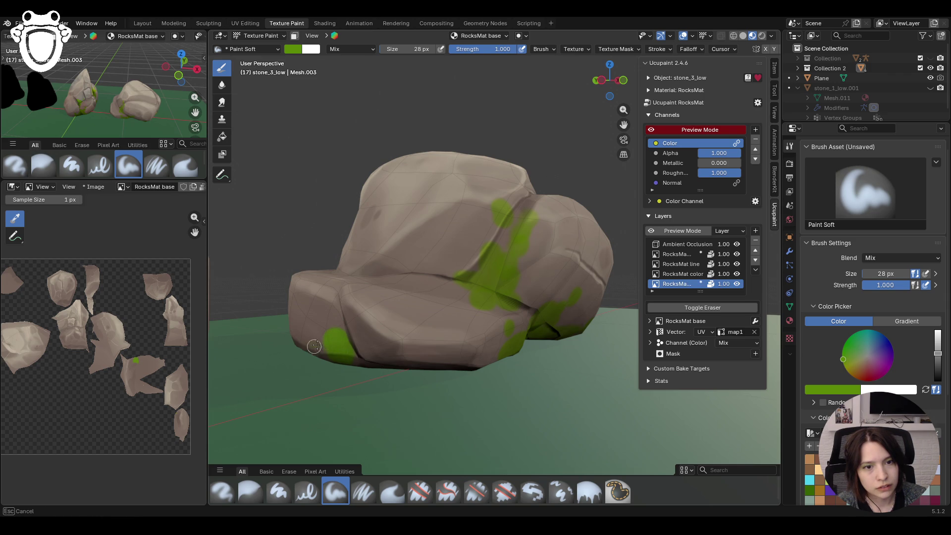
pyautogui.click(326, 315)
pyautogui.moveTo(355, 339); pyautogui.dragTo(368, 345)
# - Add green dabs along stone_3 from a new angle and swap to the darker green colour
pyautogui.moveTo(368, 345); pyautogui.dragTo(404, 319, button='middle')
pyautogui.moveTo(365, 342)
pyautogui.mouseDown()
pyautogui.moveTo(309, 361)
pyautogui.moveTo(345, 369)
pyautogui.mouseUp()
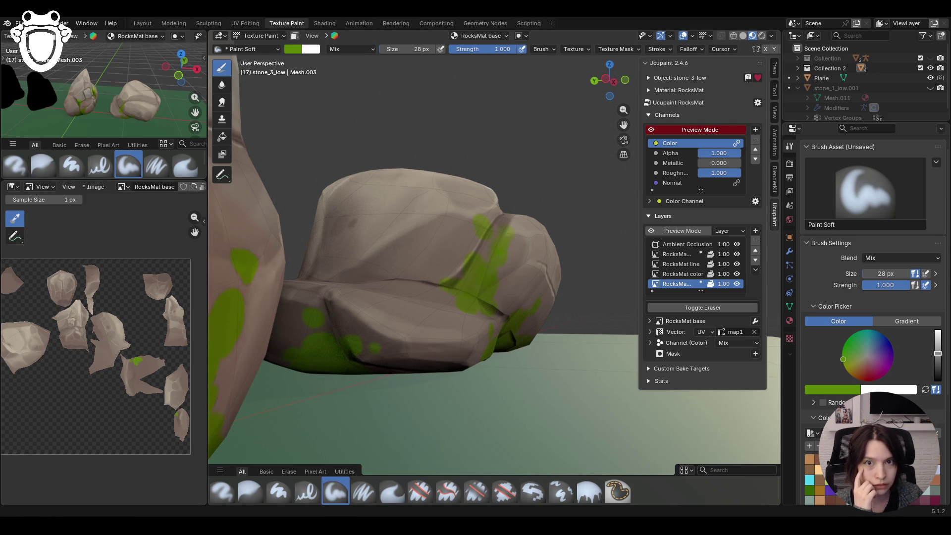
pyautogui.moveTo(491, 331)
pyautogui.mouseDown(button='middle')
pyautogui.moveTo(512, 341)
pyautogui.moveTo(449, 341)
pyautogui.mouseUp(button='middle')
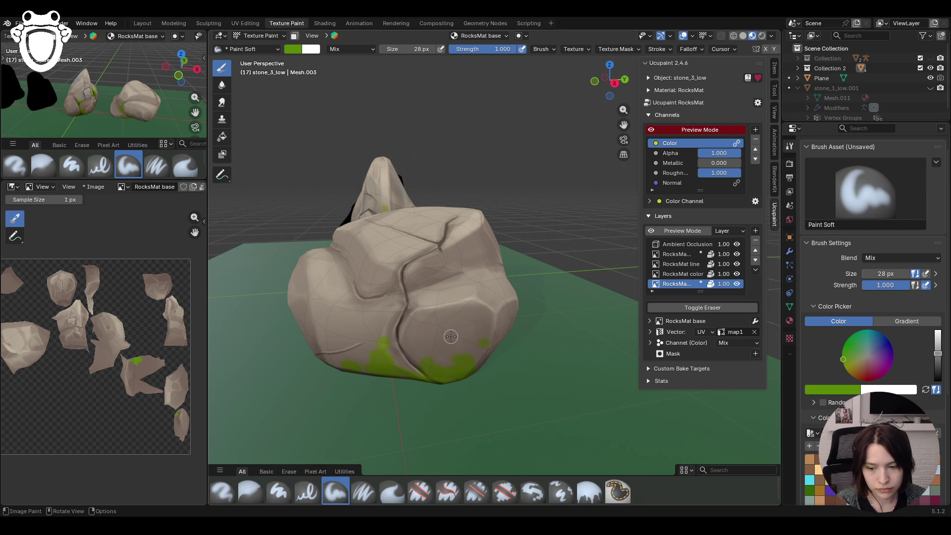
pyautogui.moveTo(458, 316)
pyautogui.mouseDown(button='middle')
pyautogui.moveTo(417, 298)
pyautogui.moveTo(511, 301)
pyautogui.mouseUp(button='middle')
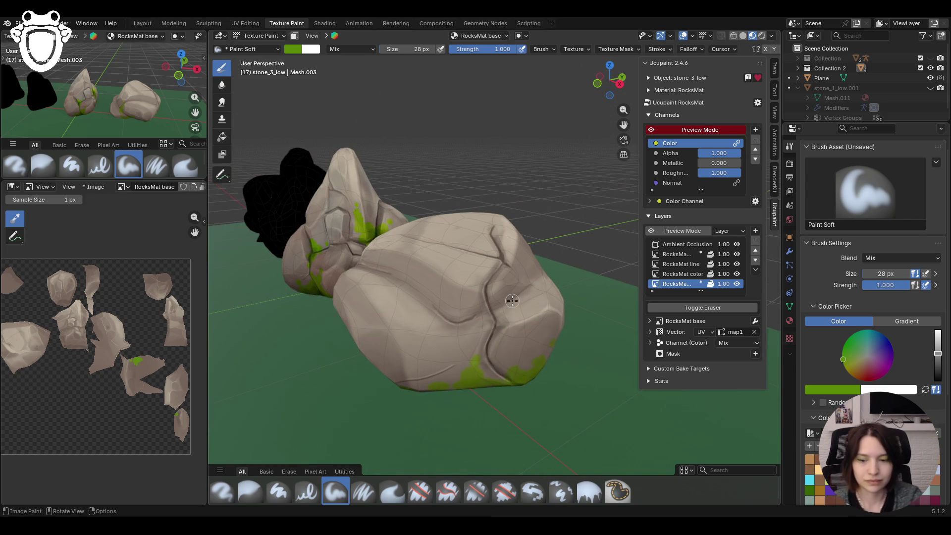
pyautogui.moveTo(512, 300)
pyautogui.mouseDown(button='middle')
pyautogui.moveTo(536, 318)
pyautogui.moveTo(543, 357)
pyautogui.mouseUp(button='middle')
pyautogui.press('s')
pyautogui.moveTo(633, 399); pyautogui.dragTo(425, 323, button='middle')
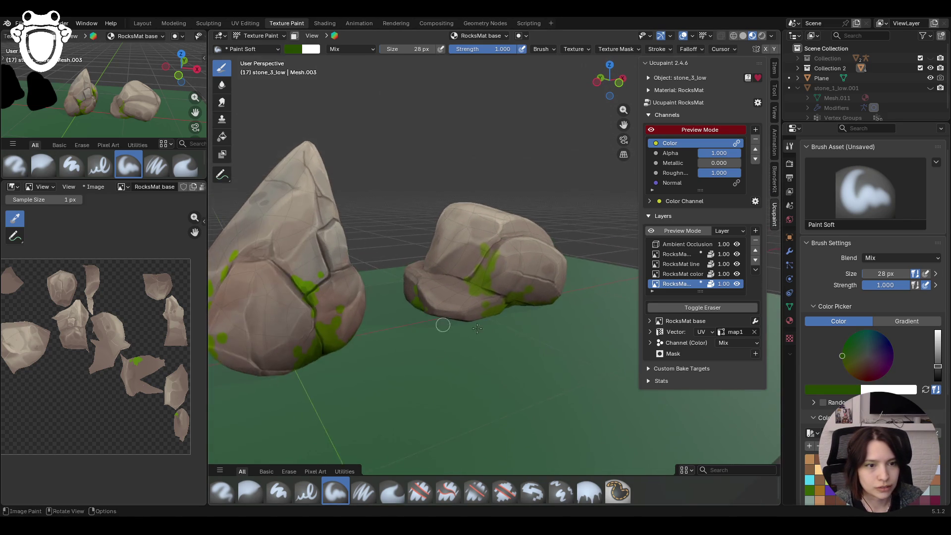
pyautogui.scroll(4, 511, 324)
# - Shade the stone_3 crease with darker green, undo the stray base stroke, and save the file
pyautogui.moveTo(452, 309); pyautogui.dragTo(465, 313)
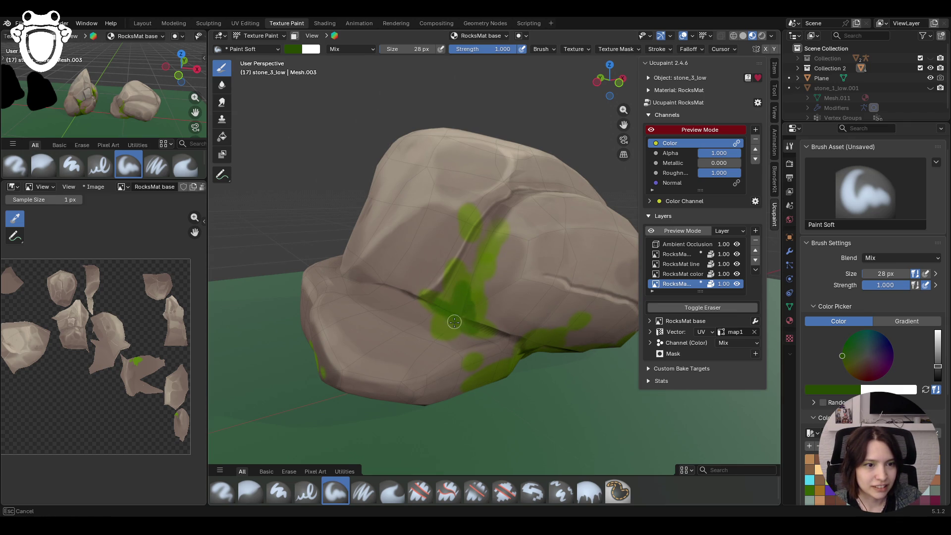
pyautogui.moveTo(466, 313)
pyautogui.mouseDown()
pyautogui.moveTo(485, 265)
pyautogui.moveTo(474, 230)
pyautogui.mouseUp()
pyautogui.moveTo(570, 275)
pyautogui.mouseDown(button='middle')
pyautogui.moveTo(556, 284)
pyautogui.moveTo(537, 263)
pyautogui.moveTo(528, 285)
pyautogui.mouseUp(button='middle')
pyautogui.moveTo(562, 365)
pyautogui.mouseDown()
pyautogui.moveTo(557, 379)
pyautogui.moveTo(573, 383)
pyautogui.moveTo(477, 411)
pyautogui.mouseUp()
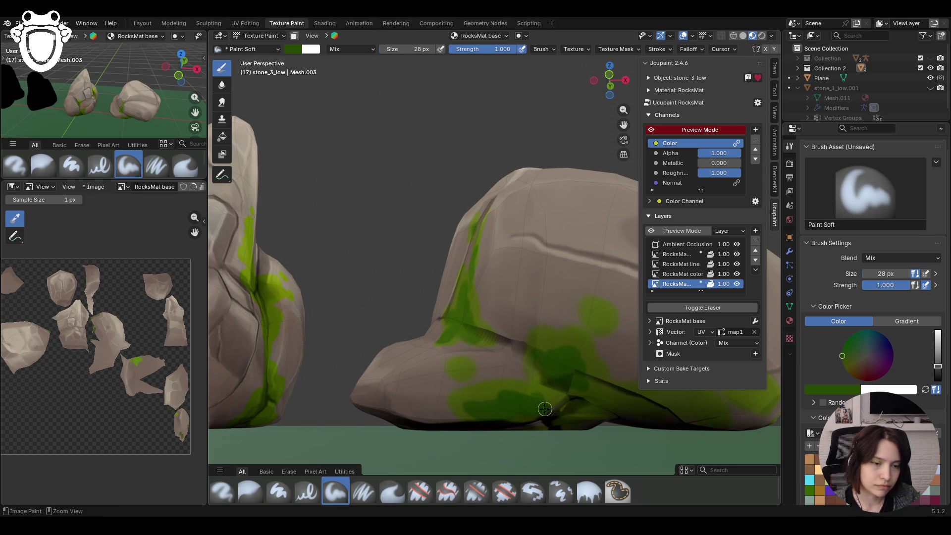
pyautogui.hotkey('ctrl', 'z')
pyautogui.scroll(-3, 529, 249)
pyautogui.scroll(-3, 528, 283)
pyautogui.hotkey('ctrl', 's')
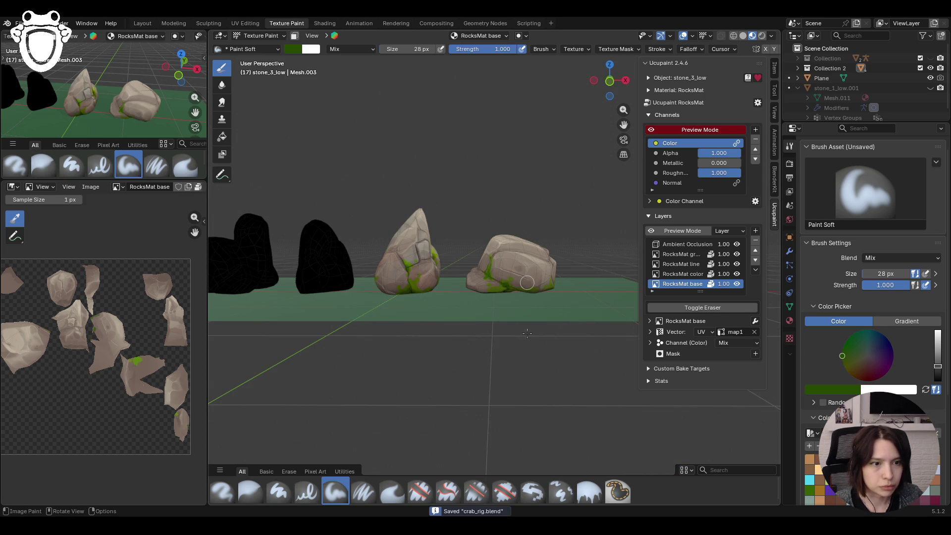
pyautogui.scroll(2, 516, 380)
pyautogui.scroll(4, 528, 357)
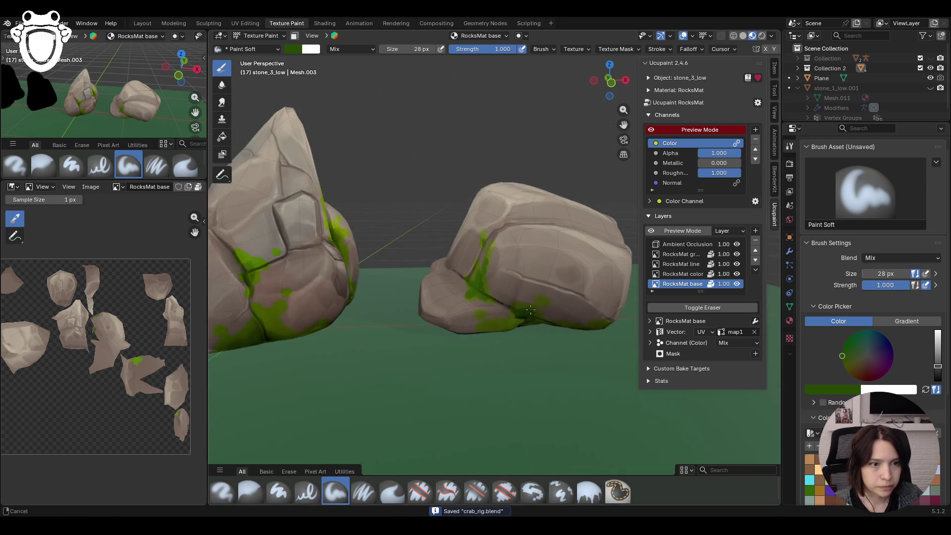
pyautogui.scroll(1, 535, 343)
# - Paint green moss along stone_3's lower edges from several low angles
pyautogui.moveTo(488, 329); pyautogui.dragTo(518, 330)
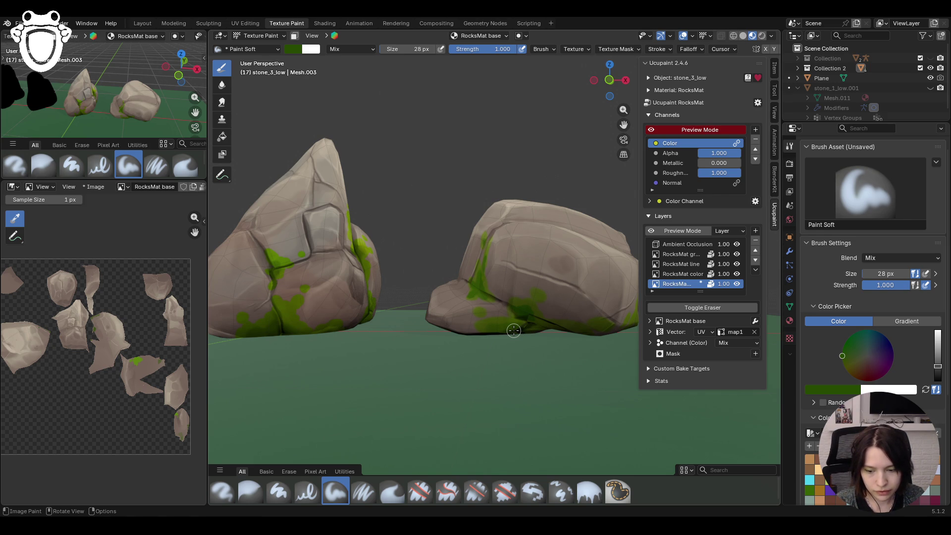
pyautogui.moveTo(513, 330)
pyautogui.mouseDown(button='middle')
pyautogui.moveTo(289, 349)
pyautogui.moveTo(357, 378)
pyautogui.mouseUp(button='middle')
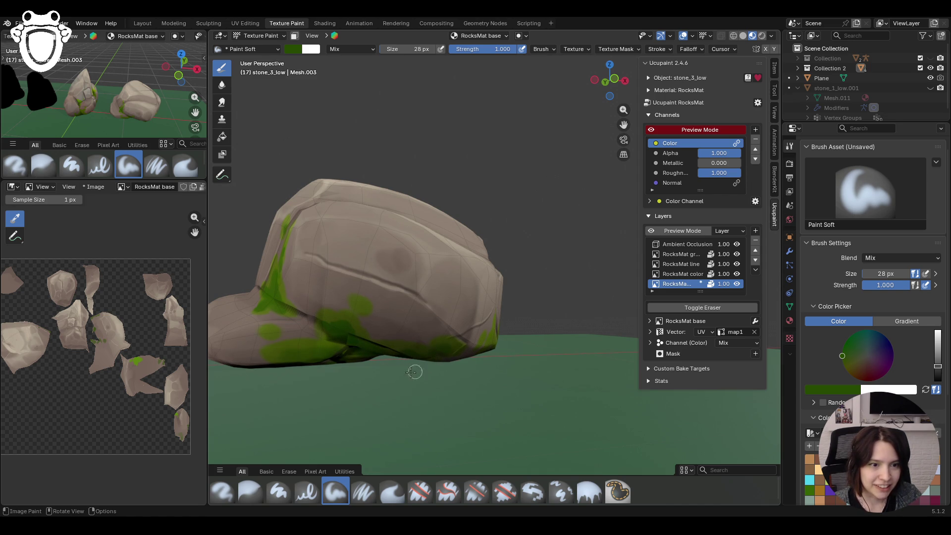
pyautogui.moveTo(403, 349)
pyautogui.mouseDown()
pyautogui.moveTo(341, 341)
pyautogui.moveTo(305, 361)
pyautogui.mouseUp()
pyautogui.moveTo(425, 345)
pyautogui.mouseDown(button='middle')
pyautogui.moveTo(337, 341)
pyautogui.moveTo(515, 342)
pyautogui.mouseUp(button='middle')
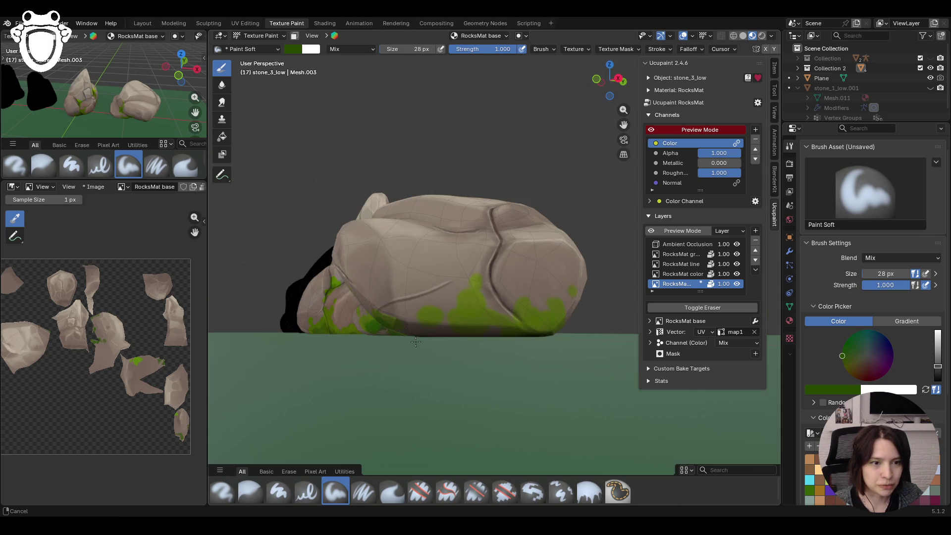
pyautogui.moveTo(427, 329)
pyautogui.mouseDown()
pyautogui.moveTo(465, 320)
pyautogui.moveTo(522, 335)
pyautogui.mouseUp()
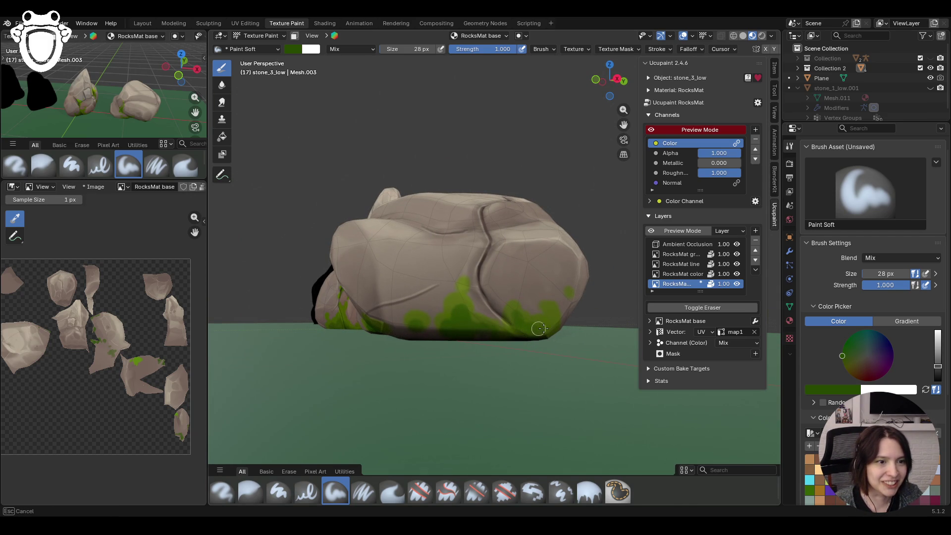
pyautogui.moveTo(521, 325)
pyautogui.mouseDown(button='middle')
pyautogui.moveTo(604, 313)
pyautogui.moveTo(479, 333)
pyautogui.moveTo(517, 426)
pyautogui.mouseUp(button='middle')
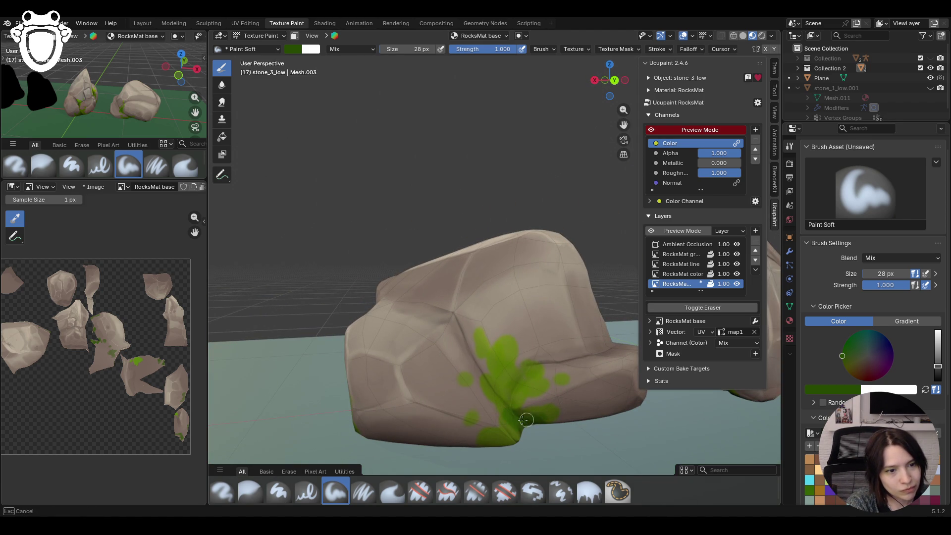
pyautogui.moveTo(503, 443); pyautogui.dragTo(517, 393)
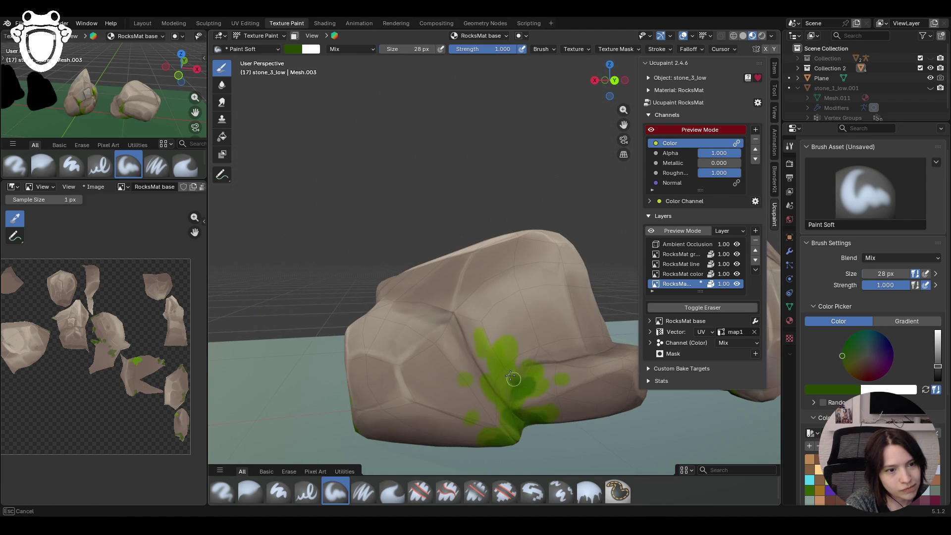
pyautogui.moveTo(497, 386)
pyautogui.mouseDown()
pyautogui.moveTo(512, 420)
pyautogui.moveTo(508, 388)
pyautogui.mouseUp()
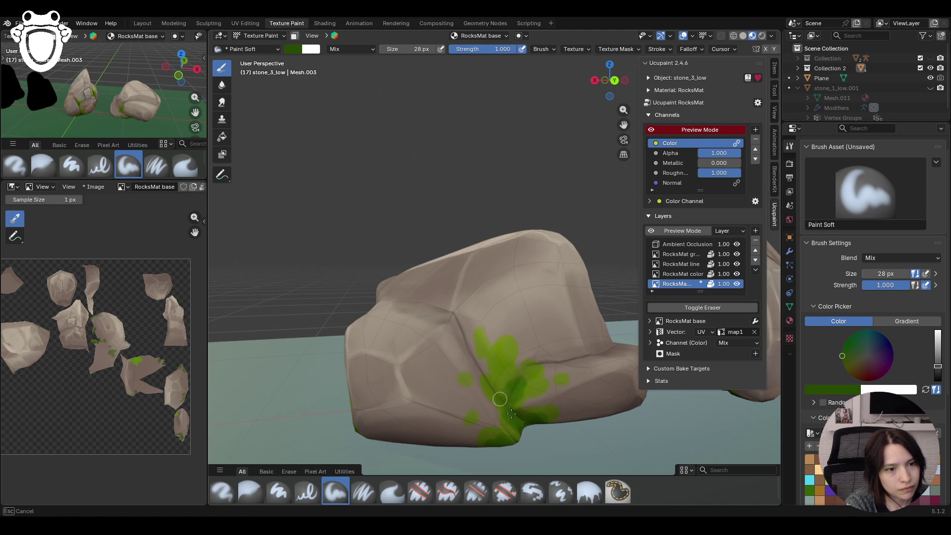
# - Save the blend file and leave Texture Paint for Object Mode to pick another rock
pyautogui.moveTo(512, 414)
pyautogui.mouseDown(button='middle')
pyautogui.moveTo(504, 340)
pyautogui.moveTo(738, 362)
pyautogui.moveTo(732, 346)
pyautogui.mouseUp(button='middle')
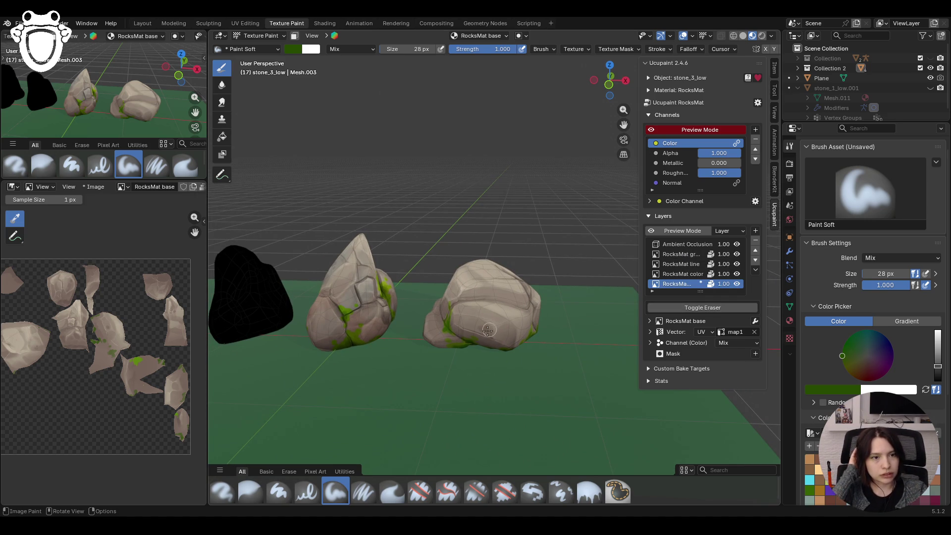
pyautogui.moveTo(488, 330); pyautogui.dragTo(505, 343, button='middle')
pyautogui.hotkey('ctrl', 's')
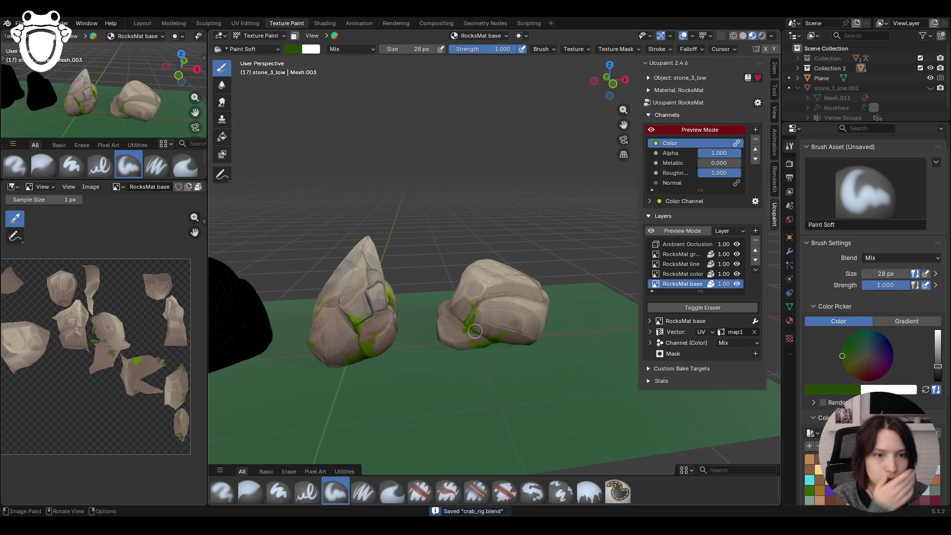
pyautogui.moveTo(623, 124); pyautogui.dragTo(691, 125)
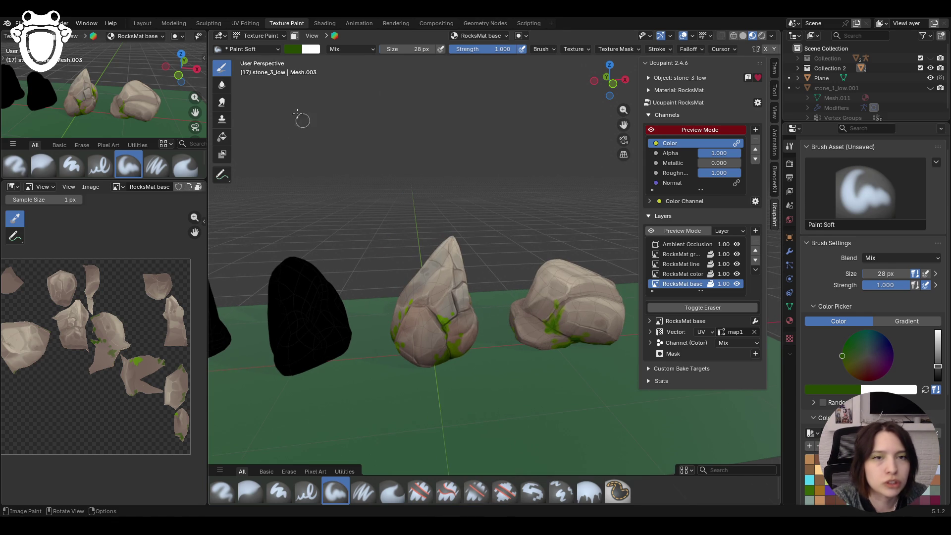
pyautogui.click(270, 38)
pyautogui.click(264, 49)
# - Select the black stone_4_low rock and return to Texture Paint on it
pyautogui.click(298, 278)
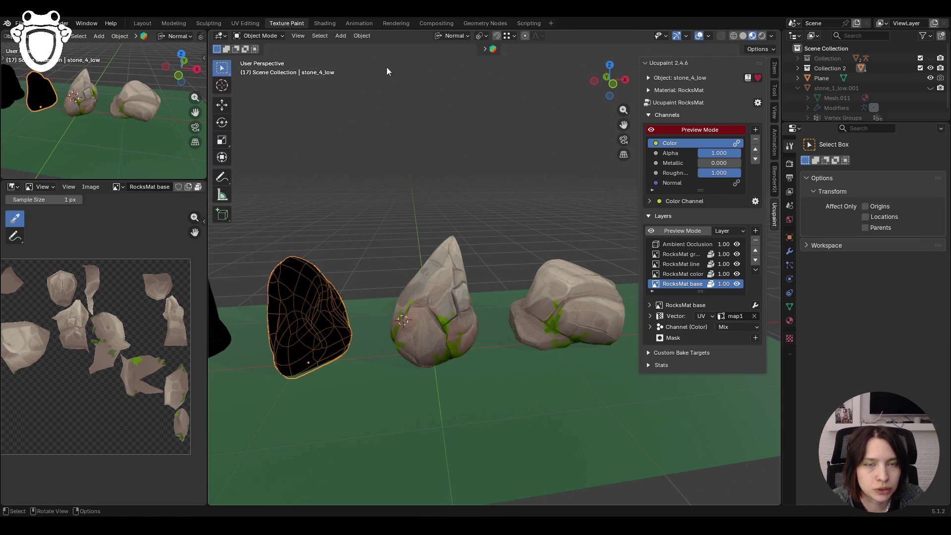
pyautogui.keyDown('shift'); pyautogui.moveTo(403, 175); pyautogui.dragTo(422, 165, button='middle'); pyautogui.keyUp('shift')
pyautogui.scroll(-2, 413, 177)
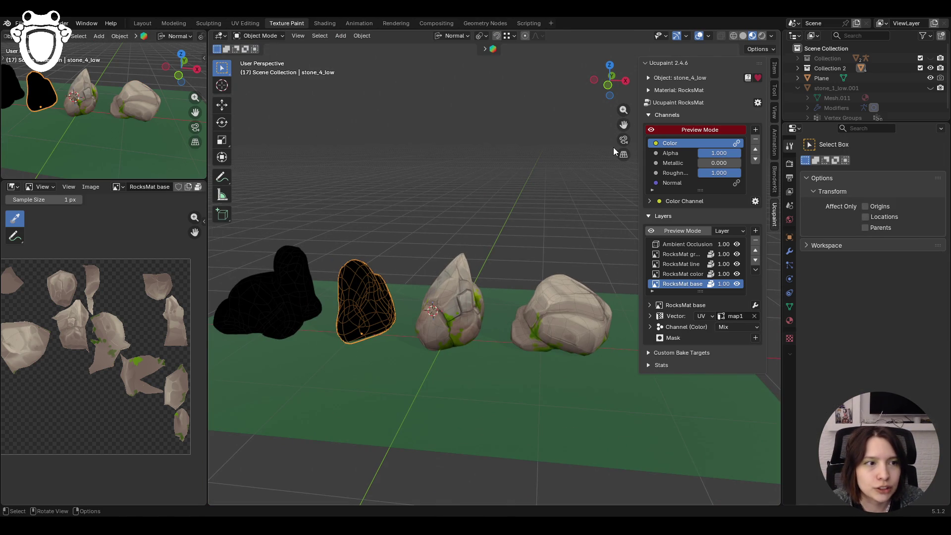
pyautogui.moveTo(613, 147)
pyautogui.mouseDown(button='middle')
pyautogui.moveTo(554, 196)
pyautogui.moveTo(513, 186)
pyautogui.mouseUp(button='middle')
pyautogui.click(260, 36)
pyautogui.click(264, 97)
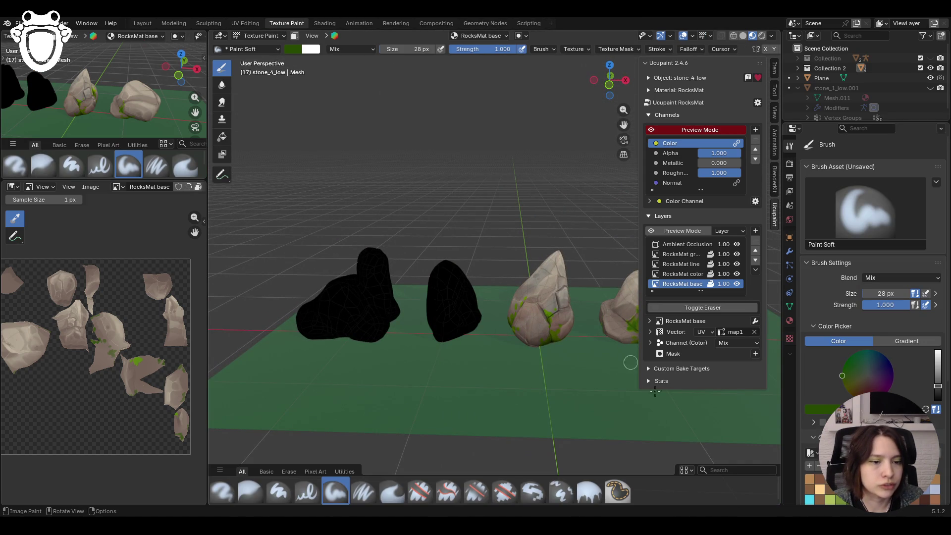
pyautogui.scroll(-8, 448, 333)
pyautogui.scroll(8, 448, 333)
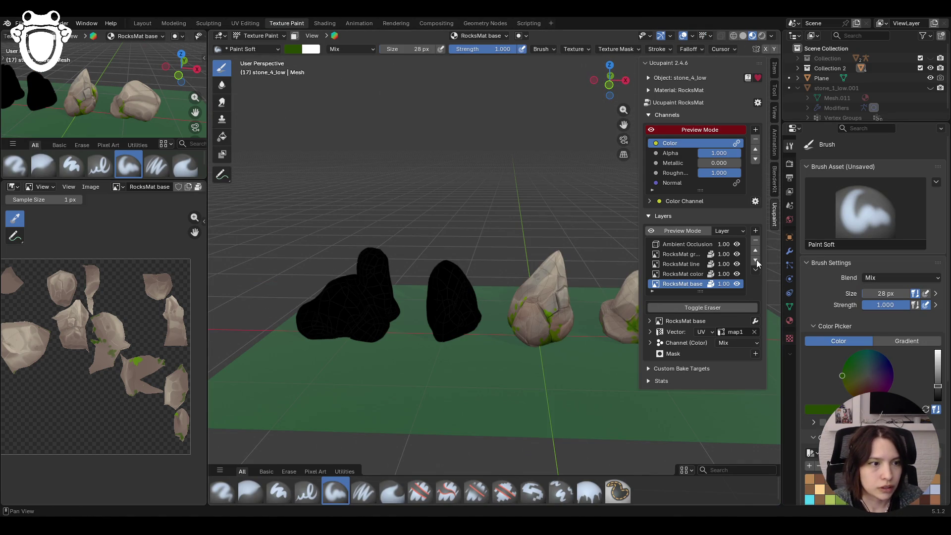
pyautogui.scroll(-2, 870, 297)
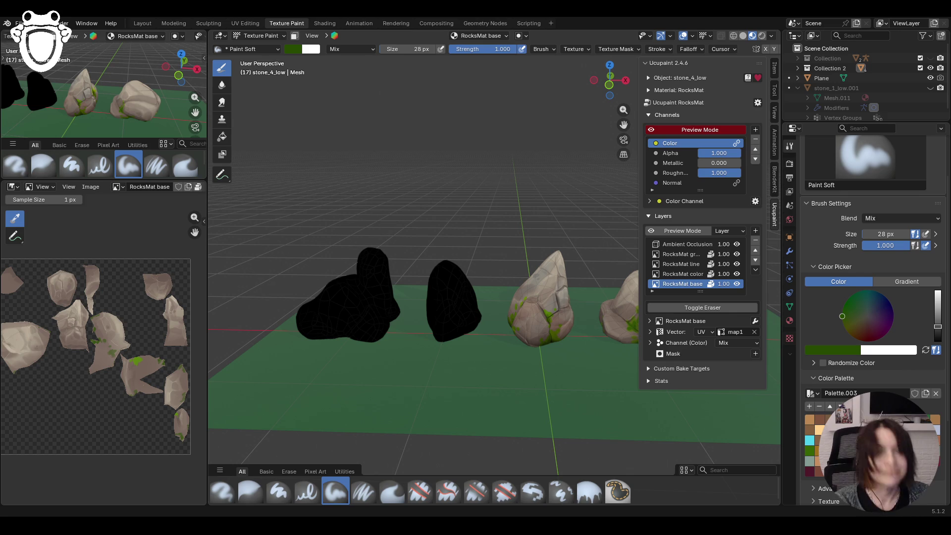
# - Set the paint colour to beige and switch to the Fill brush
pyautogui.moveTo(478, 342); pyautogui.dragTo(514, 303, button='middle')
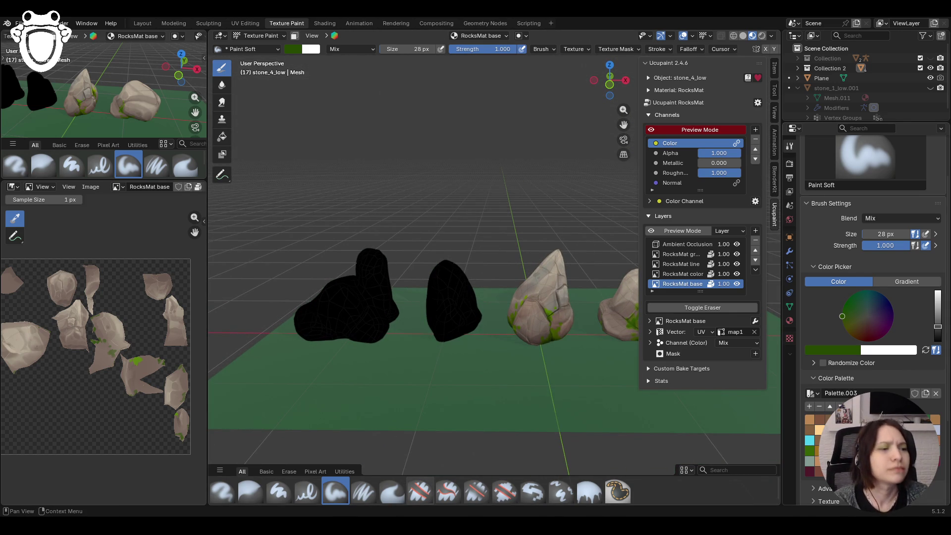
pyautogui.press('s')
pyautogui.click(589, 491)
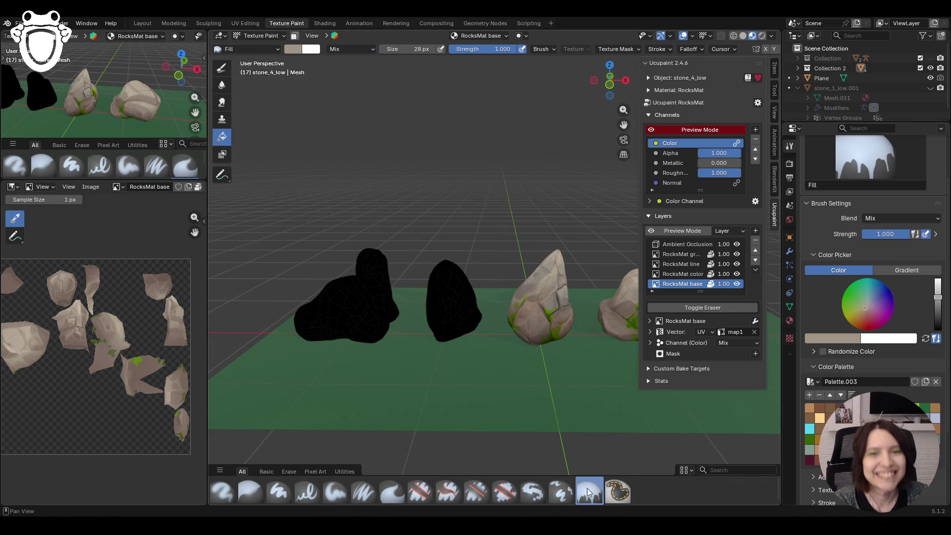
# - Try the fill on the stones in gradient mode and undo the accidental white fill on the middle stone
pyautogui.click(443, 322)
pyautogui.moveTo(442, 322)
pyautogui.mouseDown(button='middle')
pyautogui.moveTo(539, 336)
pyautogui.moveTo(358, 327)
pyautogui.moveTo(634, 345)
pyautogui.moveTo(562, 346)
pyautogui.moveTo(587, 349)
pyautogui.mouseUp(button='middle')
pyautogui.click(907, 269)
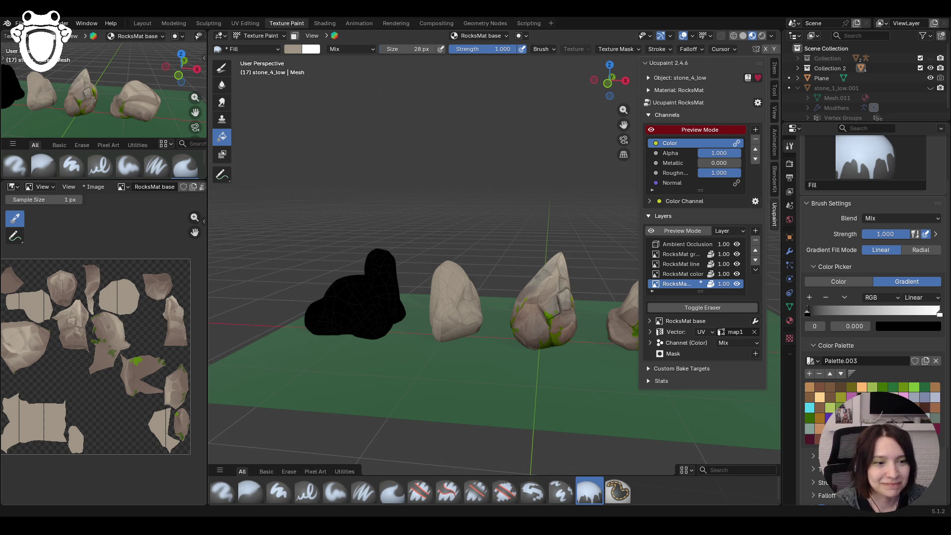
pyautogui.moveTo(382, 456)
pyautogui.mouseDown(button='middle')
pyautogui.moveTo(497, 338)
pyautogui.moveTo(430, 349)
pyautogui.mouseUp(button='middle')
pyautogui.click(455, 302)
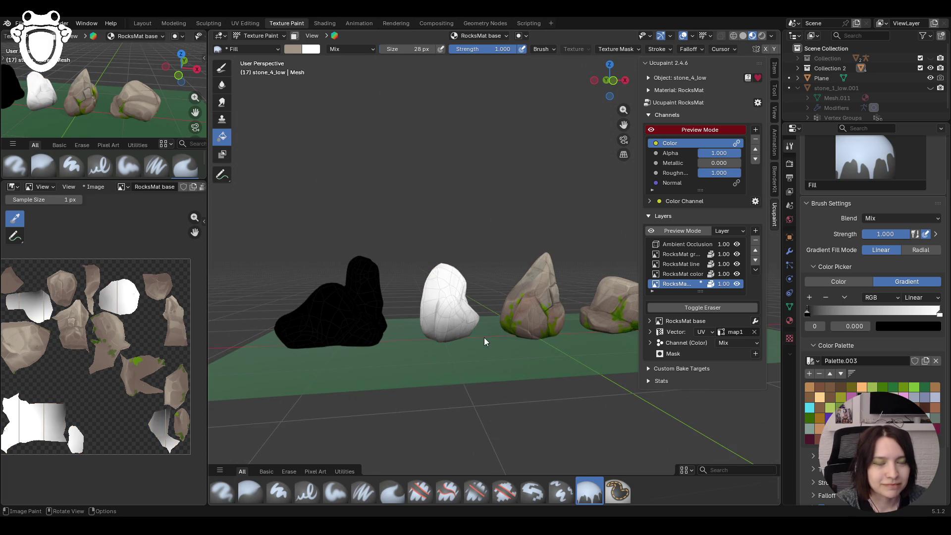
pyautogui.hotkey('ctrl', 'z')
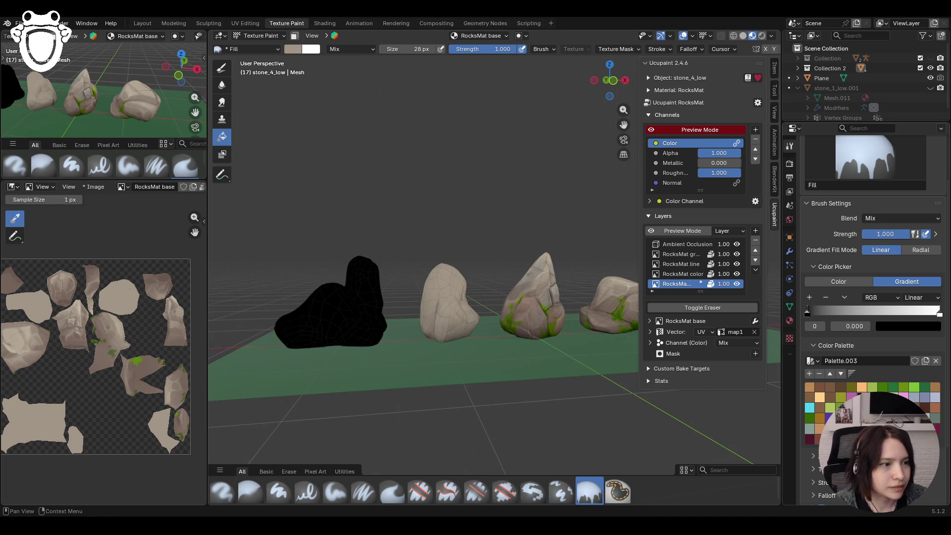
# - Set the fill gradient's end colour stop to beige
pyautogui.click(939, 313)
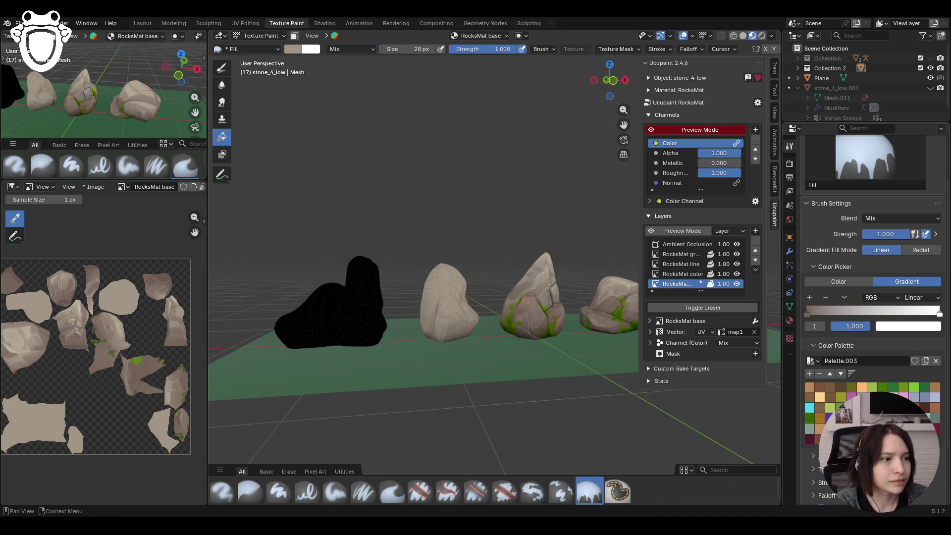
pyautogui.click(929, 327)
pyautogui.click(932, 311)
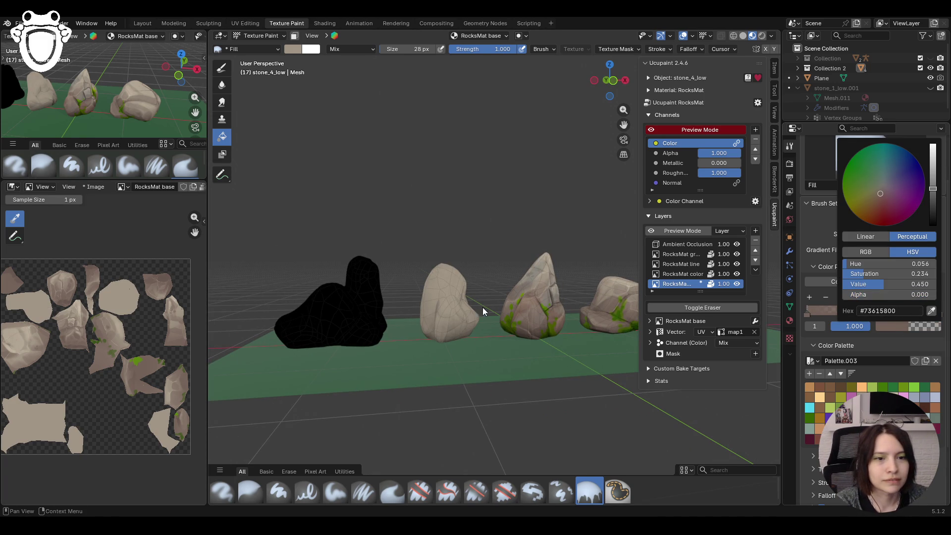
pyautogui.moveTo(450, 294)
pyautogui.mouseDown(button='middle')
pyautogui.moveTo(540, 337)
pyautogui.moveTo(368, 334)
pyautogui.moveTo(473, 350)
pyautogui.moveTo(547, 319)
pyautogui.moveTo(403, 327)
pyautogui.moveTo(468, 351)
pyautogui.moveTo(442, 346)
pyautogui.moveTo(536, 330)
pyautogui.mouseUp(button='middle')
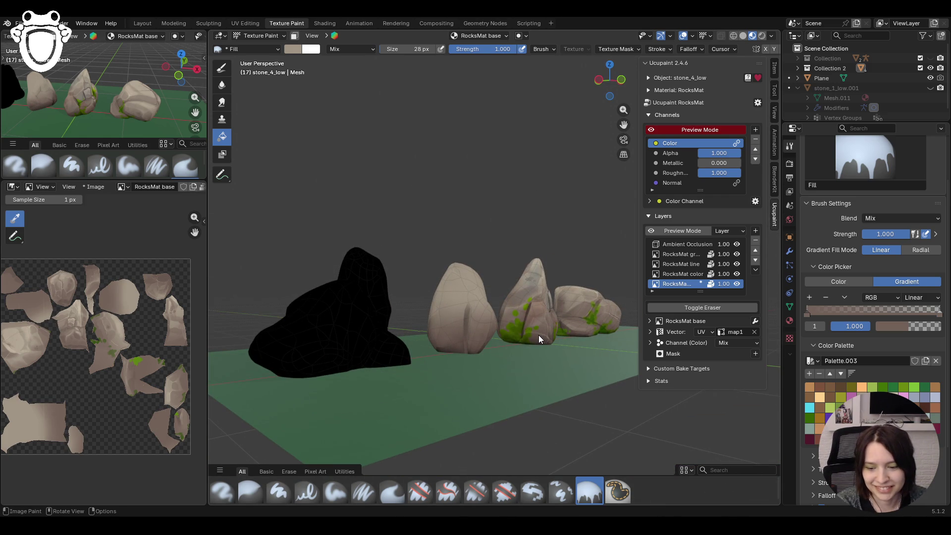
pyautogui.moveTo(539, 335)
pyautogui.mouseDown(button='middle')
pyautogui.moveTo(449, 350)
pyautogui.moveTo(543, 386)
pyautogui.moveTo(343, 369)
pyautogui.moveTo(563, 388)
pyautogui.moveTo(469, 380)
pyautogui.mouseUp(button='middle')
pyautogui.scroll(5, 449, 350)
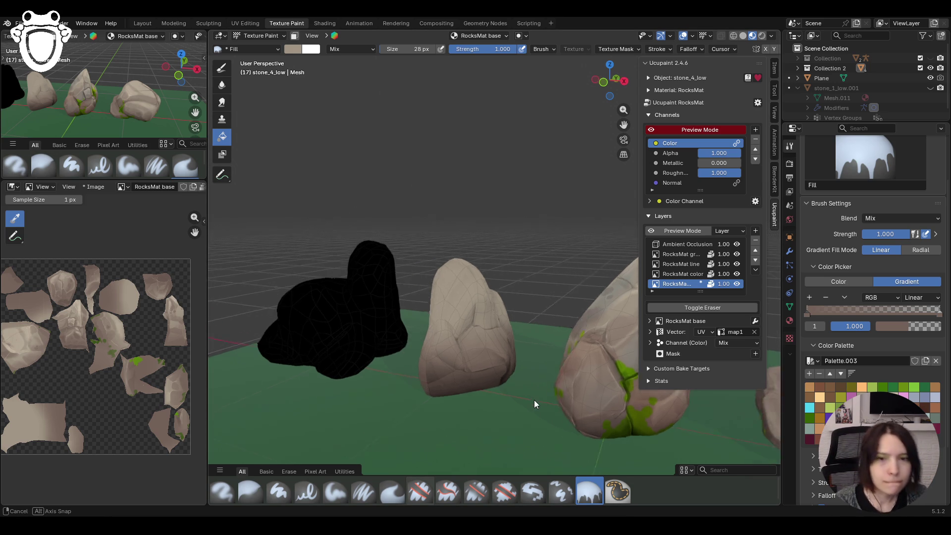
pyautogui.scroll(3, 534, 403)
# - Zoom in on the beige stone's dark marks and start blurring them with the Blur brush
pyautogui.moveTo(623, 124); pyautogui.dragTo(660, 50)
pyautogui.scroll(2, 560, 258)
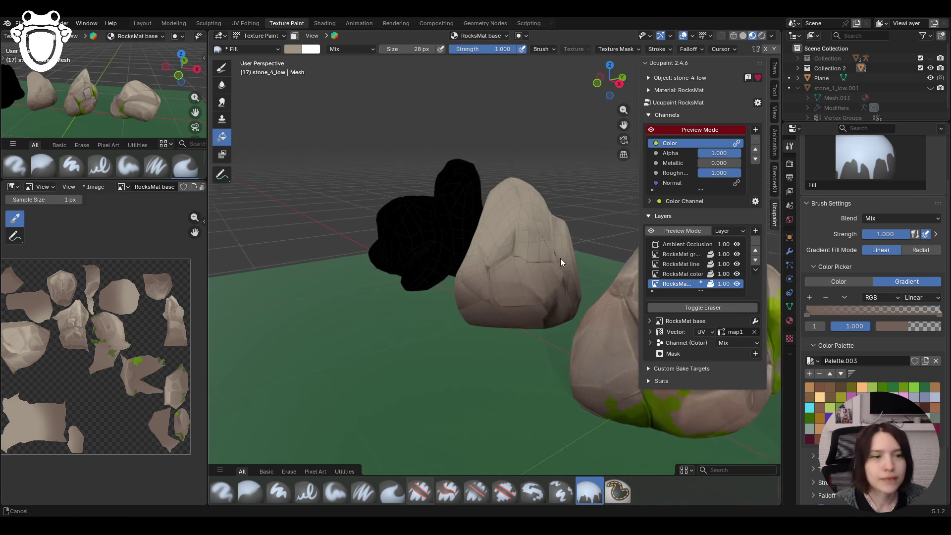
pyautogui.scroll(2, 560, 257)
pyautogui.scroll(2, 561, 256)
pyautogui.moveTo(567, 262)
pyautogui.mouseDown(button='middle')
pyautogui.moveTo(525, 267)
pyautogui.moveTo(548, 368)
pyautogui.mouseUp(button='middle')
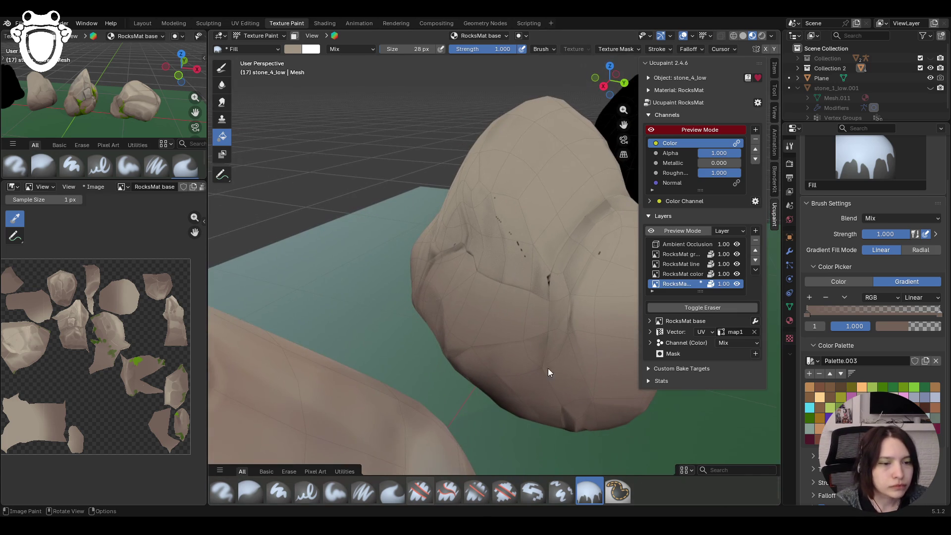
pyautogui.click(251, 491)
pyautogui.moveTo(510, 198); pyautogui.dragTo(518, 270)
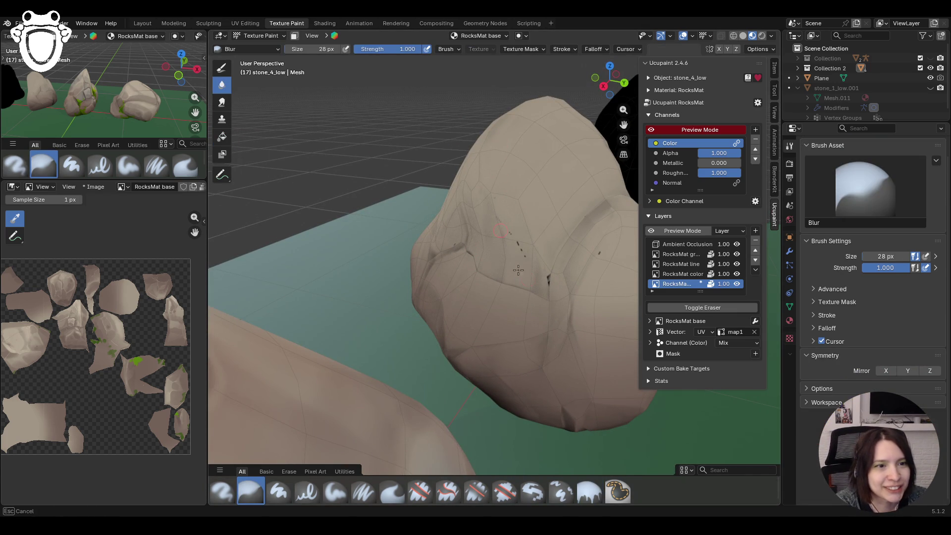
# - Blur the dark streaks on the beige stone's face, top and front crease
pyautogui.moveTo(513, 196)
pyautogui.mouseDown()
pyautogui.moveTo(521, 246)
pyautogui.moveTo(592, 264)
pyautogui.mouseUp()
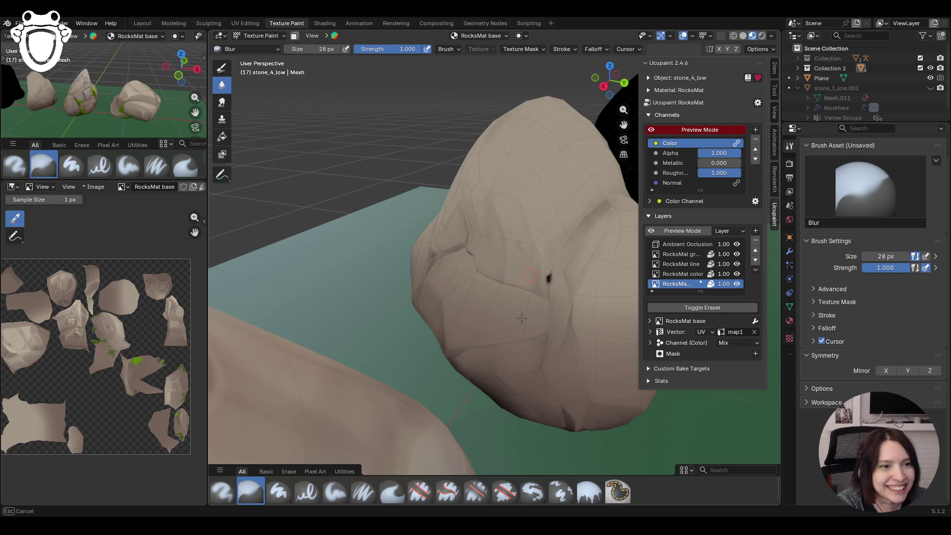
pyautogui.moveTo(591, 209); pyautogui.dragTo(494, 162, button='middle')
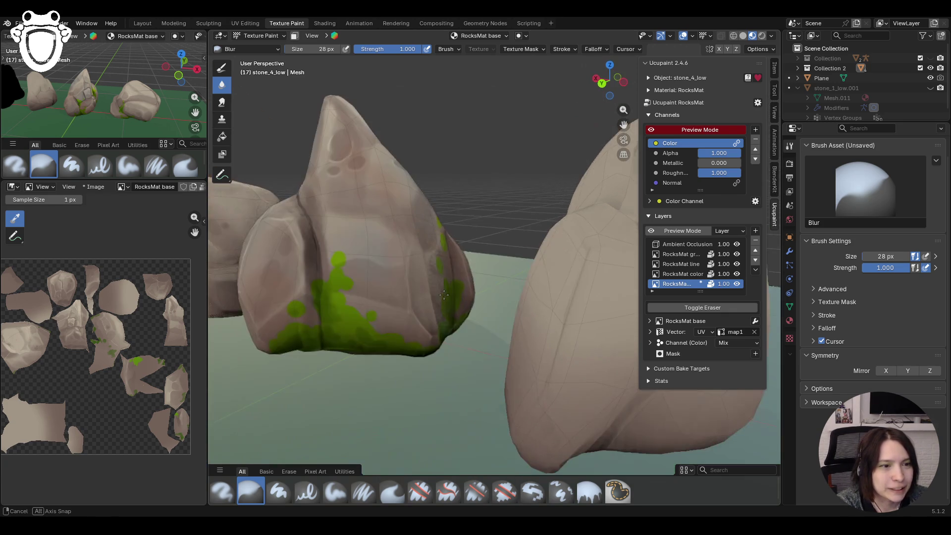
pyautogui.moveTo(493, 162); pyautogui.dragTo(498, 148)
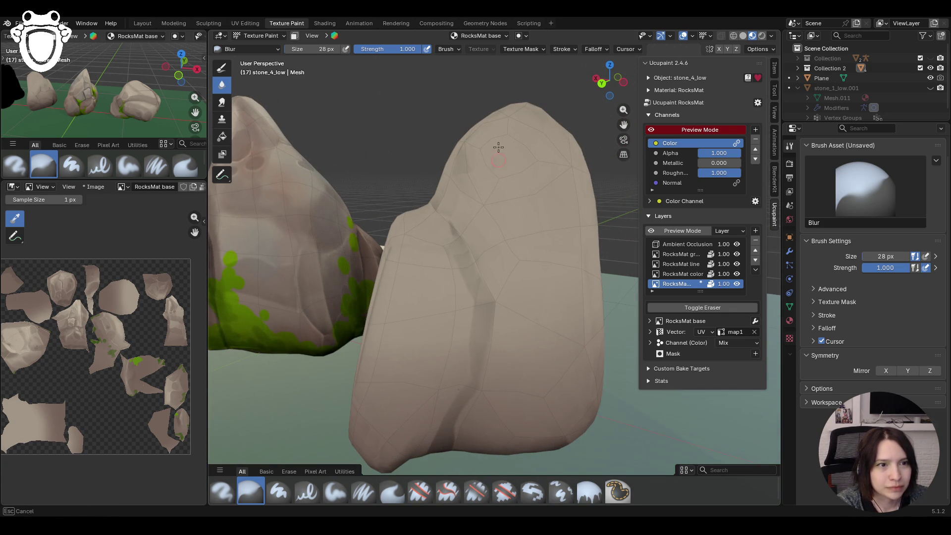
pyautogui.moveTo(497, 112); pyautogui.dragTo(535, 297, button='middle')
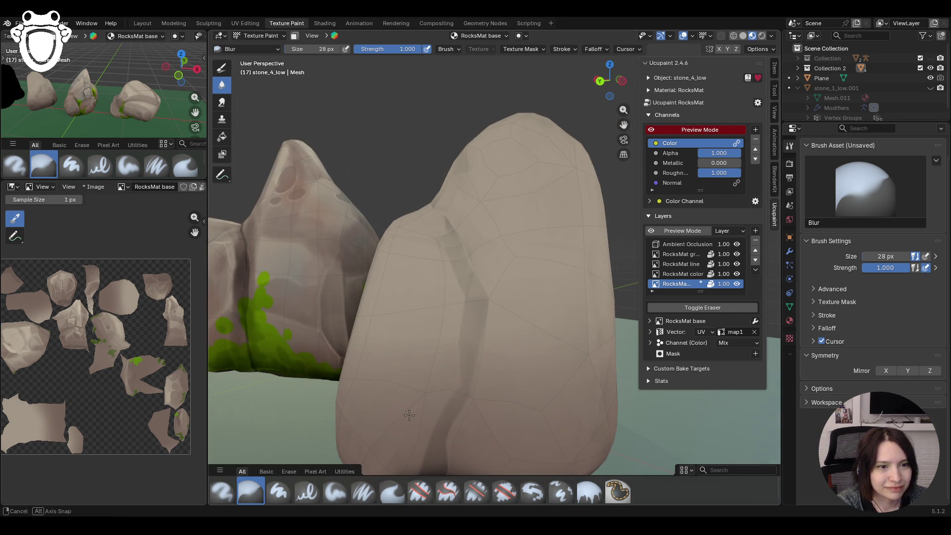
pyautogui.moveTo(449, 393)
pyautogui.mouseDown(button='middle')
pyautogui.moveTo(475, 399)
pyautogui.moveTo(534, 363)
pyautogui.moveTo(537, 201)
pyautogui.mouseUp(button='middle')
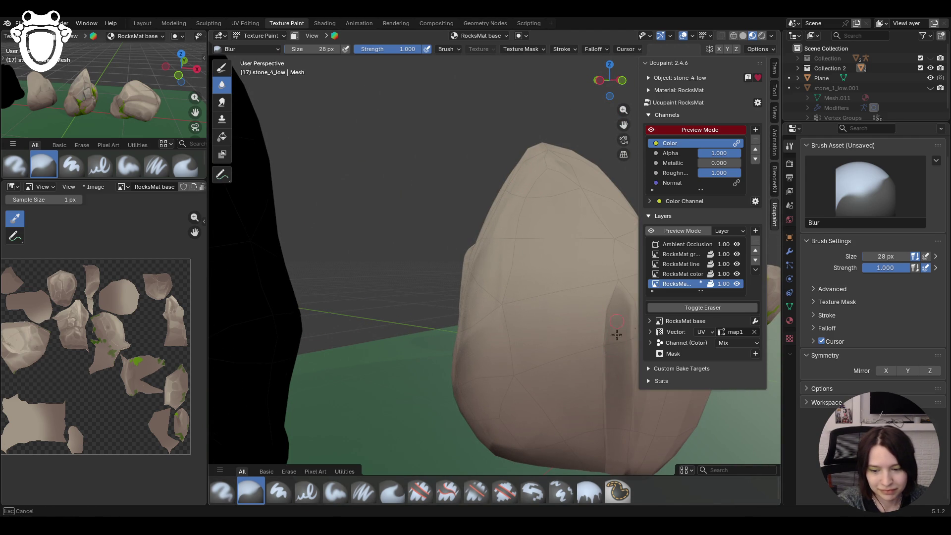
pyautogui.moveTo(617, 319); pyautogui.dragTo(473, 328, button='middle')
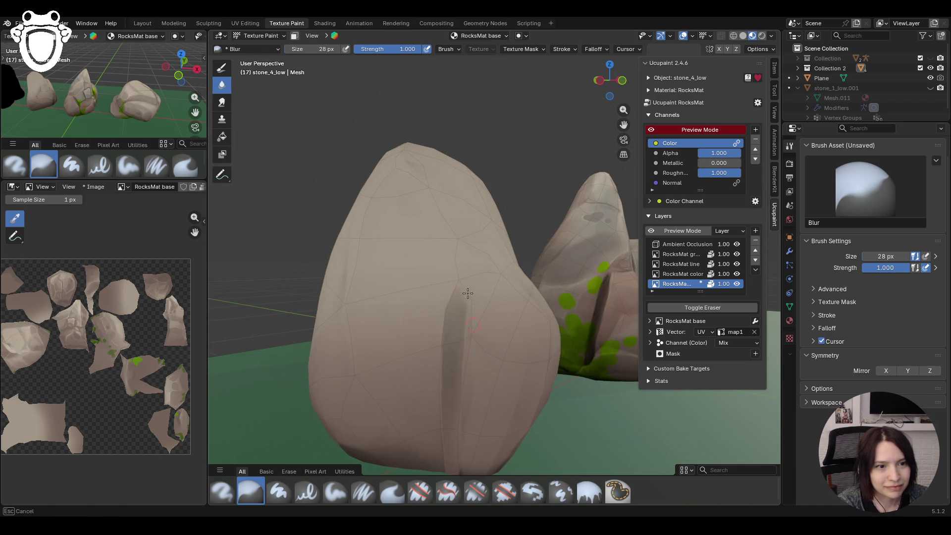
pyautogui.moveTo(443, 354); pyautogui.dragTo(442, 359)
pyautogui.moveTo(441, 359)
pyautogui.mouseDown(button='middle')
pyautogui.moveTo(379, 368)
pyautogui.moveTo(496, 307)
pyautogui.moveTo(531, 245)
pyautogui.moveTo(535, 276)
pyautogui.moveTo(540, 234)
pyautogui.moveTo(535, 318)
pyautogui.moveTo(532, 252)
pyautogui.moveTo(490, 264)
pyautogui.moveTo(414, 219)
pyautogui.moveTo(585, 299)
pyautogui.mouseUp(button='middle')
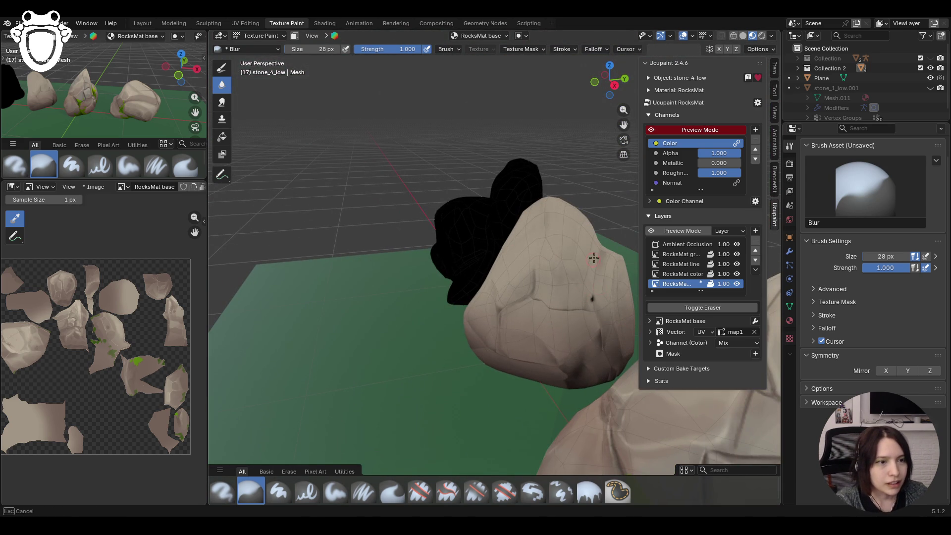
# - Hide the Ambient Occlusion layer, blur the remaining dark spot and paint beige over it with Paint Soft
pyautogui.click(736, 245)
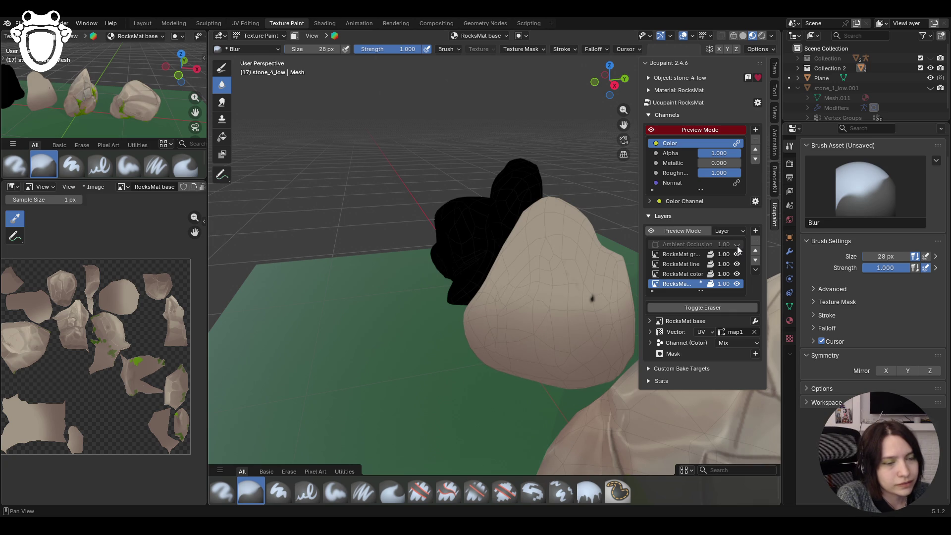
pyautogui.moveTo(572, 268); pyautogui.dragTo(606, 320)
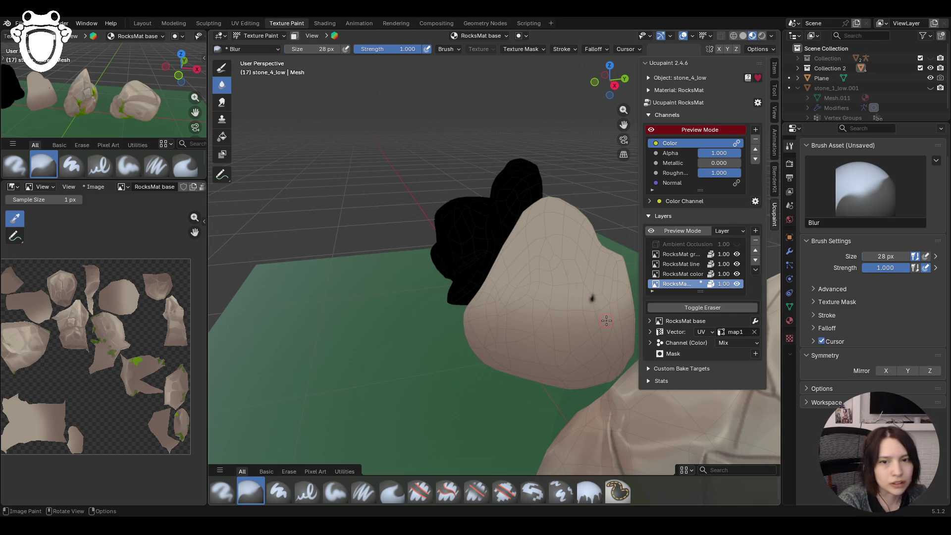
pyautogui.moveTo(623, 124); pyautogui.dragTo(395, 424)
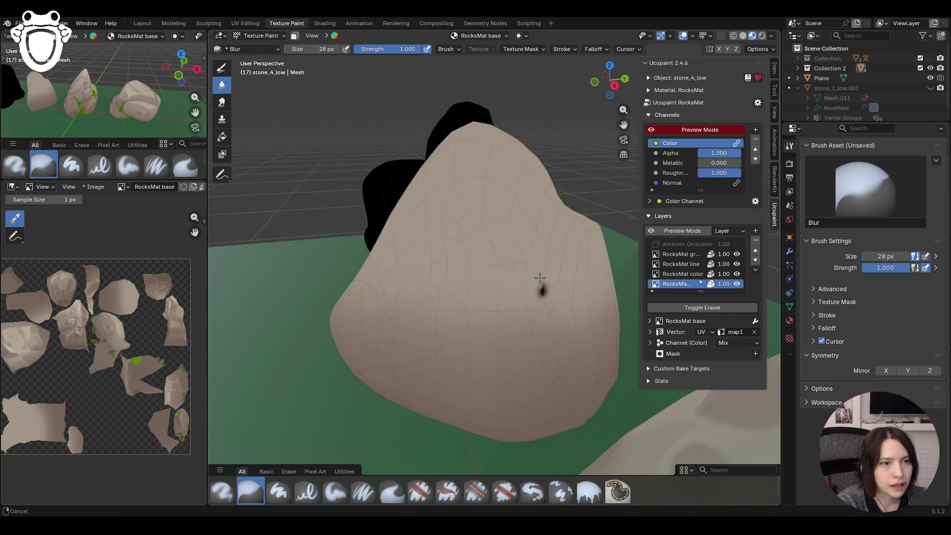
pyautogui.click(334, 491)
pyautogui.moveTo(541, 282)
pyautogui.mouseDown()
pyautogui.moveTo(536, 302)
pyautogui.moveTo(519, 298)
pyautogui.mouseUp()
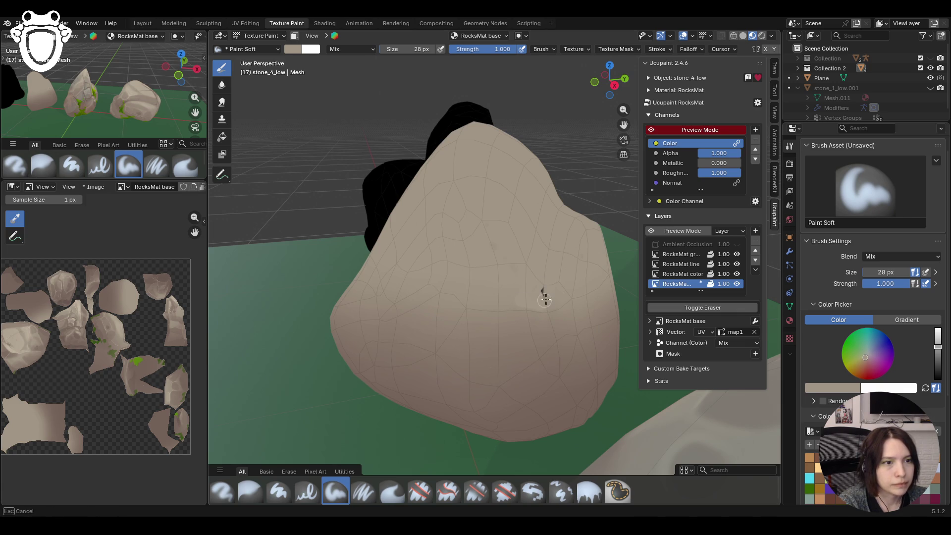
# - Switch between the blur and soft-paint brushes and bring the stone's dark mark closer
pyautogui.click(250, 491)
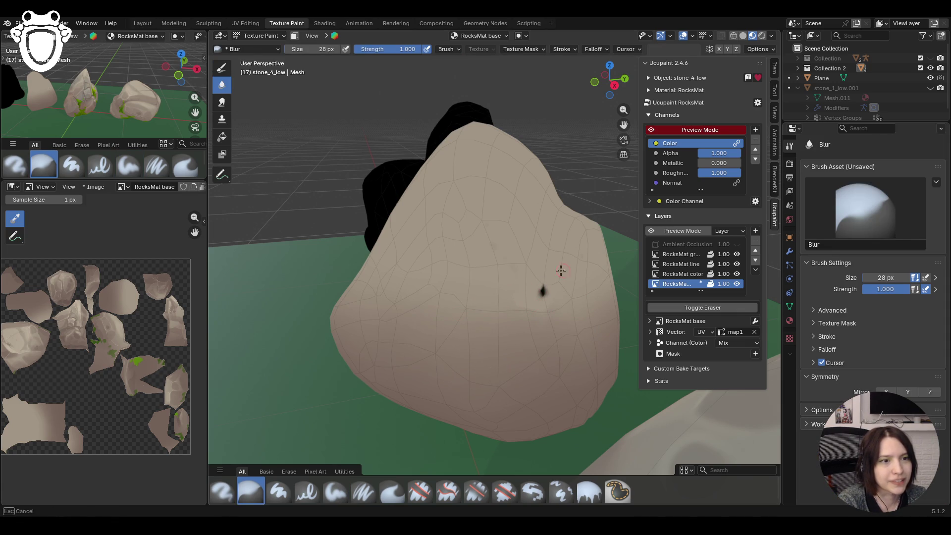
pyautogui.click(335, 491)
pyautogui.moveTo(543, 289); pyautogui.dragTo(577, 308, button='middle')
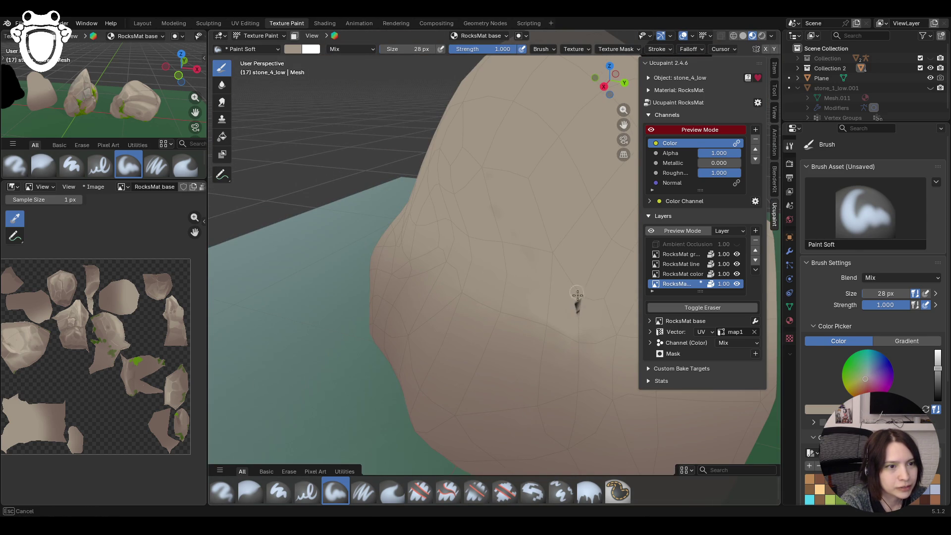
pyautogui.moveTo(623, 125); pyautogui.dragTo(477, 125)
# - Toggle the RocksMat color and line layers, then enable face-selection masking with Select Box
pyautogui.click(736, 273)
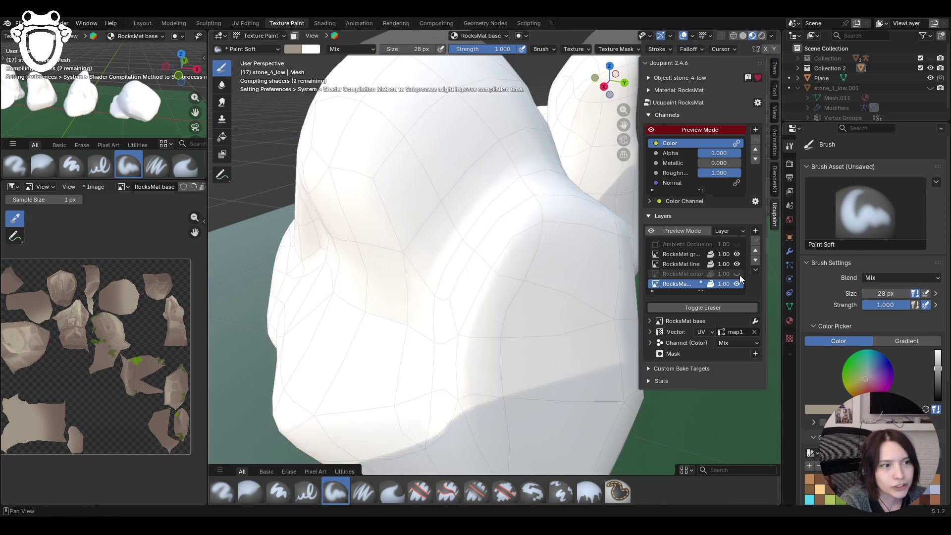
pyautogui.click(737, 264)
pyautogui.click(736, 264)
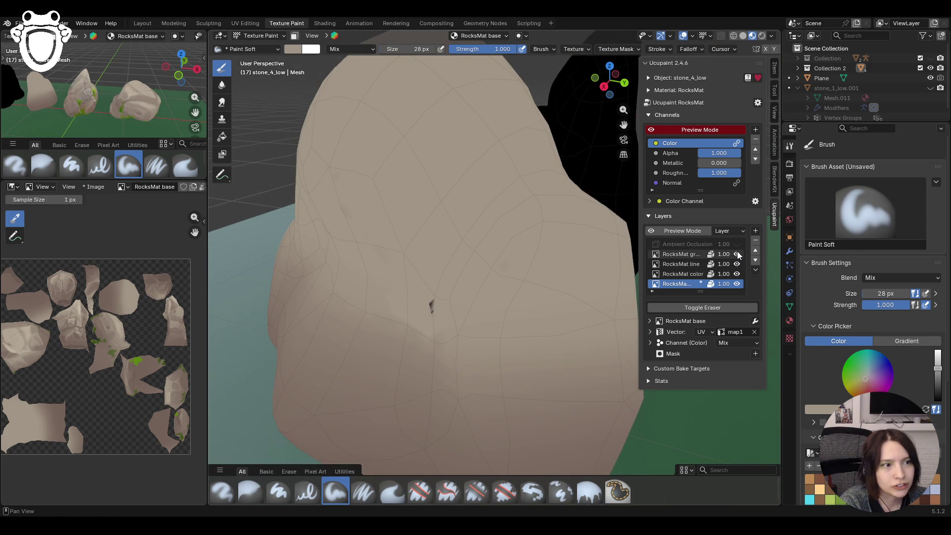
pyautogui.scroll(2, 394, 290)
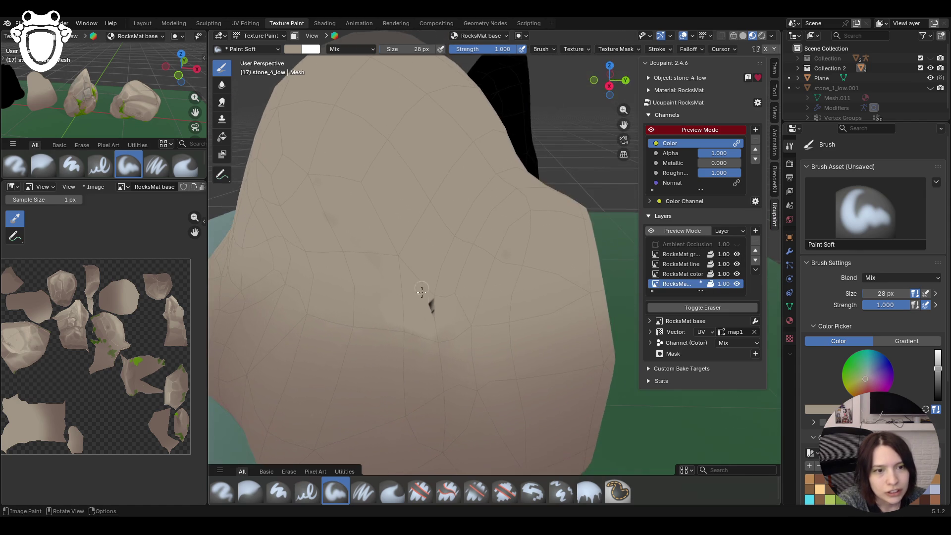
pyautogui.scroll(2, 424, 314)
pyautogui.scroll(2, 368, 369)
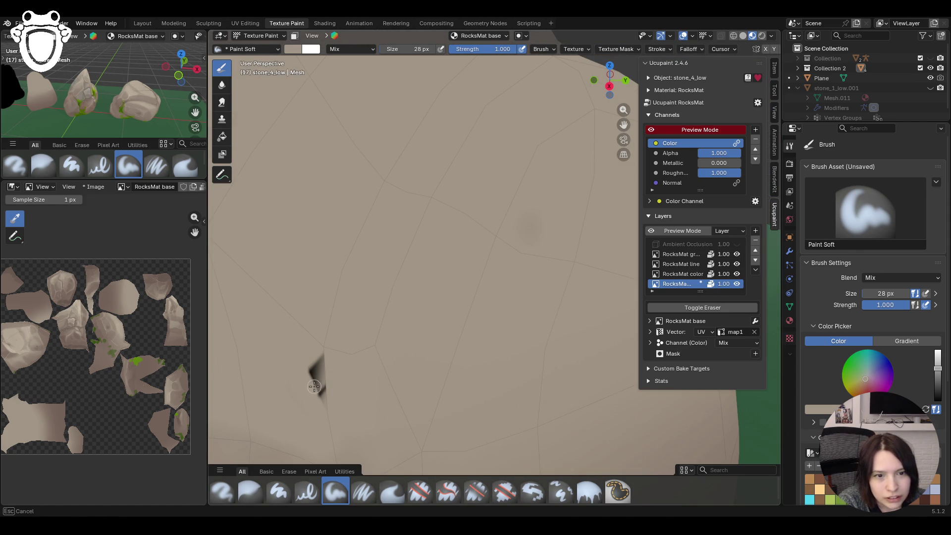
pyautogui.click(293, 37)
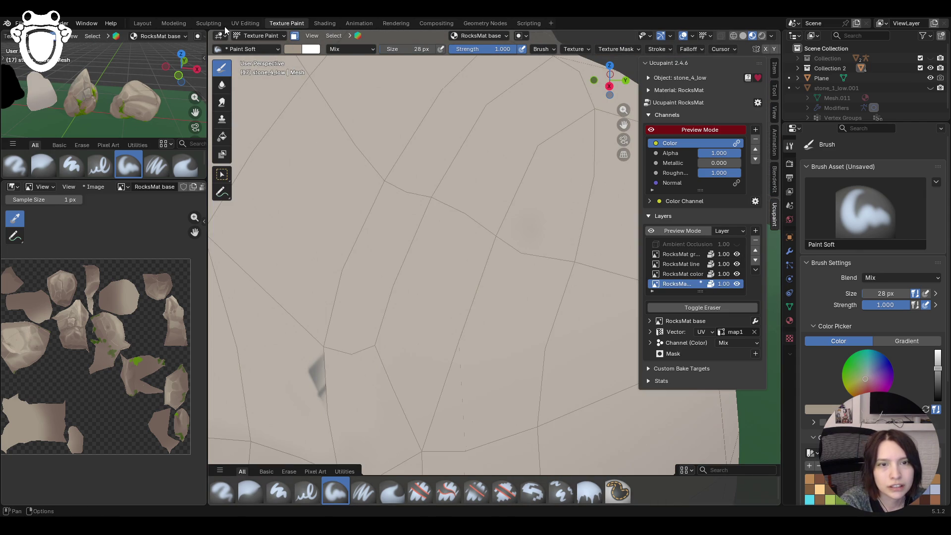
pyautogui.click(221, 174)
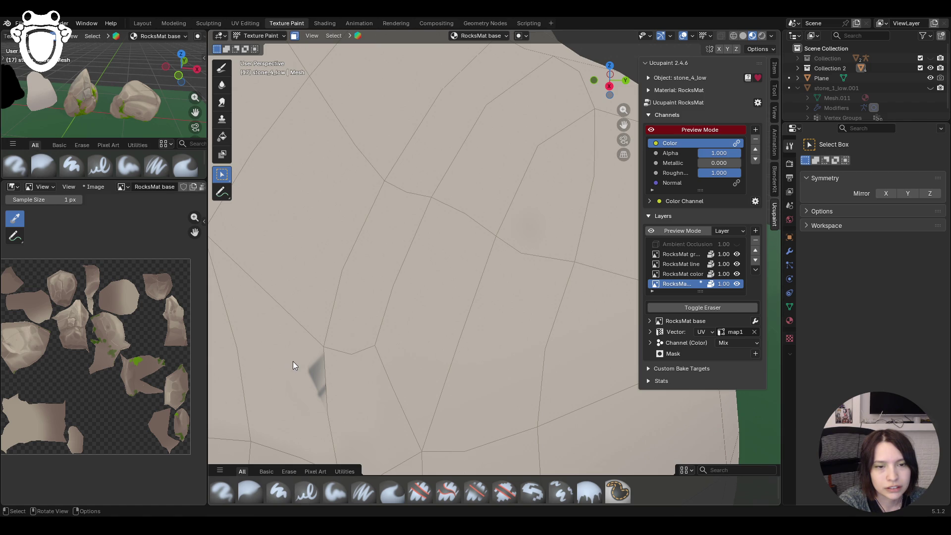
pyautogui.scroll(-5, 396, 286)
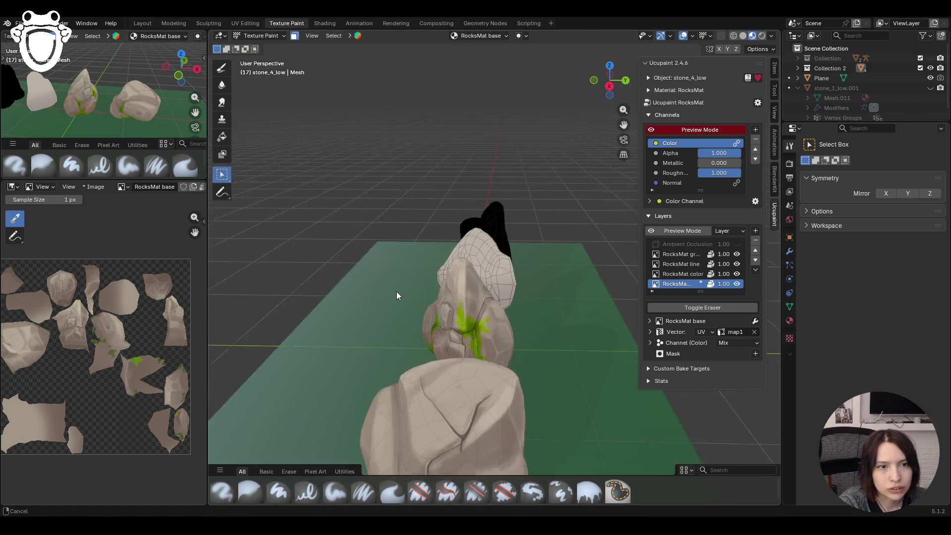
pyautogui.scroll(2, 397, 291)
# - Save the blend file and put stone_4_low into Edit Mode around the dark speck
pyautogui.moveTo(397, 291); pyautogui.dragTo(254, 146, button='middle')
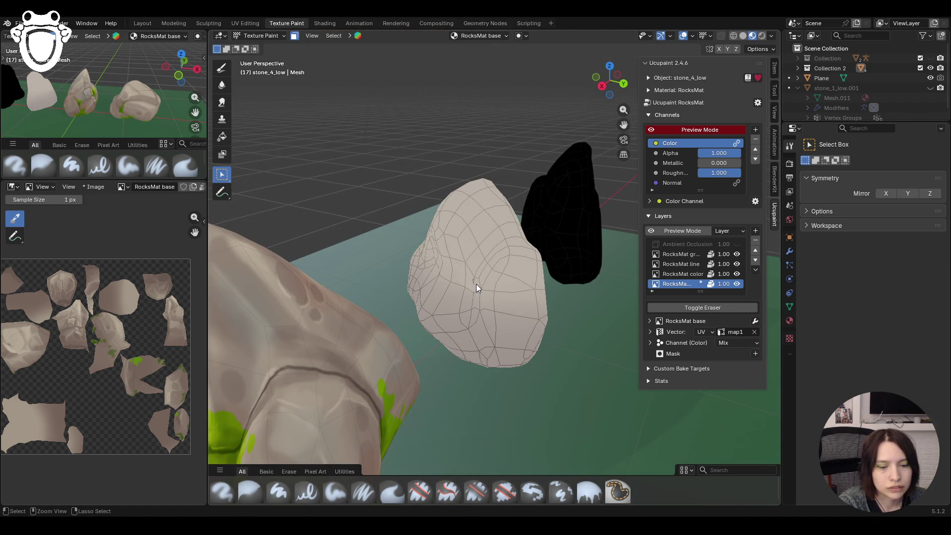
pyautogui.hotkey('ctrl', 's')
pyautogui.scroll(3, 491, 291)
pyautogui.scroll(3, 468, 305)
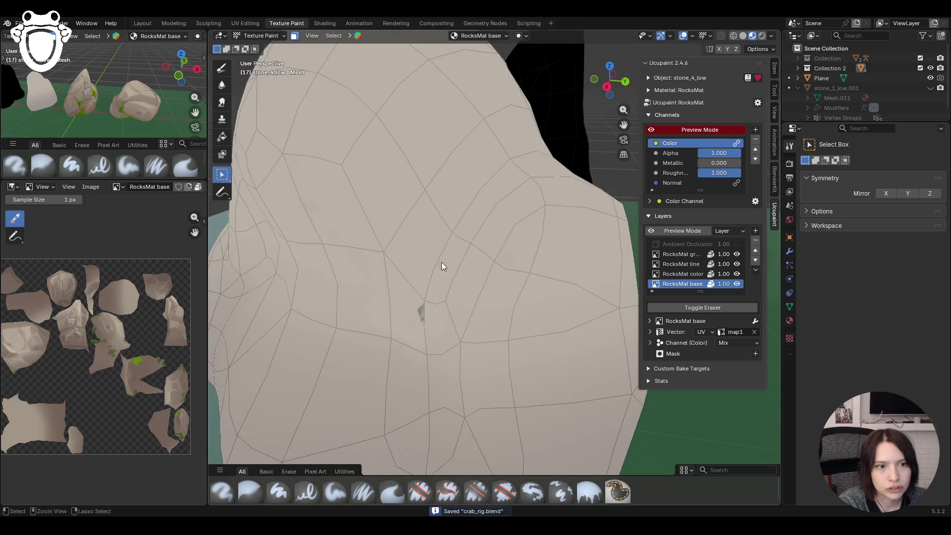
pyautogui.click(256, 36)
pyautogui.click(260, 58)
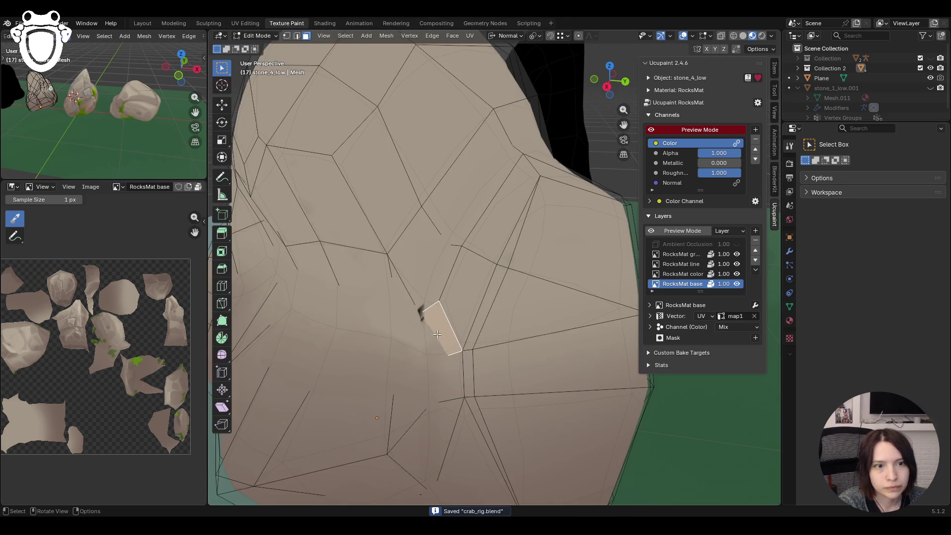
# - Inspect the blotch, flip between Texture Paint and Edit Mode, and frame the stone in view
pyautogui.moveTo(418, 312)
pyautogui.mouseDown(button='middle')
pyautogui.moveTo(393, 293)
pyautogui.moveTo(455, 297)
pyautogui.mouseUp(button='middle')
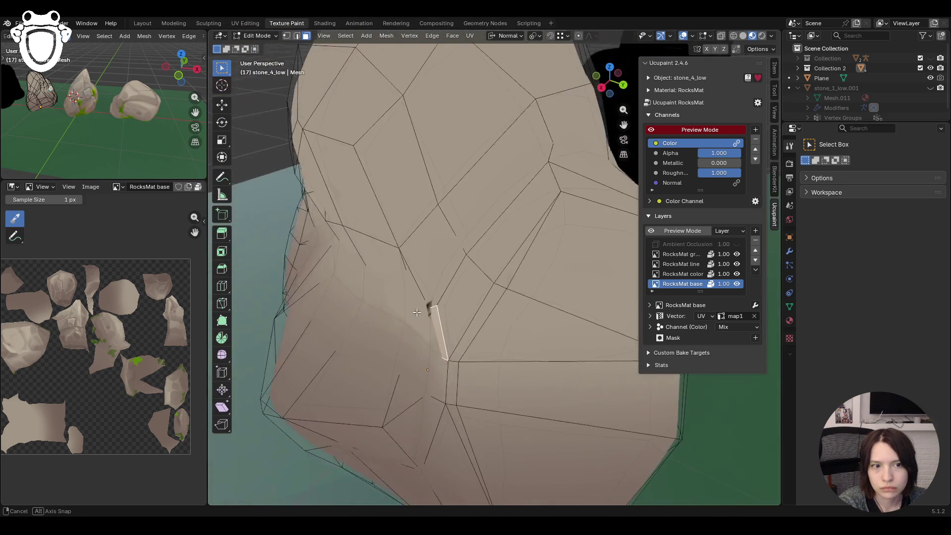
pyautogui.moveTo(455, 296); pyautogui.dragTo(418, 308, button='middle')
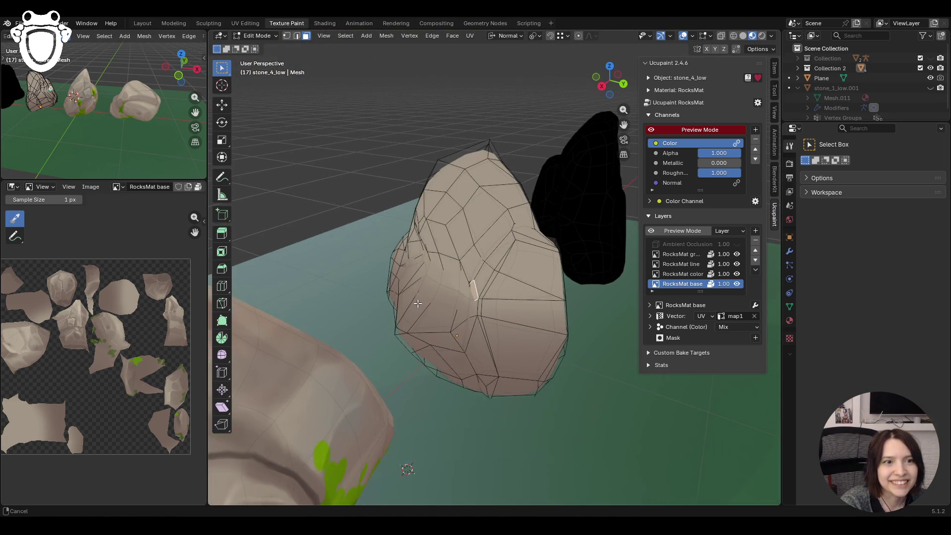
pyautogui.moveTo(418, 307); pyautogui.dragTo(450, 231, button='middle')
pyautogui.click(260, 36)
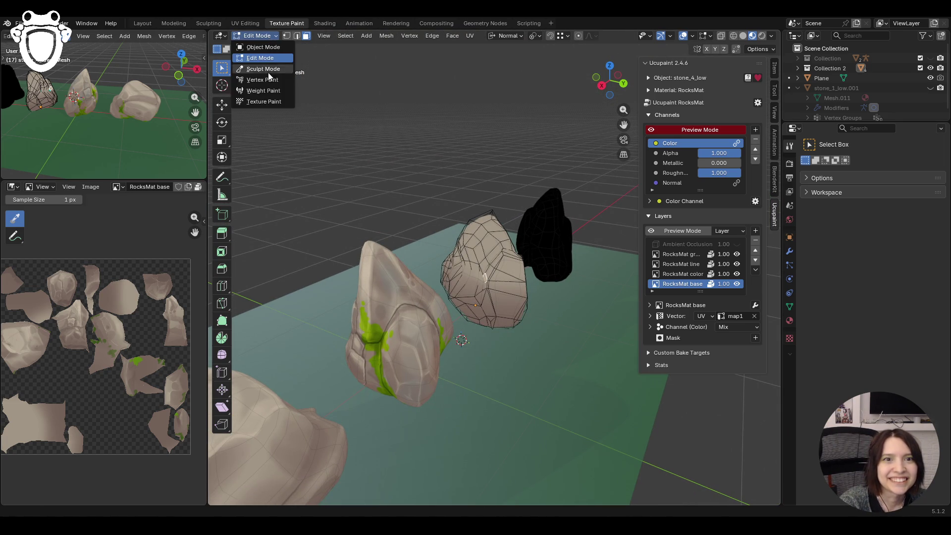
pyautogui.click(270, 106)
pyautogui.click(261, 36)
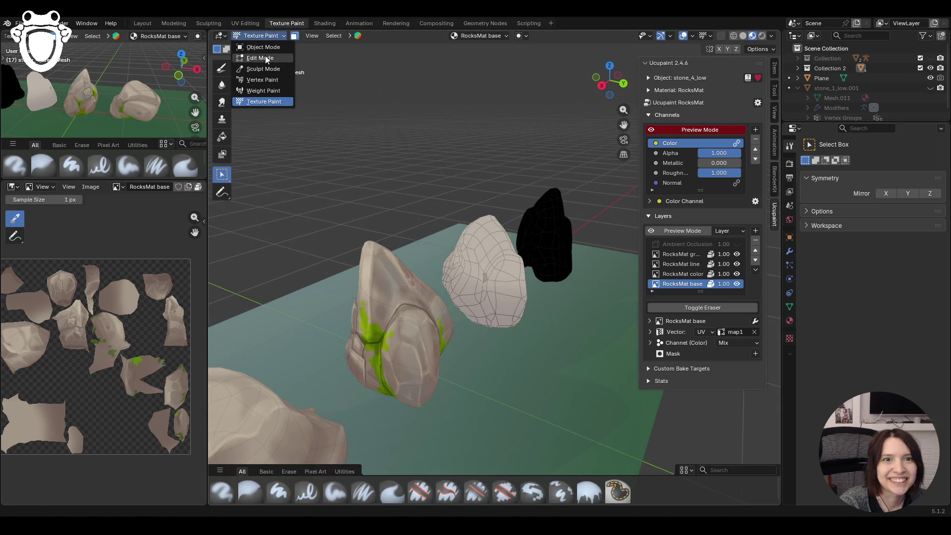
pyautogui.click(260, 60)
pyautogui.press('KP_Decimal')
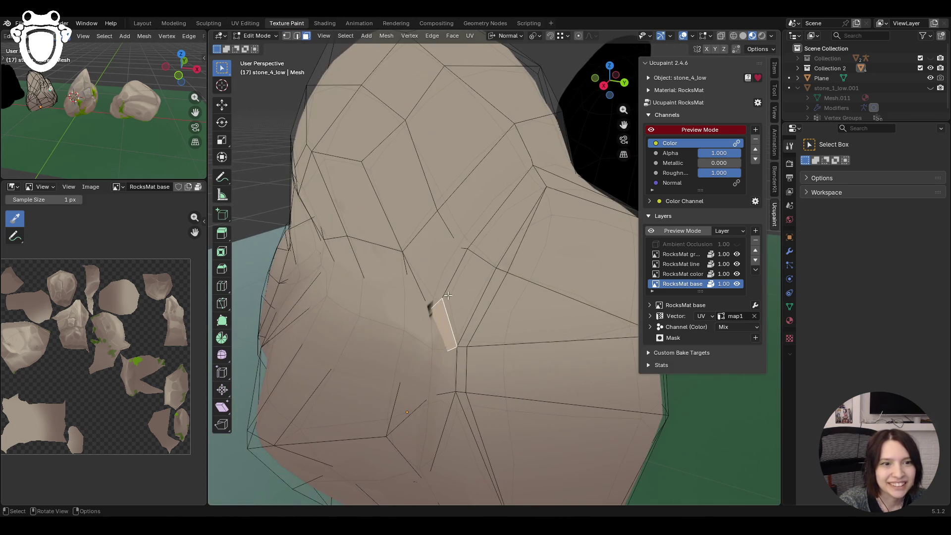
# - Select the faces around stone_4_low's dark blotch, including the lower face, in face mode
pyautogui.moveTo(429, 293); pyautogui.dragTo(457, 283, button='middle')
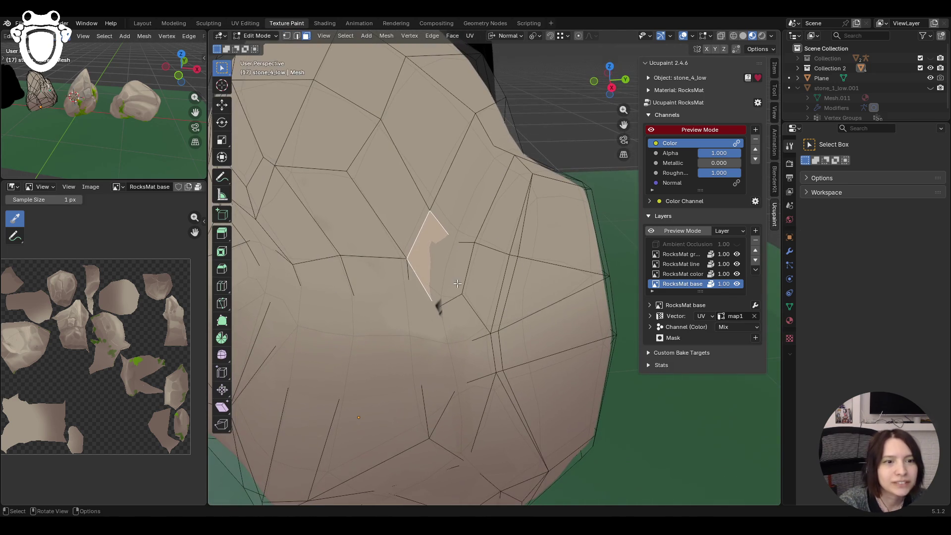
pyautogui.click(454, 285)
pyautogui.keyDown('shift'); pyautogui.click(447, 281); pyautogui.keyUp('shift')
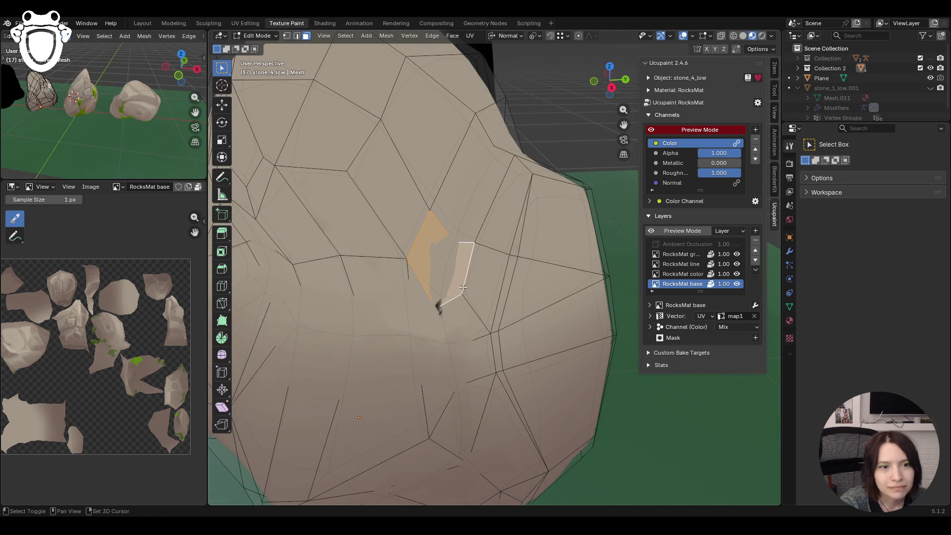
pyautogui.keyDown('shift'); pyautogui.click(433, 315); pyautogui.keyUp('shift')
pyautogui.hotkey('ctrl', 'z')
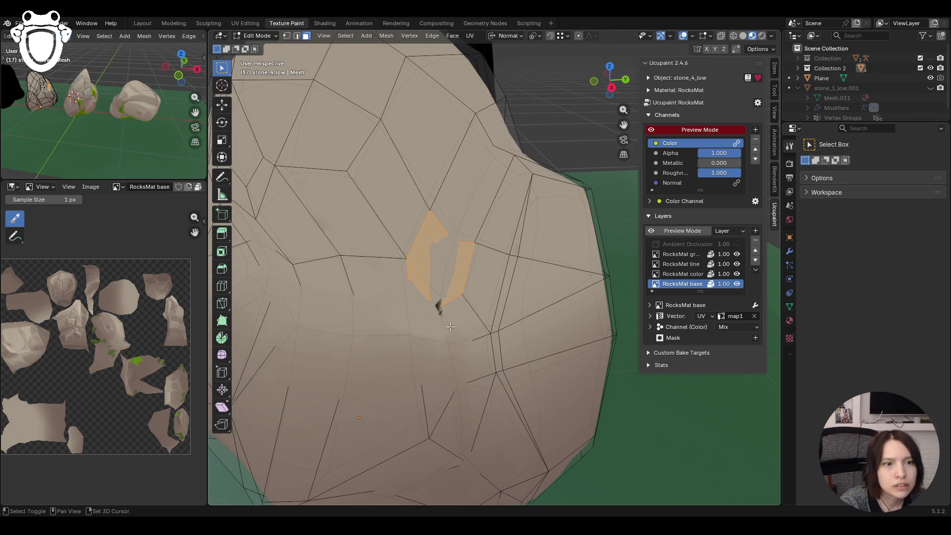
pyautogui.keyDown('shift'); pyautogui.click(457, 356); pyautogui.keyUp('shift')
pyautogui.keyDown('shift'); pyautogui.click(470, 319); pyautogui.keyUp('shift')
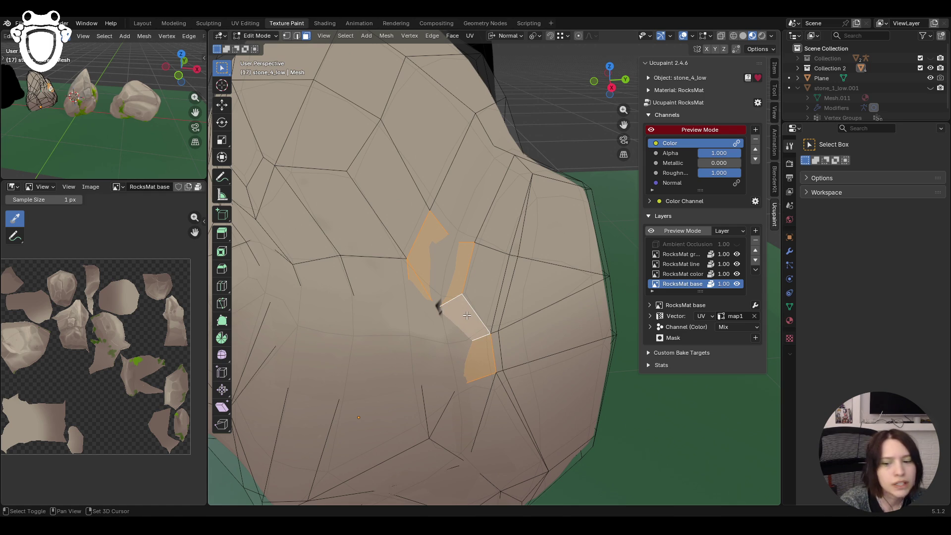
pyautogui.scroll(-8, 467, 311)
pyautogui.moveTo(468, 311)
pyautogui.mouseDown(button='middle')
pyautogui.moveTo(516, 265)
pyautogui.moveTo(461, 218)
pyautogui.moveTo(597, 236)
pyautogui.moveTo(520, 297)
pyautogui.mouseUp(button='middle')
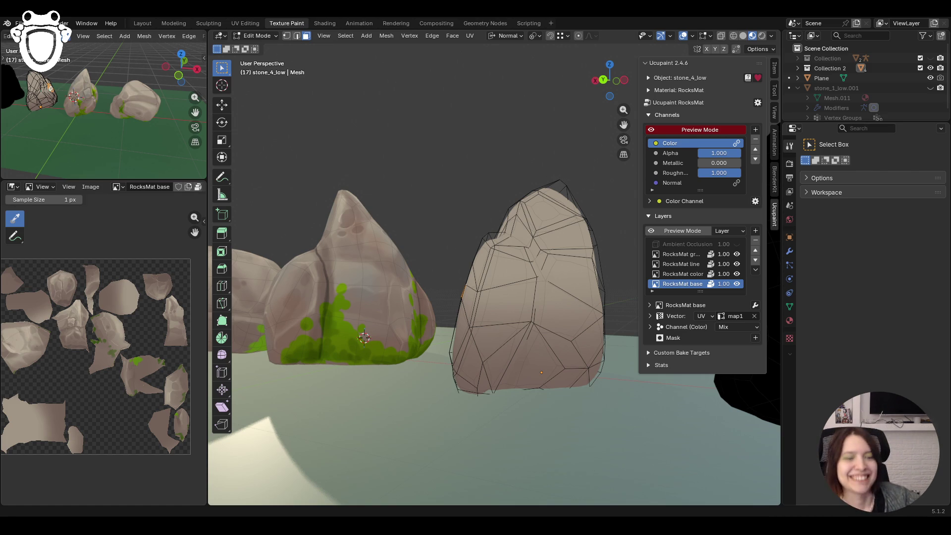
pyautogui.press('3')
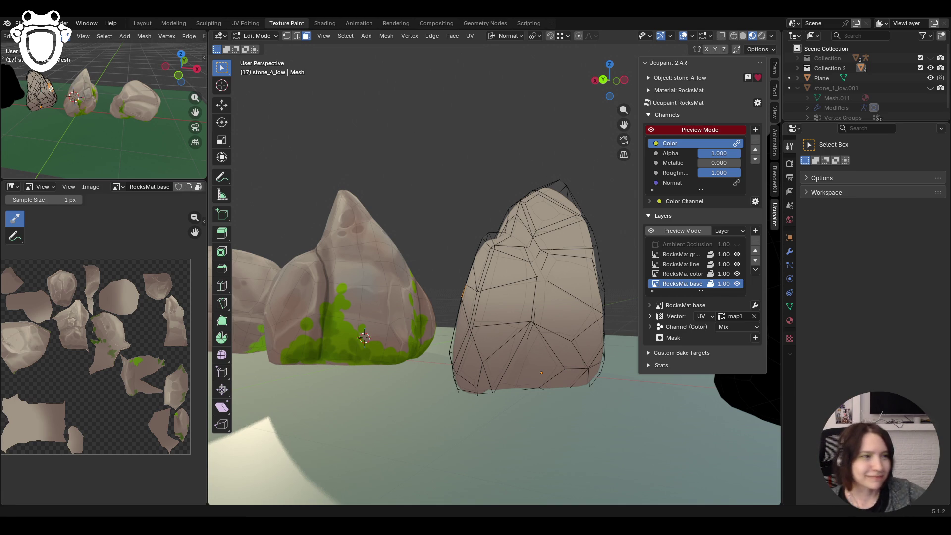
pyautogui.scroll(-1, 891, 86)
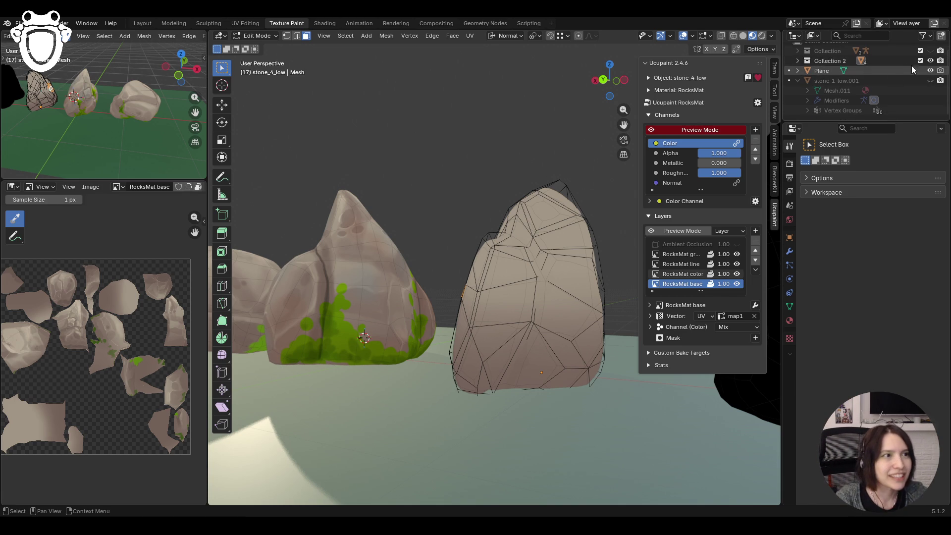
# - Hide the ground Plane, re-show Collection 2 and step through stone_2_low and stone_3_low in the outliner
pyautogui.keyDown('ctrl'); pyautogui.click(931, 71); pyautogui.keyUp('ctrl')
pyautogui.click(930, 70)
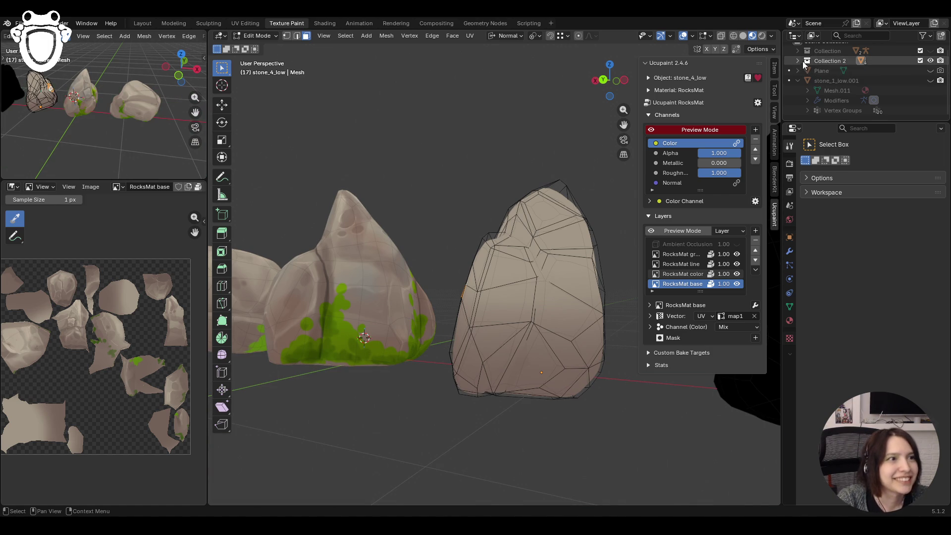
pyautogui.click(930, 59)
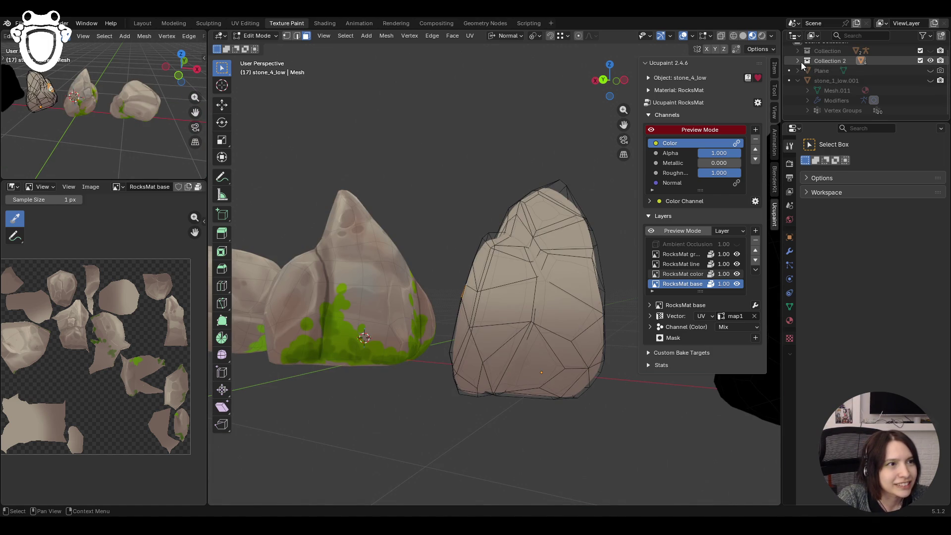
pyautogui.click(798, 60)
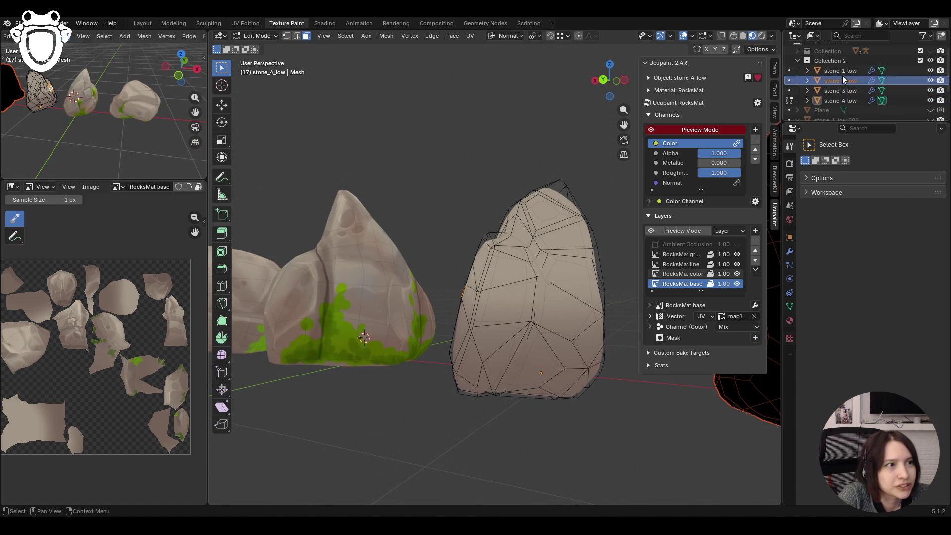
pyautogui.click(841, 79)
pyautogui.click(840, 91)
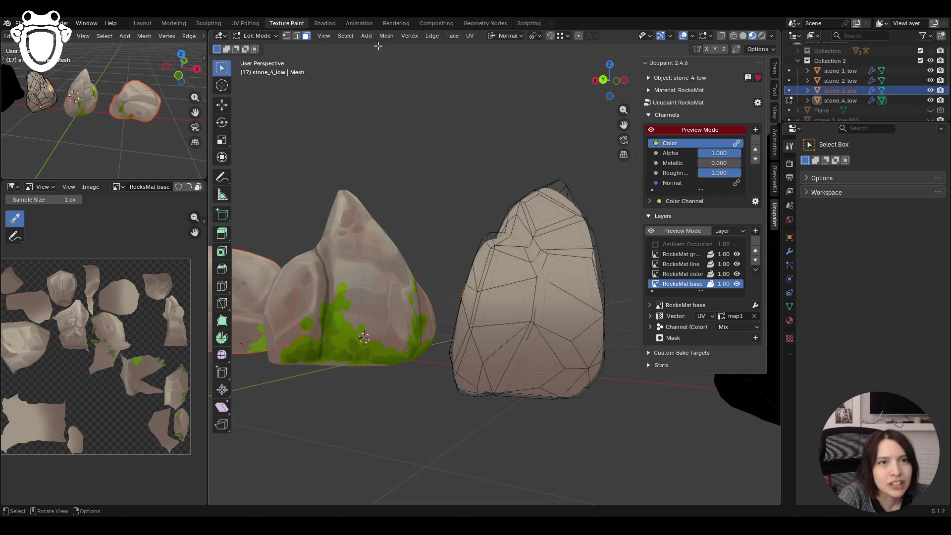
# - Leave mesh editing, select stone_1_low and reopen the interaction mode list
pyautogui.click(257, 35)
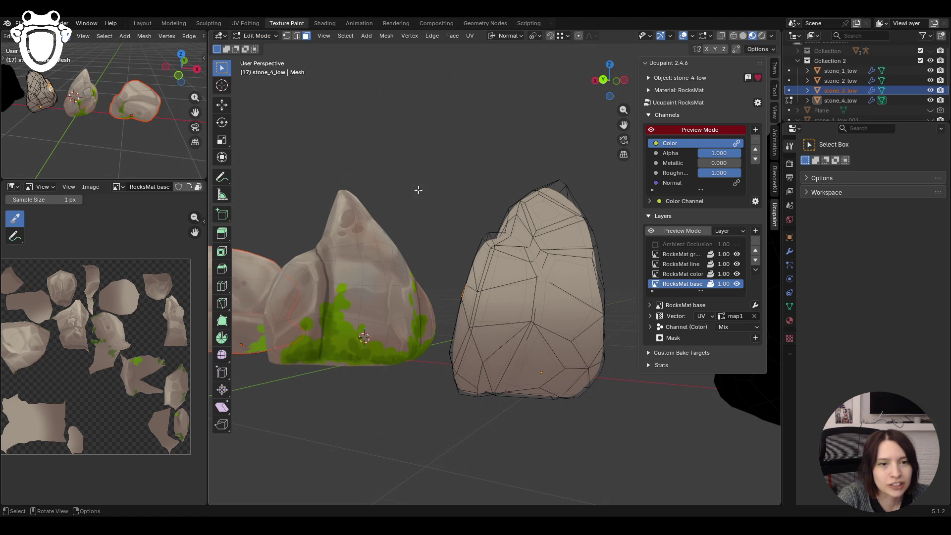
pyautogui.click(256, 36)
pyautogui.click(263, 46)
pyautogui.click(355, 220)
pyautogui.click(260, 35)
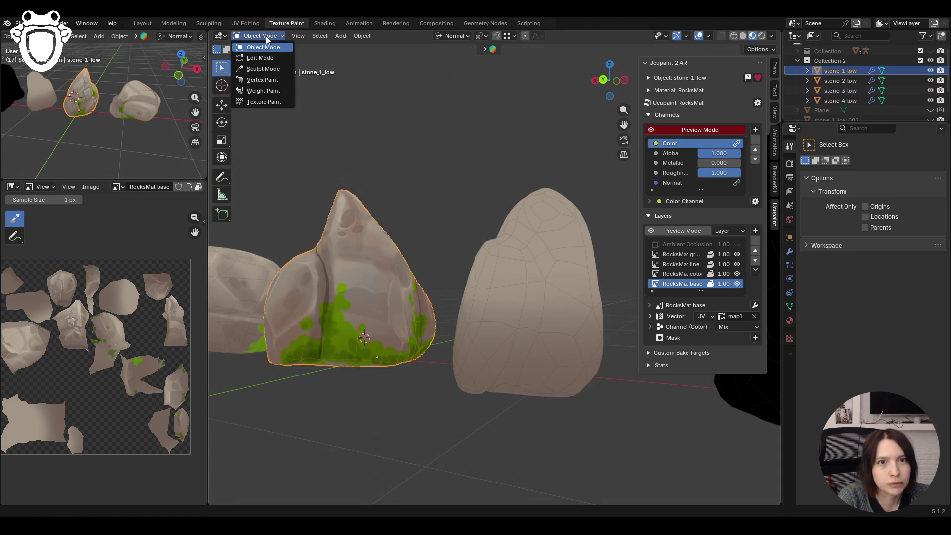
# - Look over stone_1_low's mesh in Edit Mode and return to Object Mode
pyautogui.click(261, 58)
pyautogui.scroll(5, 440, 148)
pyautogui.moveTo(492, 163)
pyautogui.mouseDown(button='middle')
pyautogui.moveTo(520, 166)
pyautogui.moveTo(398, 188)
pyautogui.moveTo(463, 174)
pyautogui.mouseUp(button='middle')
pyautogui.scroll(-5, 520, 166)
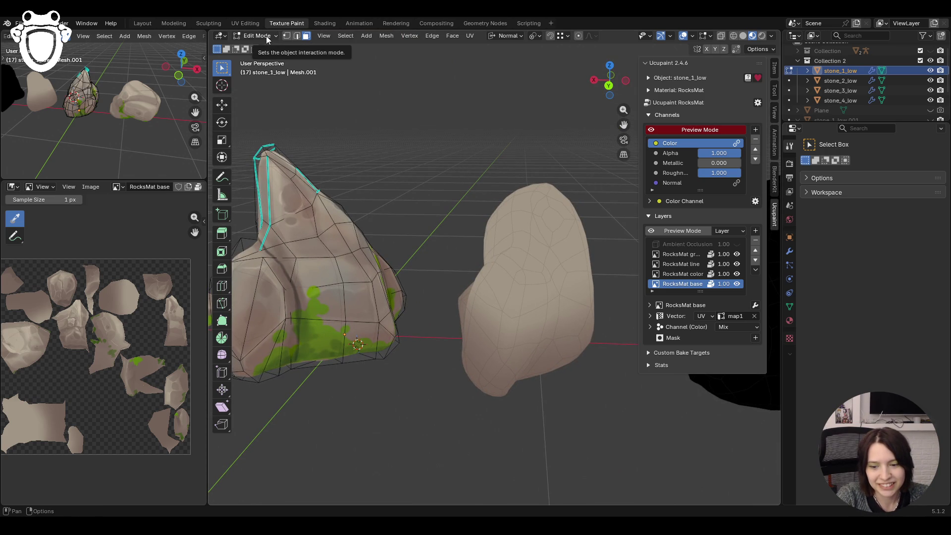
pyautogui.click(266, 39)
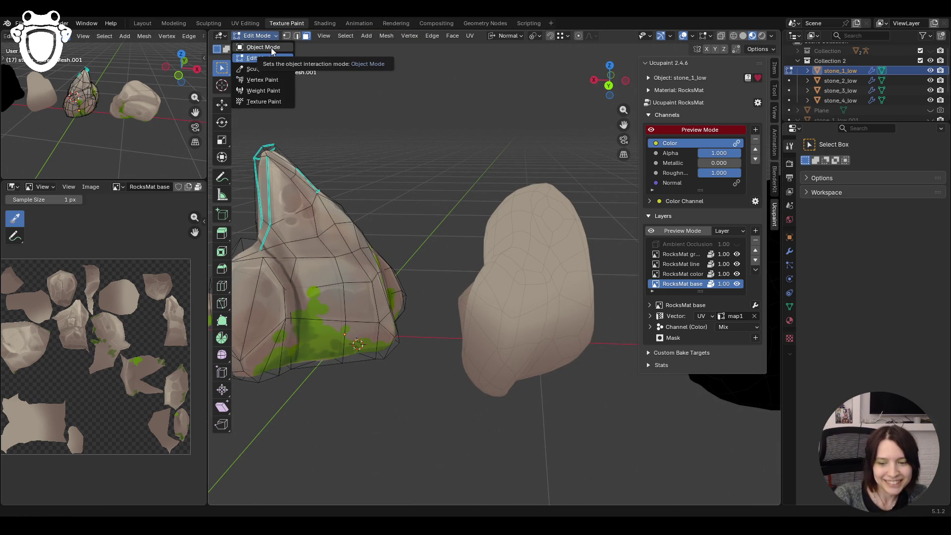
pyautogui.click(271, 49)
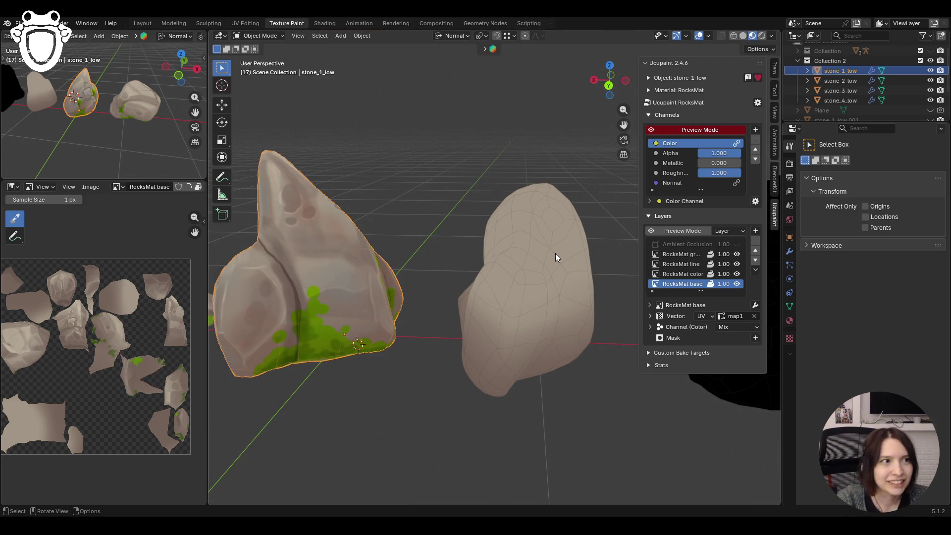
# - Select stone_4_low and expand its outliner entry to confirm it carries a Subsurf modifier
pyautogui.click(555, 253)
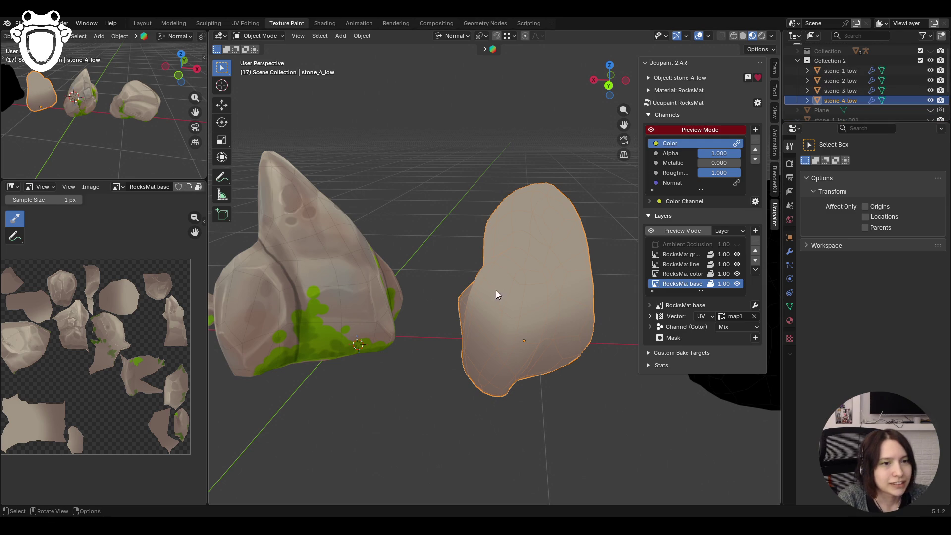
pyautogui.click(808, 99)
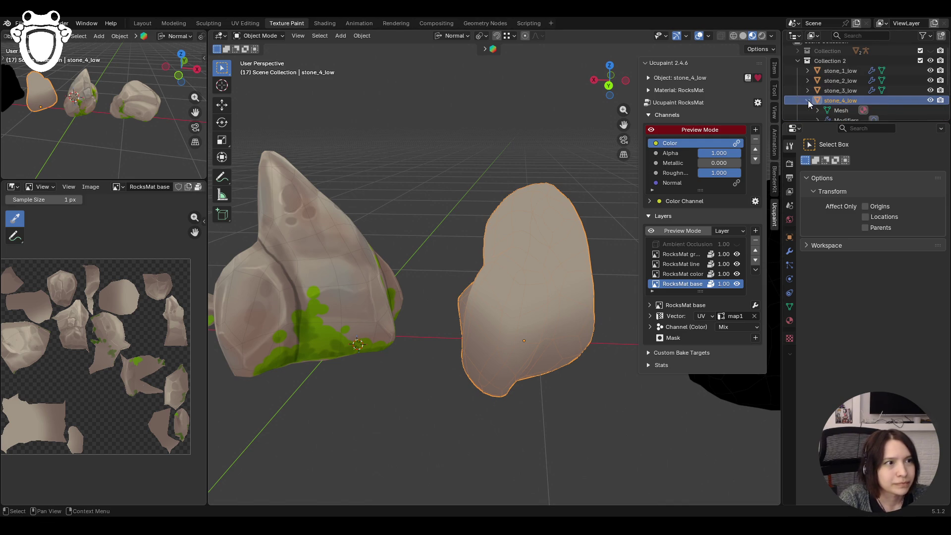
pyautogui.scroll(-1, 810, 101)
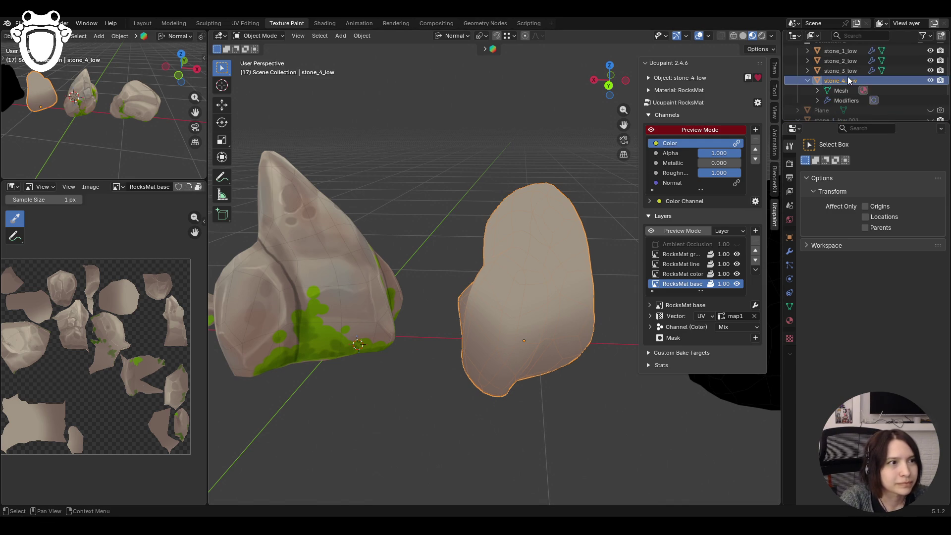
pyautogui.click(816, 98)
pyautogui.click(807, 81)
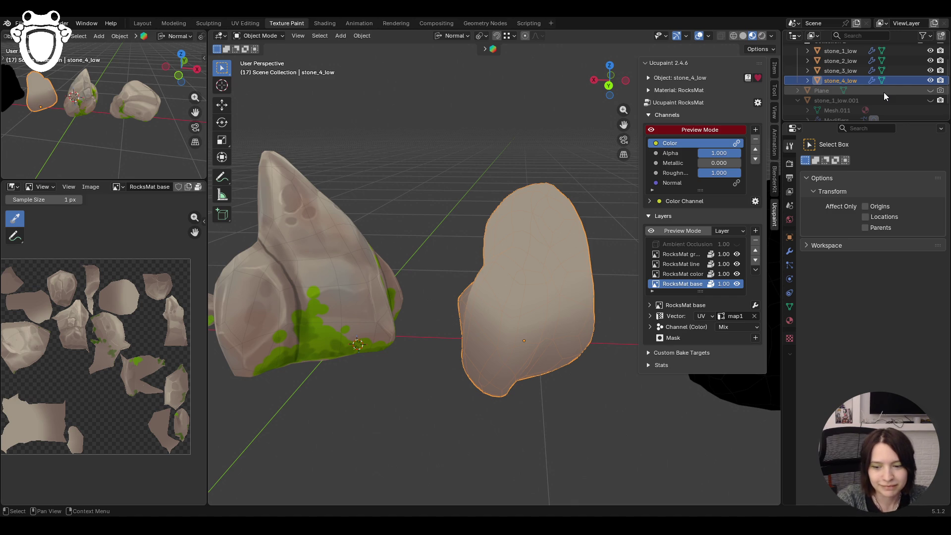
pyautogui.moveTo(528, 240)
pyautogui.mouseDown(button='middle')
pyautogui.moveTo(559, 227)
pyautogui.moveTo(486, 231)
pyautogui.mouseUp(button='middle')
pyautogui.click(253, 36)
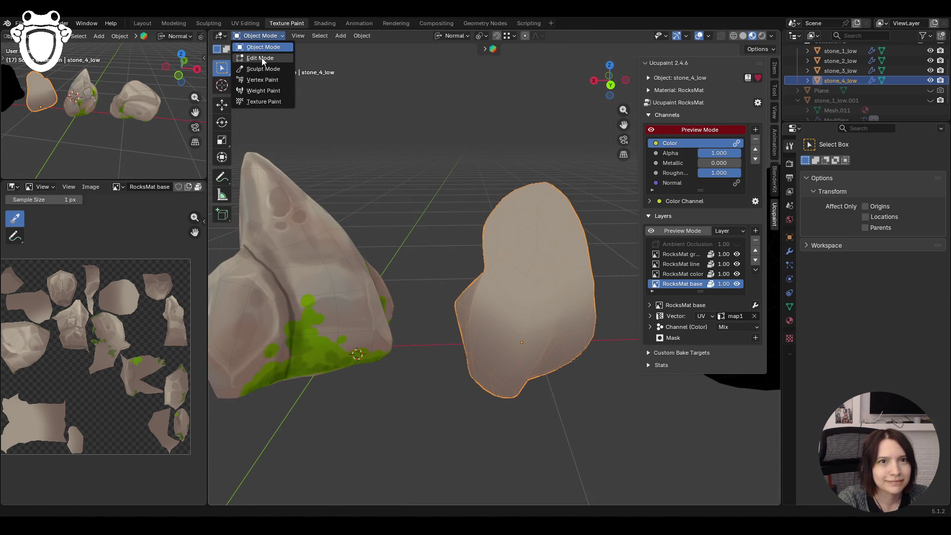
# - Put stone_4_low into Edit Mode and switch the image editor to Paint
pyautogui.click(262, 58)
pyautogui.moveTo(445, 261)
pyautogui.mouseDown(button='middle')
pyautogui.moveTo(621, 264)
pyautogui.moveTo(600, 370)
pyautogui.mouseUp(button='middle')
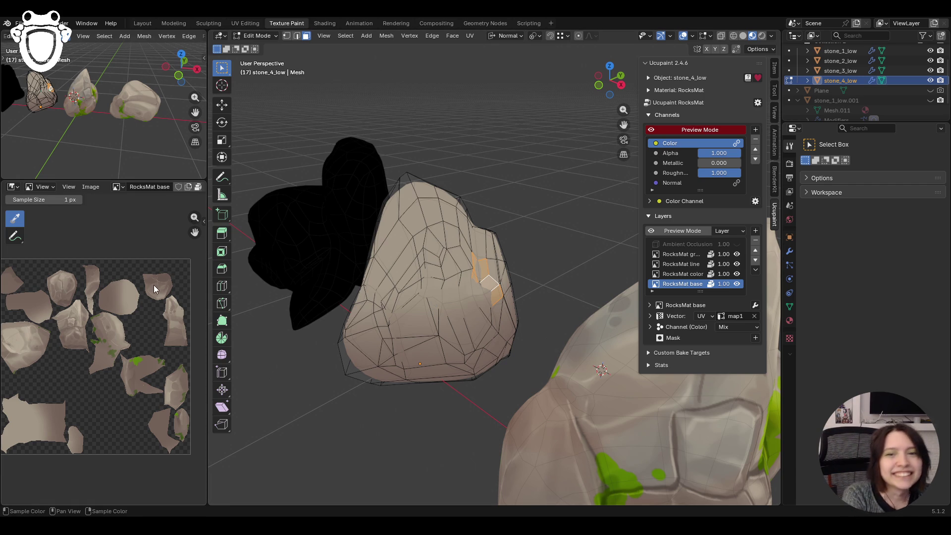
pyautogui.click(41, 187)
pyautogui.click(53, 210)
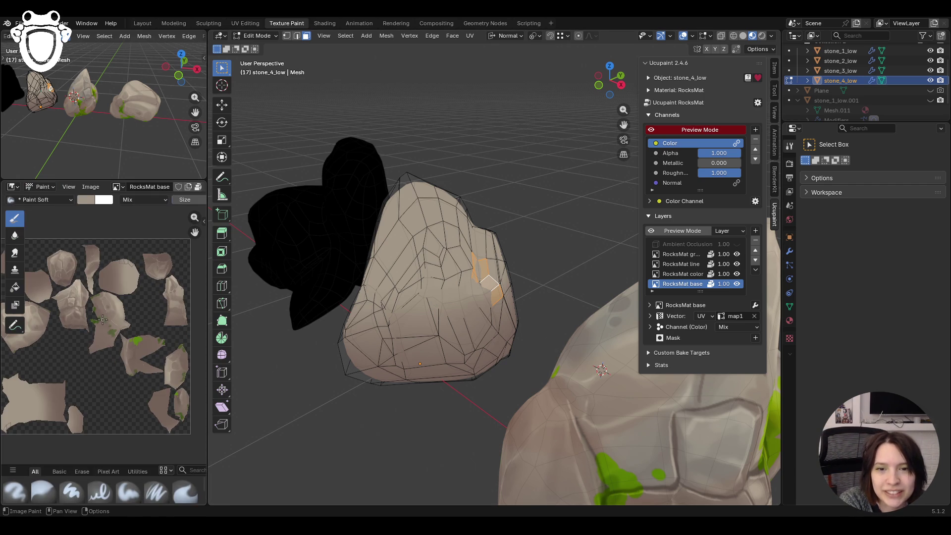
pyautogui.scroll(1, 103, 319)
pyautogui.scroll(1, 119, 330)
# - Zoom the image editor onto the lower edge of stone_4's large UV island
pyautogui.moveTo(195, 234)
pyautogui.mouseDown()
pyautogui.moveTo(78, 251)
pyautogui.moveTo(95, 382)
pyautogui.mouseUp()
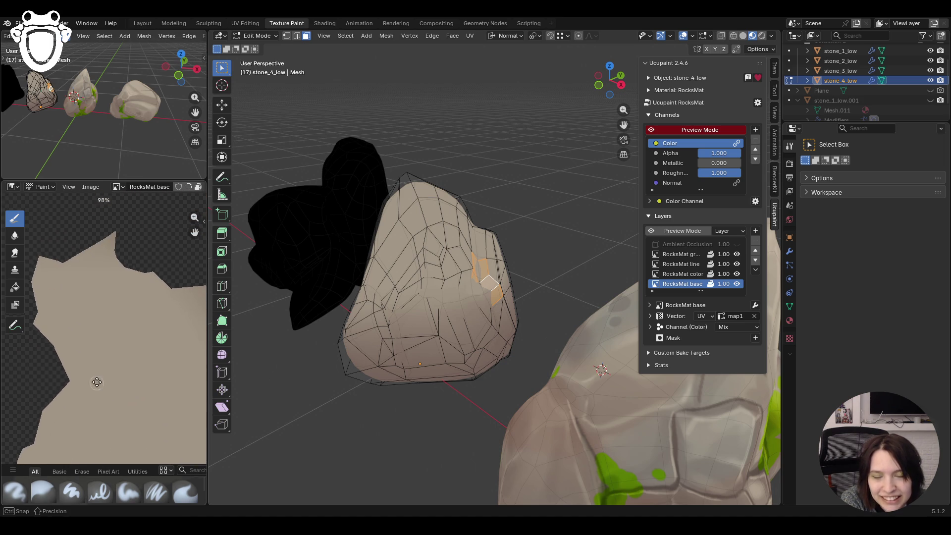
pyautogui.scroll(2, 26, 427)
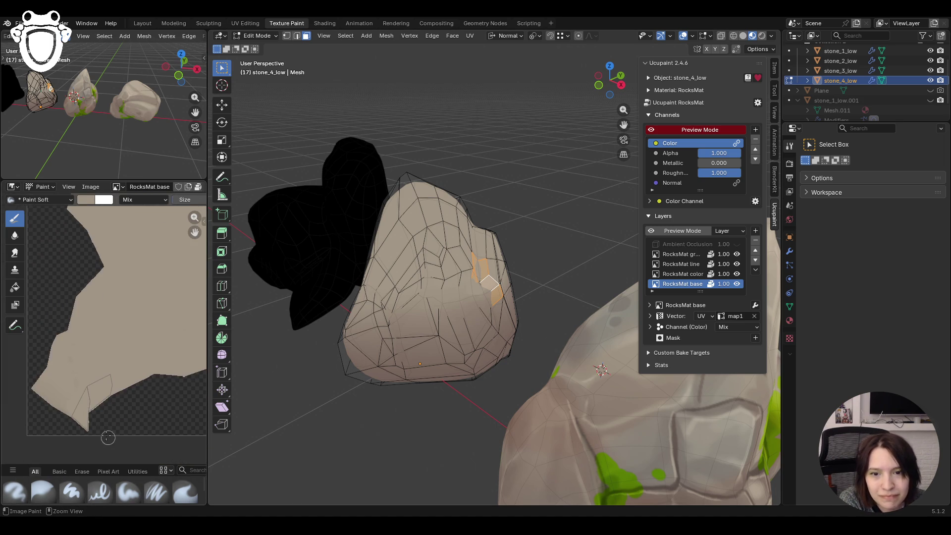
pyautogui.scroll(2, 90, 417)
pyautogui.scroll(1, 89, 401)
pyautogui.scroll(1, 157, 326)
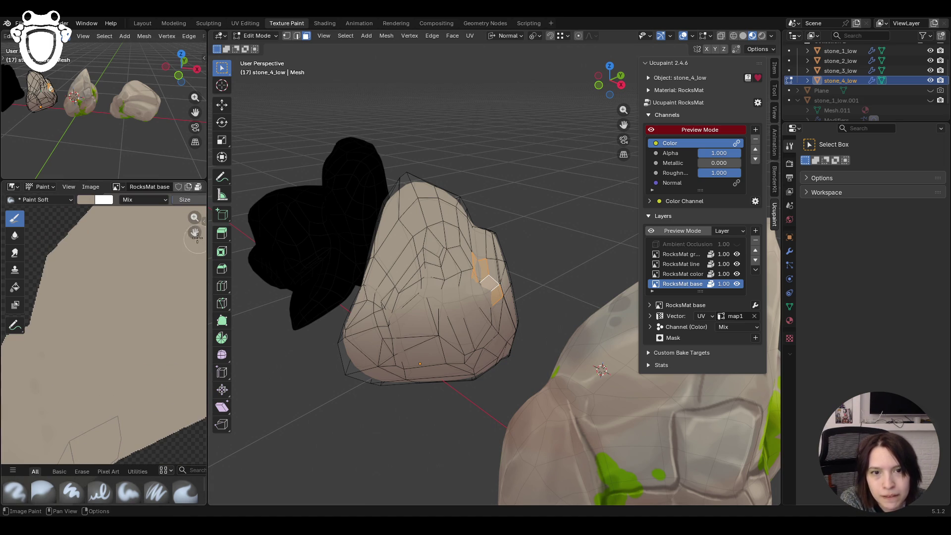
pyautogui.moveTo(157, 326); pyautogui.dragTo(192, 259, button='middle')
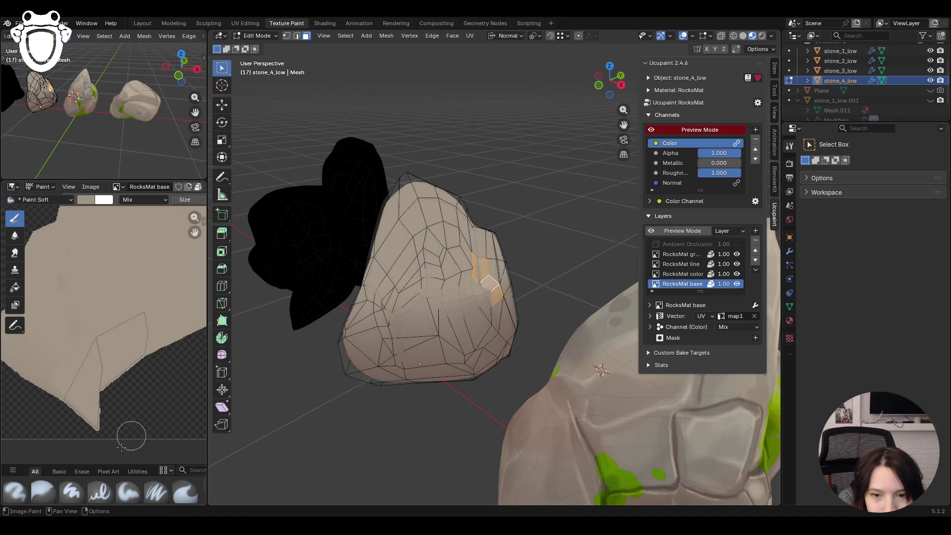
pyautogui.click(256, 36)
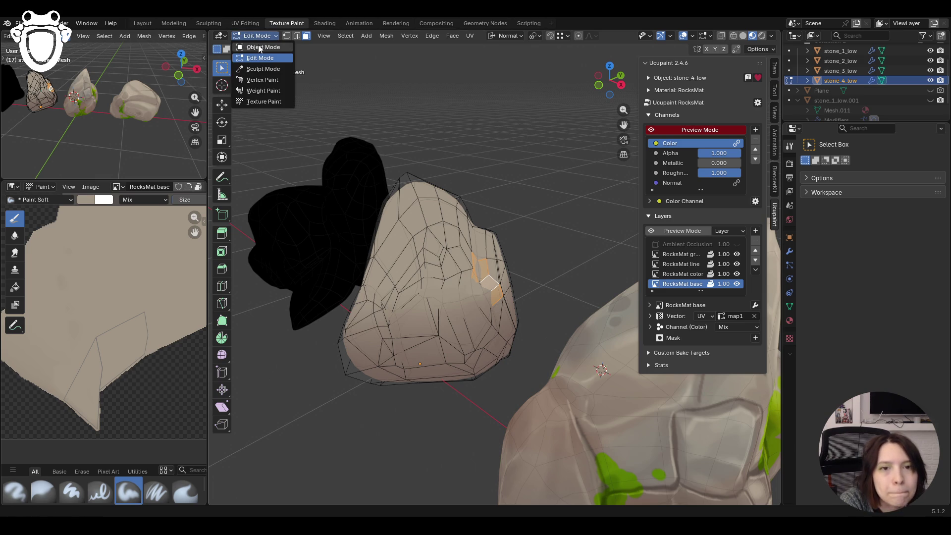
# - Switch stone_4_low to Texture Paint and brush beige over the bare area at the texture's bottom
pyautogui.click(263, 103)
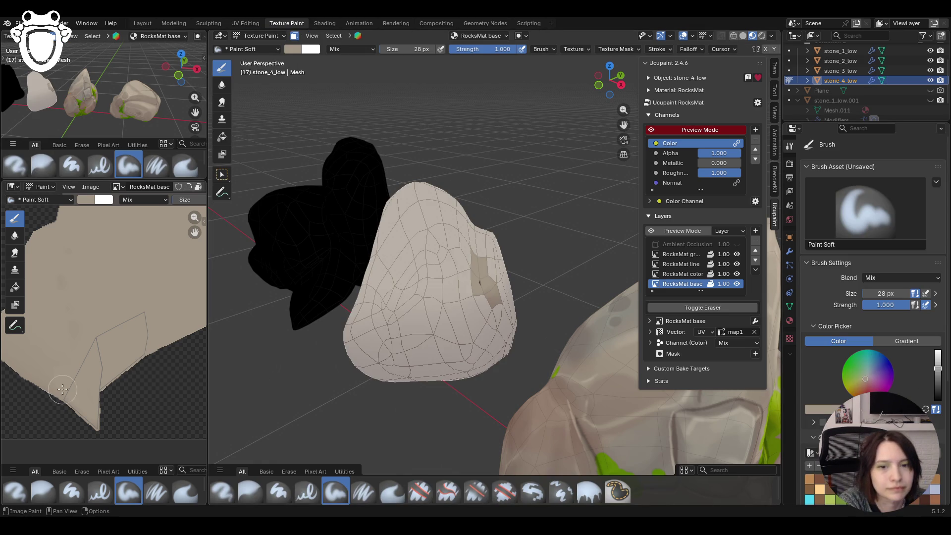
pyautogui.moveTo(106, 391); pyautogui.dragTo(97, 425)
pyautogui.click(262, 35)
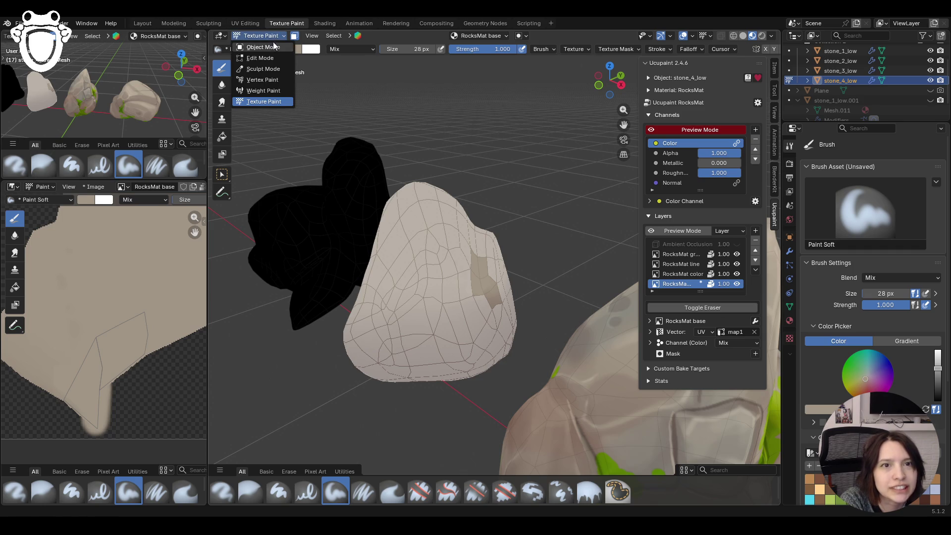
# - Orbit around stone_4 and show its Subsurf modifier settings
pyautogui.moveTo(545, 238)
pyautogui.mouseDown(button='middle')
pyautogui.moveTo(472, 276)
pyautogui.moveTo(481, 266)
pyautogui.mouseUp(button='middle')
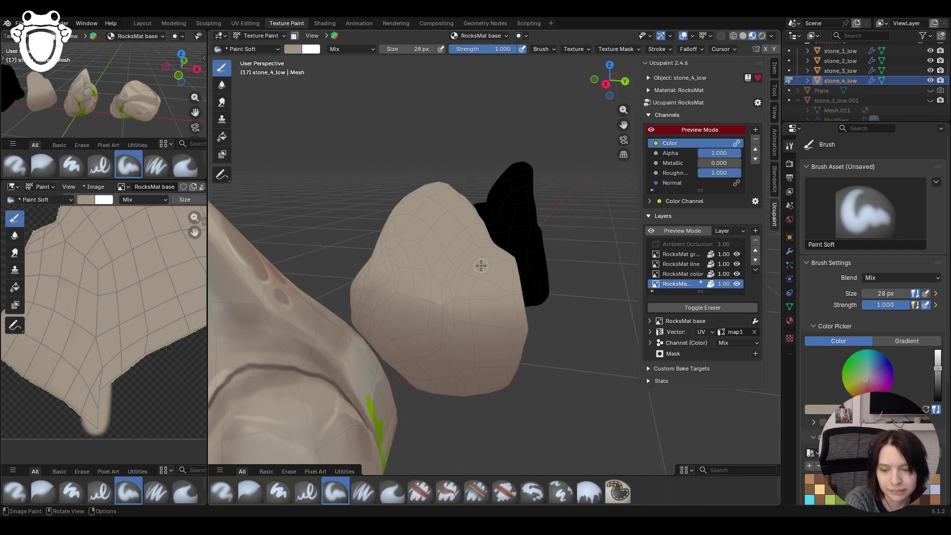
pyautogui.moveTo(450, 354); pyautogui.dragTo(452, 361, button='middle')
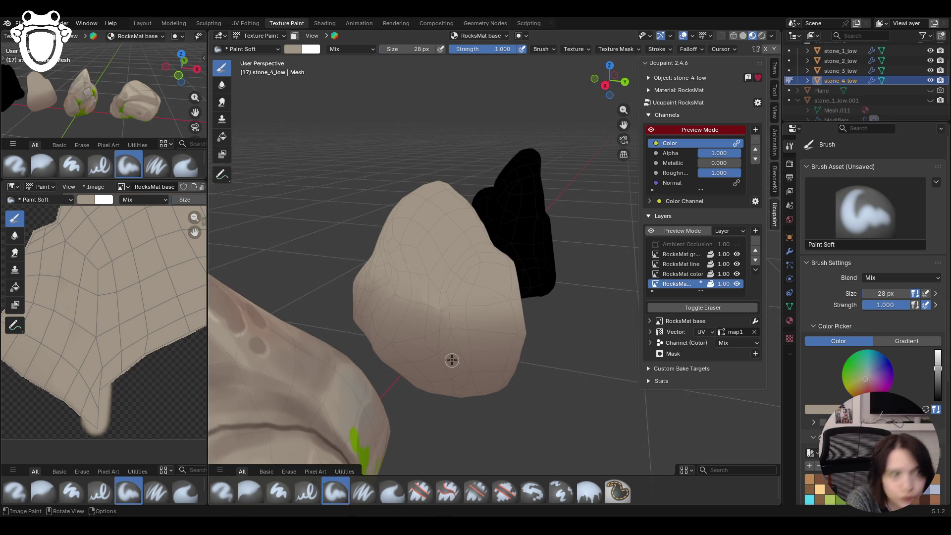
pyautogui.click(868, 80)
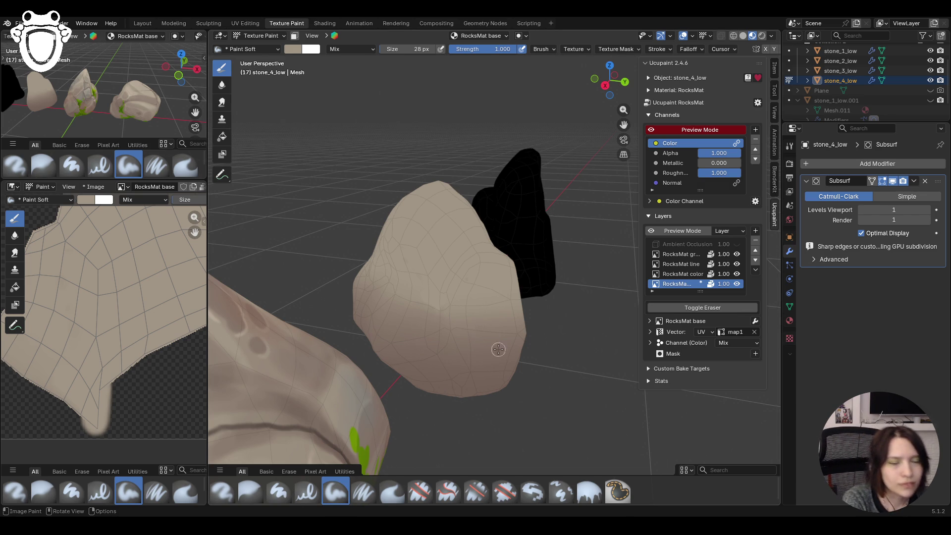
pyautogui.scroll(-2, 475, 347)
pyautogui.scroll(-4, 484, 334)
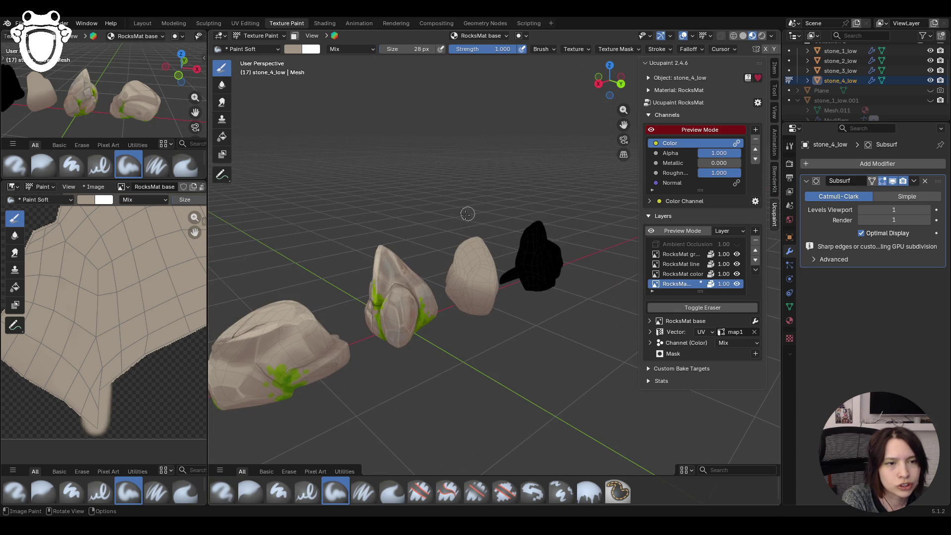
pyautogui.moveTo(478, 253)
pyautogui.mouseDown(button='middle')
pyautogui.moveTo(491, 301)
pyautogui.moveTo(504, 295)
pyautogui.mouseUp(button='middle')
pyautogui.scroll(2, 503, 295)
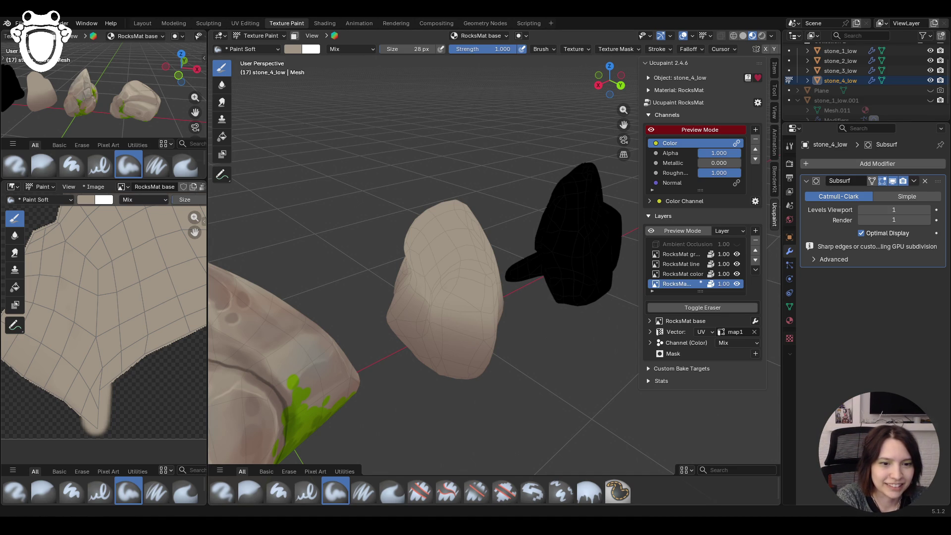
pyautogui.moveTo(520, 297); pyautogui.dragTo(725, 160, button='middle')
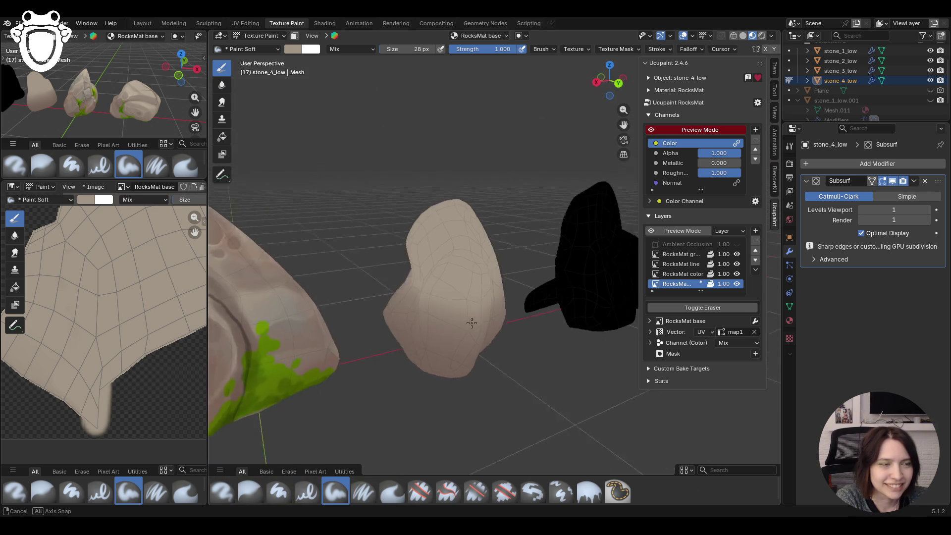
pyautogui.click(652, 129)
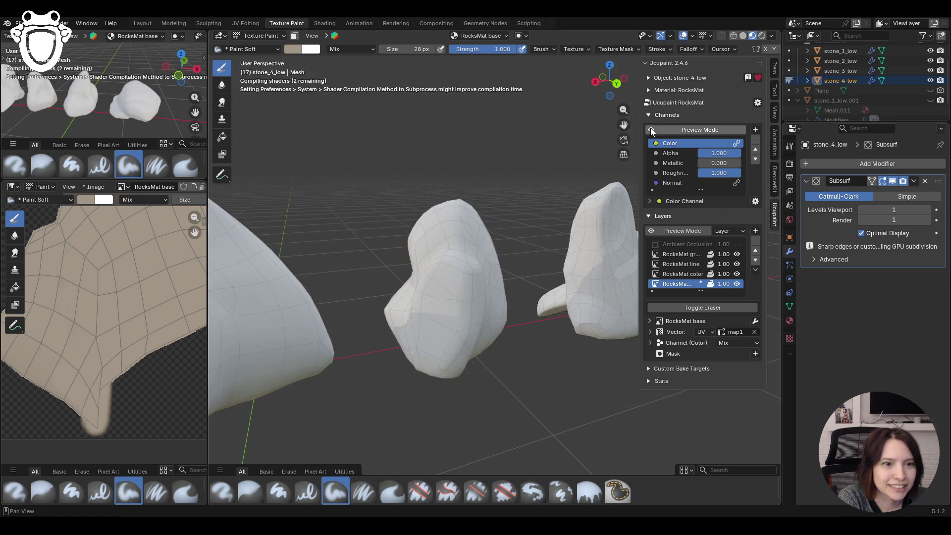
# - Turn off the flat colour preview and enable the Ambient Occlusion layer on stone_4's material
pyautogui.click(652, 130)
pyautogui.moveTo(584, 202); pyautogui.dragTo(722, 268, button='middle')
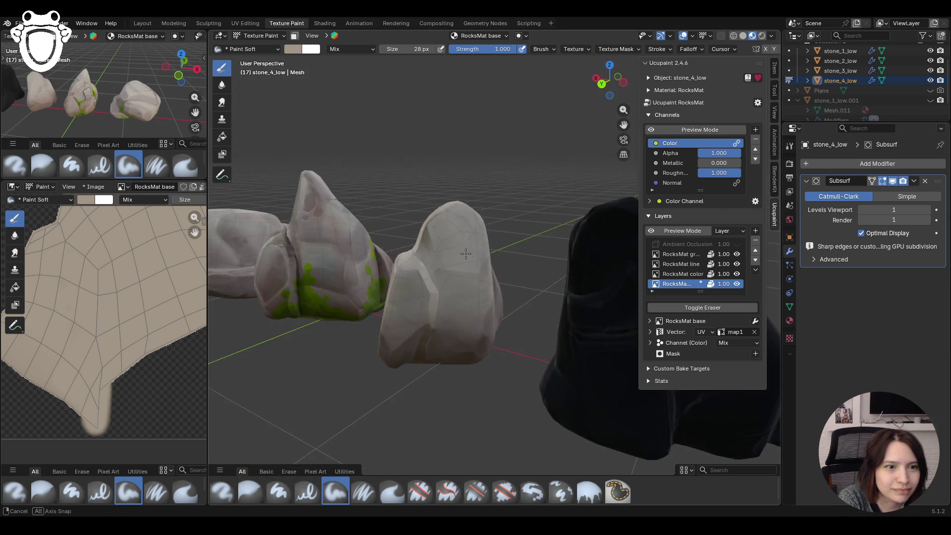
pyautogui.click(736, 245)
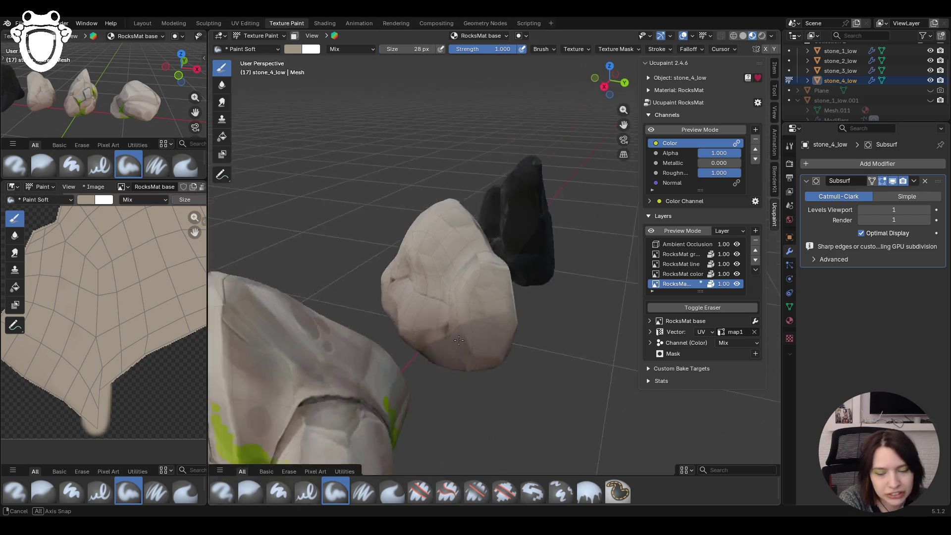
pyautogui.moveTo(366, 332); pyautogui.dragTo(246, 299, button='middle')
pyautogui.scroll(-3, 75, 325)
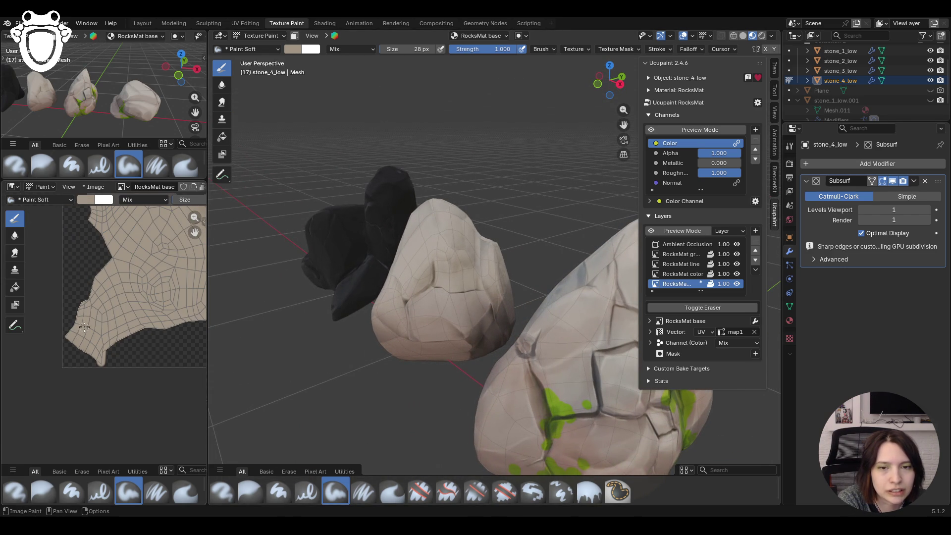
# - Centre the full texture in the image view and orbit to compare stone_4 with the other stones
pyautogui.moveTo(195, 231); pyautogui.dragTo(187, 257)
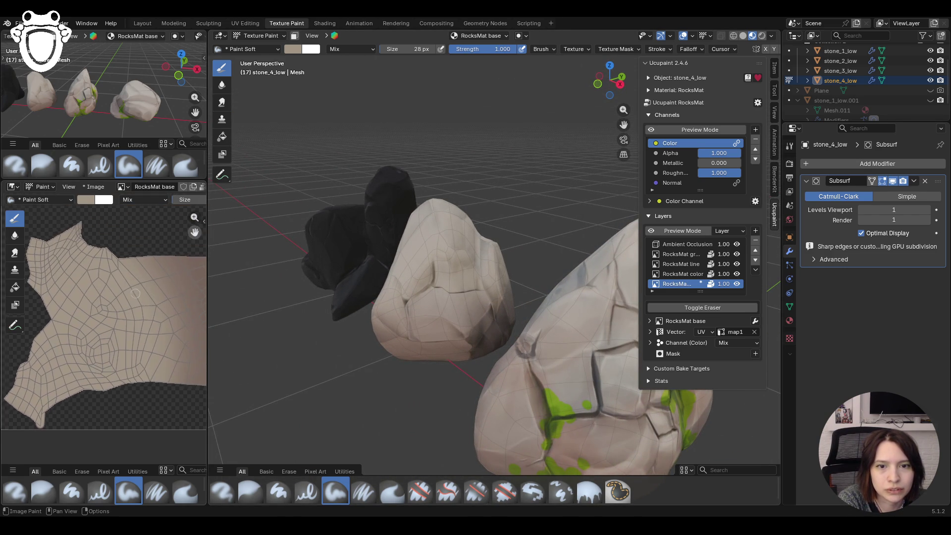
pyautogui.scroll(-3, 163, 352)
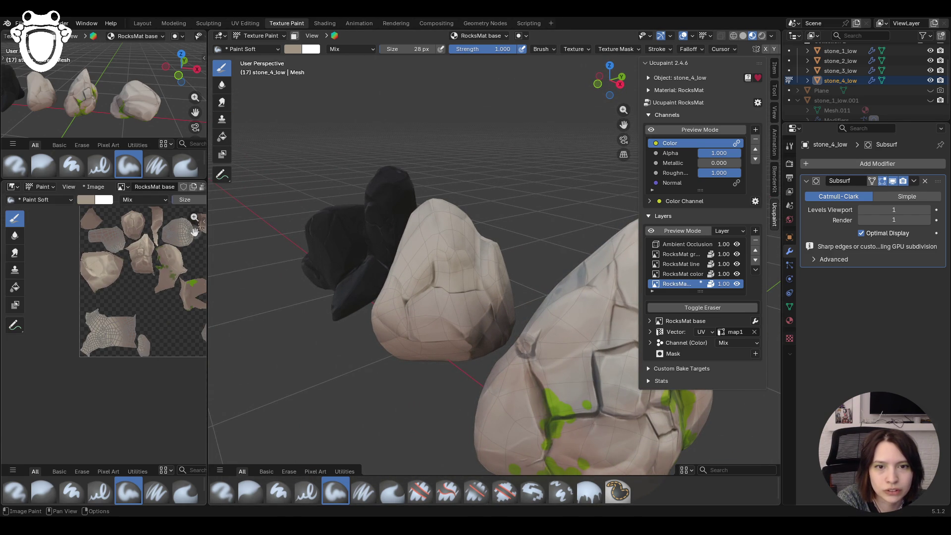
pyautogui.moveTo(194, 231); pyautogui.dragTo(135, 279)
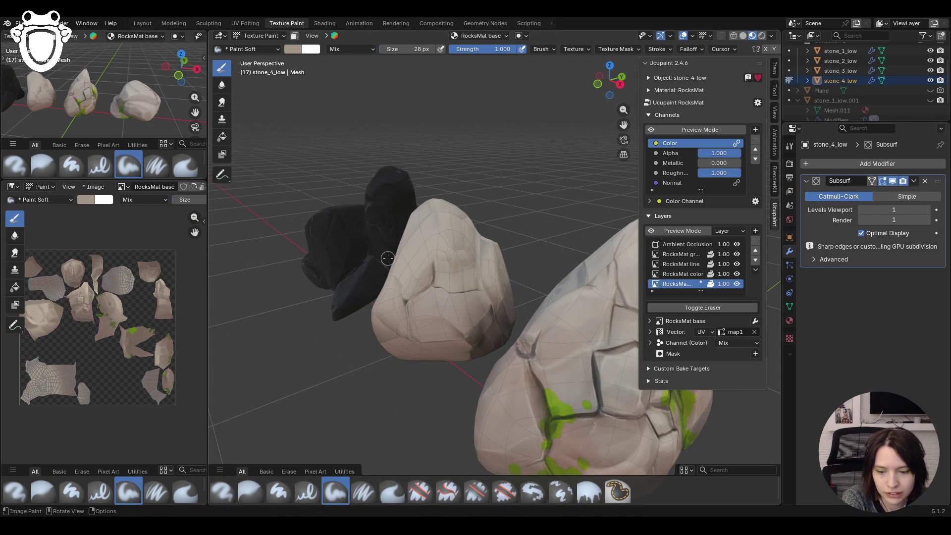
pyautogui.moveTo(382, 257); pyautogui.dragTo(475, 260, button='middle')
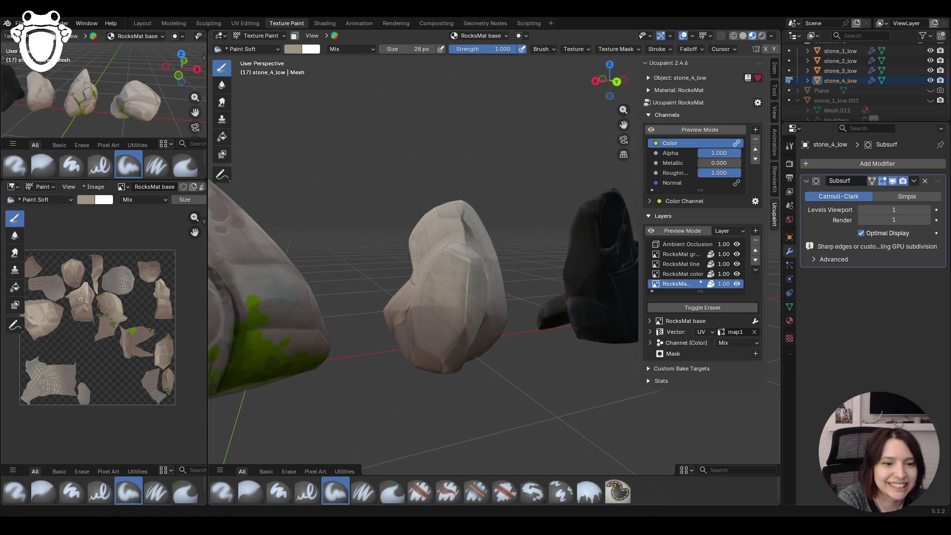
pyautogui.moveTo(337, 240); pyautogui.dragTo(445, 245, button='middle')
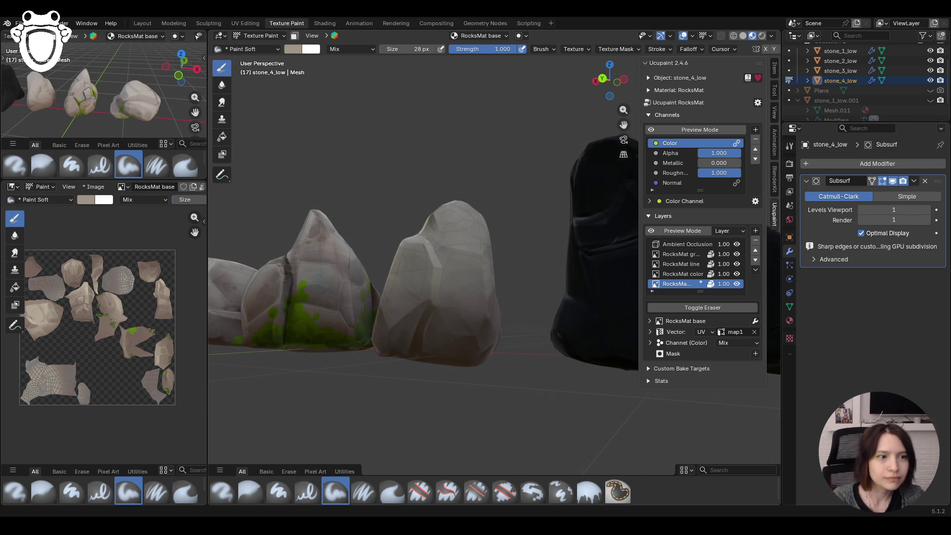
pyautogui.moveTo(484, 408)
pyautogui.mouseDown(button='middle')
pyautogui.moveTo(680, 415)
pyautogui.moveTo(365, 444)
pyautogui.moveTo(481, 372)
pyautogui.mouseUp(button='middle')
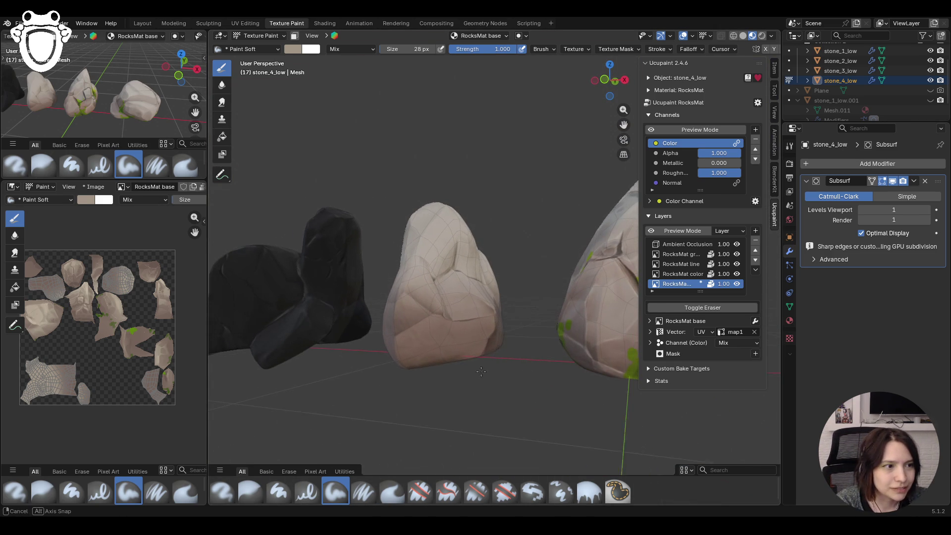
# - Bring up the brush colour settings and palette, then turn the colour-channel preview back on
pyautogui.click(792, 146)
pyautogui.scroll(-3, 851, 384)
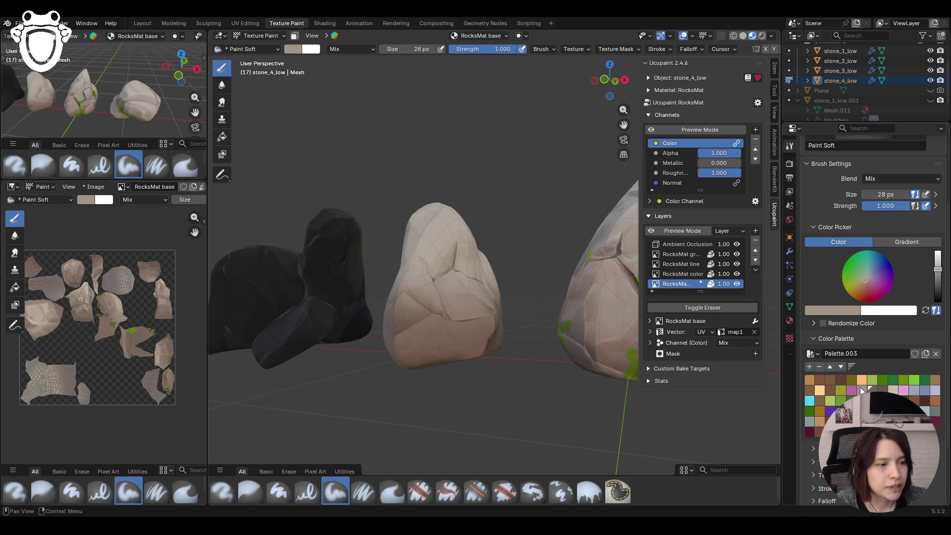
pyautogui.moveTo(401, 305); pyautogui.dragTo(428, 320, button='middle')
pyautogui.scroll(3, 428, 320)
pyautogui.scroll(1, 427, 320)
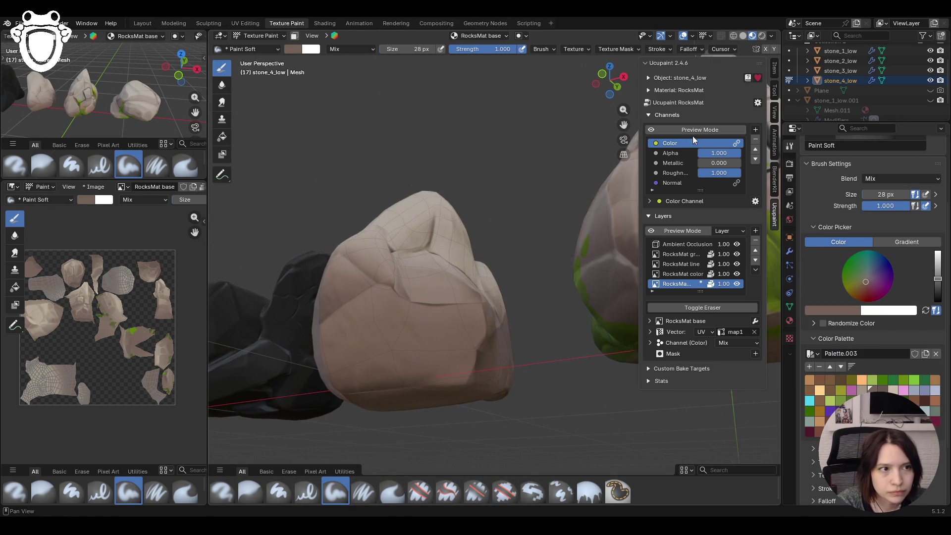
pyautogui.click(653, 130)
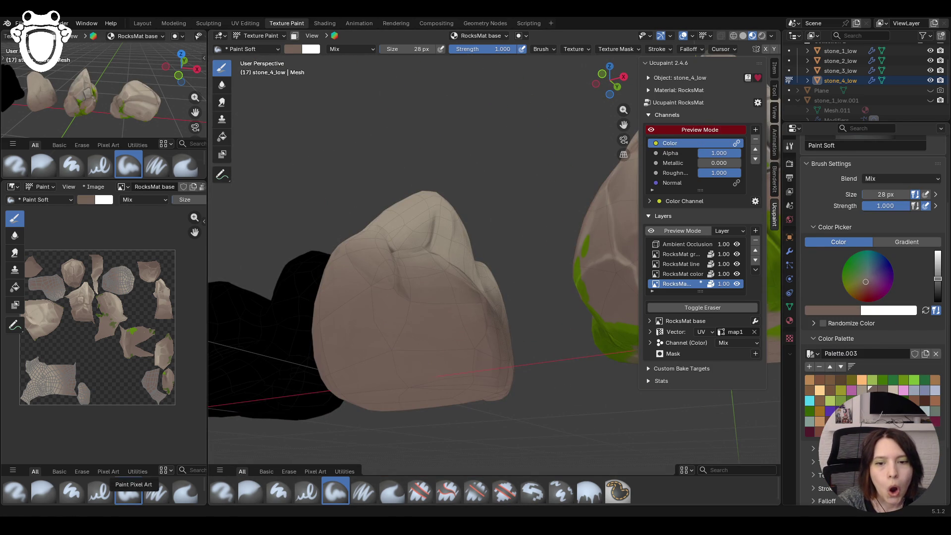
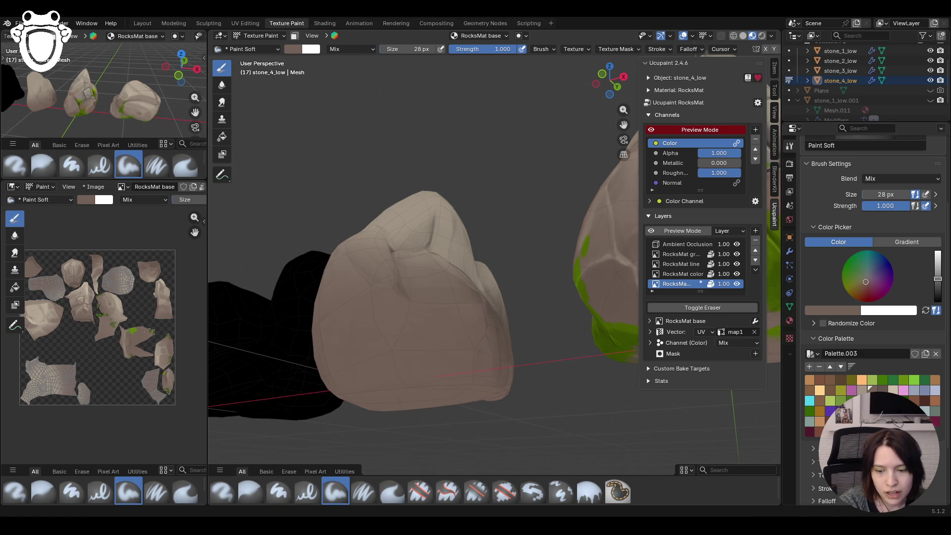
# - Enlarge the Paint Soft brush and choose a slightly darker brown palette swatch
pyautogui.moveTo(471, 303); pyautogui.dragTo(454, 343, button='middle')
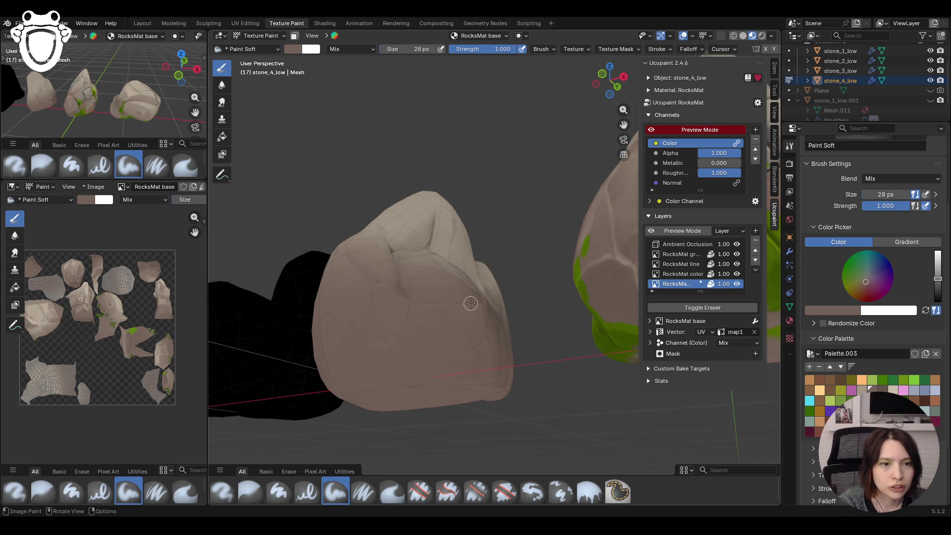
pyautogui.moveTo(394, 296); pyautogui.dragTo(461, 300, button='middle')
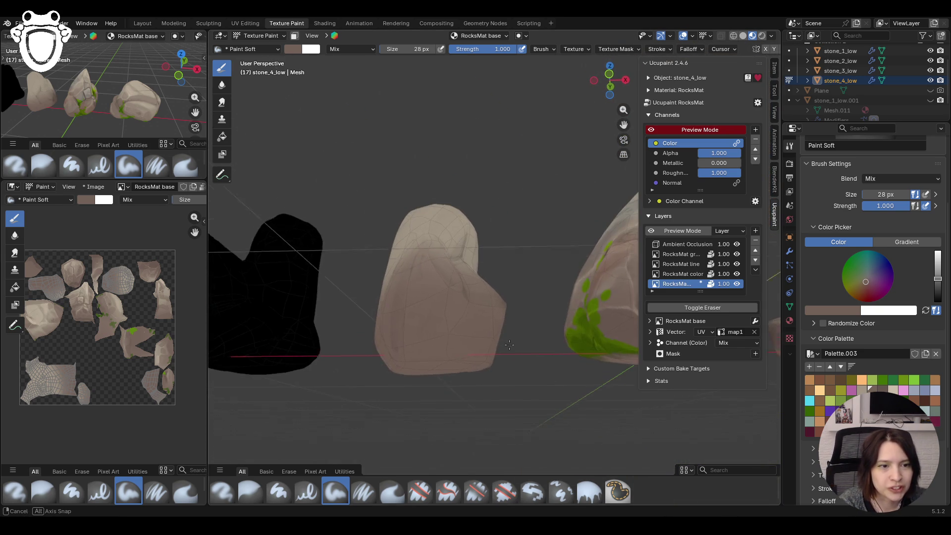
pyautogui.moveTo(461, 301); pyautogui.dragTo(497, 394, button='middle')
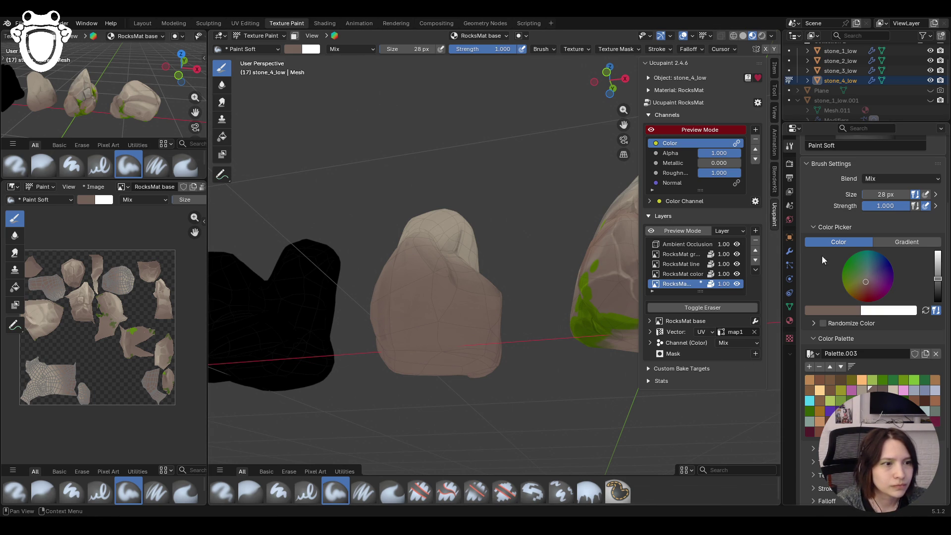
pyautogui.click(881, 194)
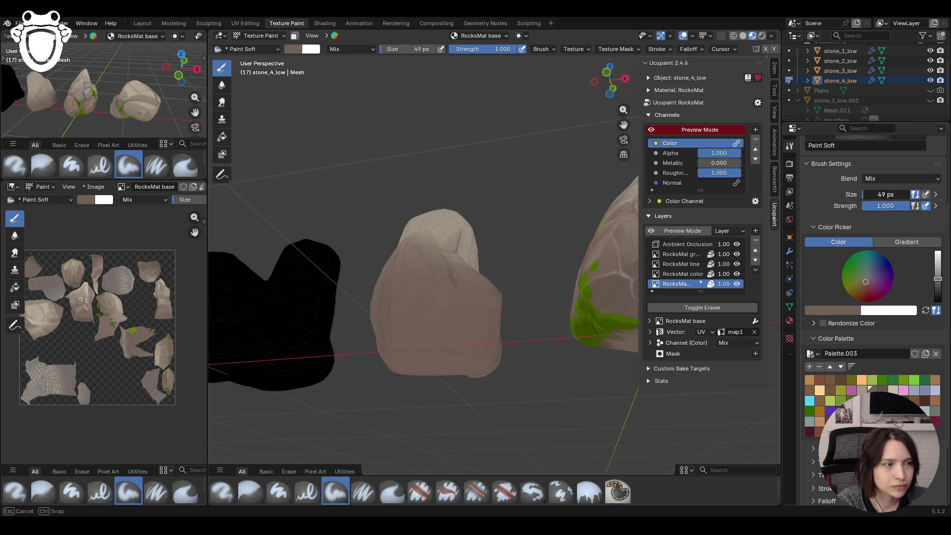
pyautogui.moveTo(442, 308)
pyautogui.mouseDown(button='middle')
pyautogui.moveTo(429, 332)
pyautogui.moveTo(411, 338)
pyautogui.moveTo(476, 365)
pyautogui.mouseUp(button='middle')
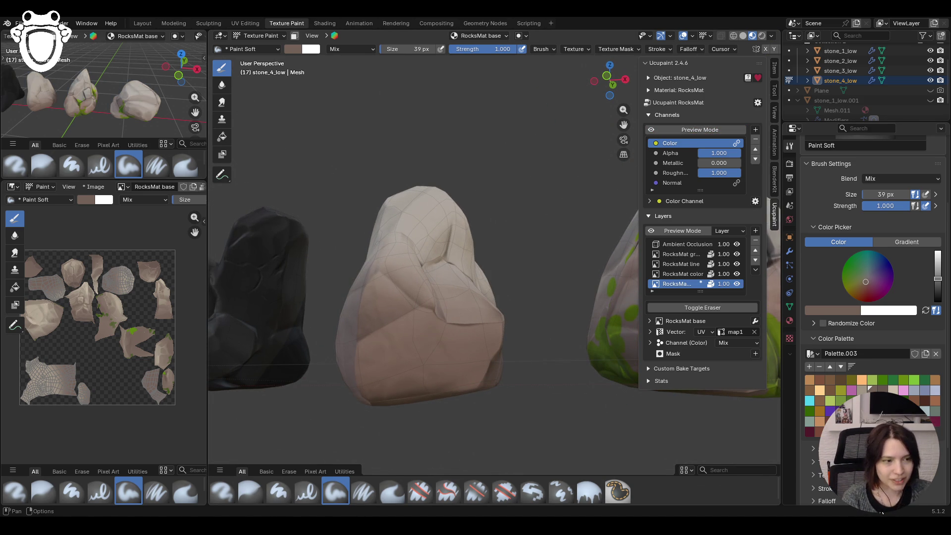
pyautogui.click(872, 389)
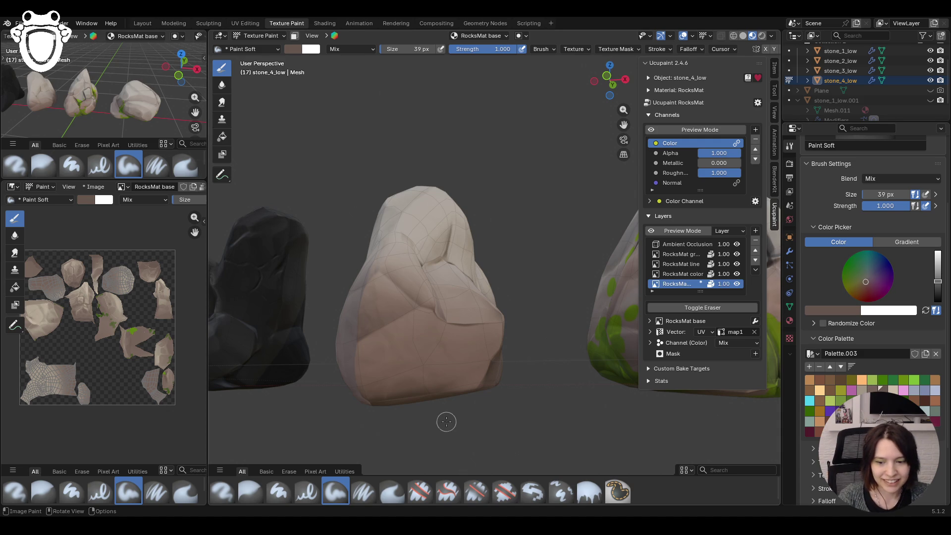
# - Stroke darker shading across the stone's lower faces, then hide the layer briefly to compare
pyautogui.moveTo(367, 344); pyautogui.dragTo(360, 369)
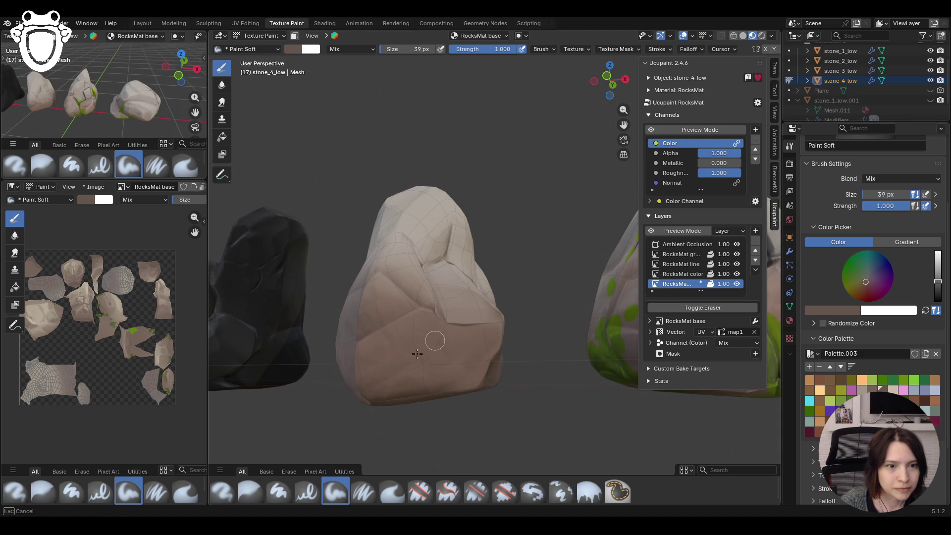
pyautogui.moveTo(421, 387); pyautogui.dragTo(478, 366)
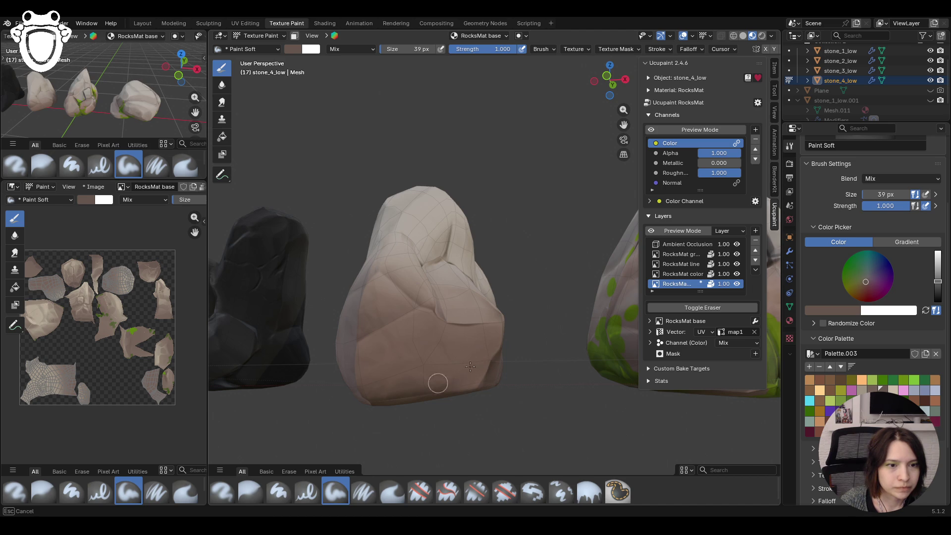
pyautogui.moveTo(372, 401); pyautogui.dragTo(363, 422)
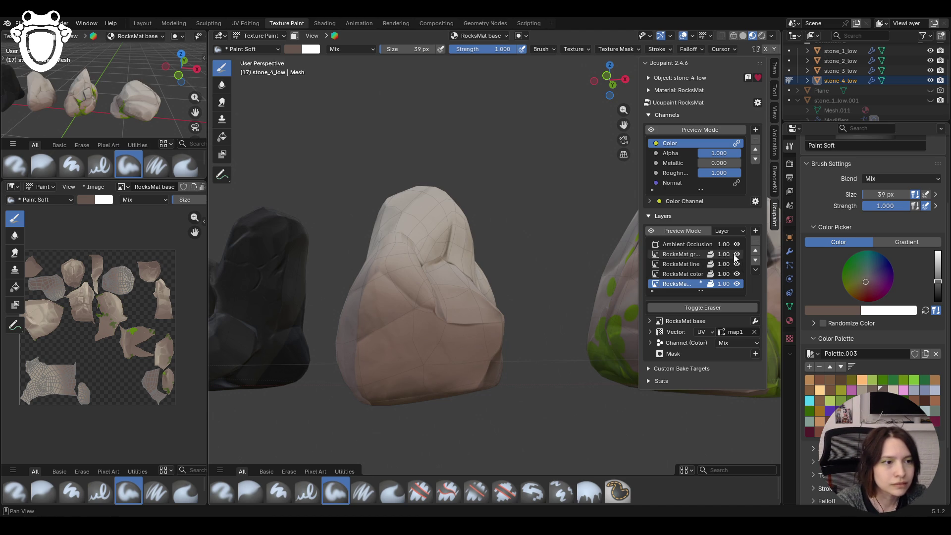
pyautogui.moveTo(565, 253); pyautogui.dragTo(741, 238, button='middle')
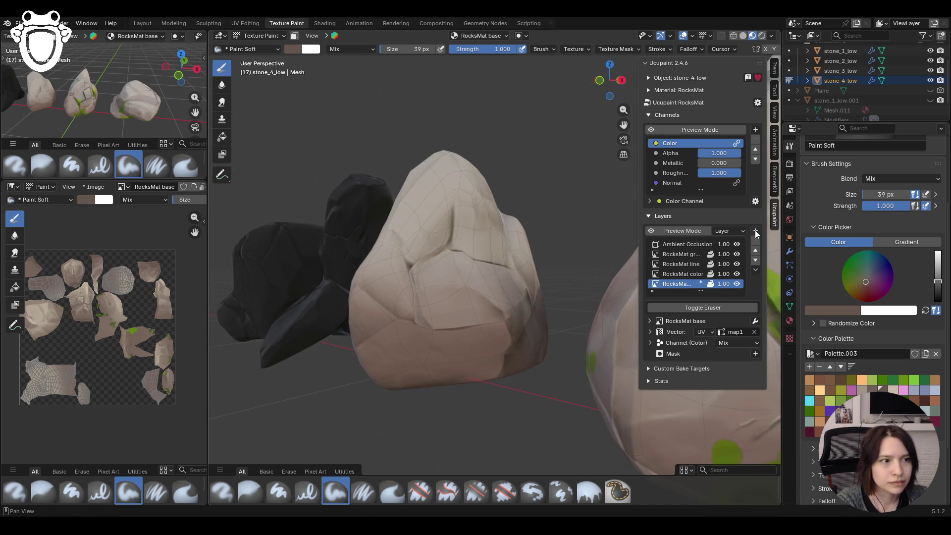
pyautogui.click(738, 282)
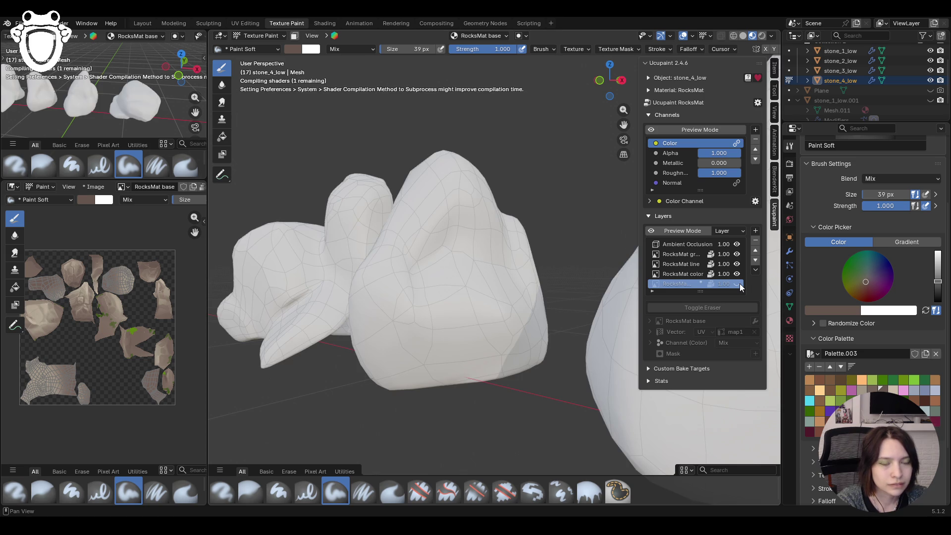
# - Check the flat Color channel preview, then paint faint brown onto the stone's side
pyautogui.moveTo(580, 276); pyautogui.dragTo(737, 252, button='middle')
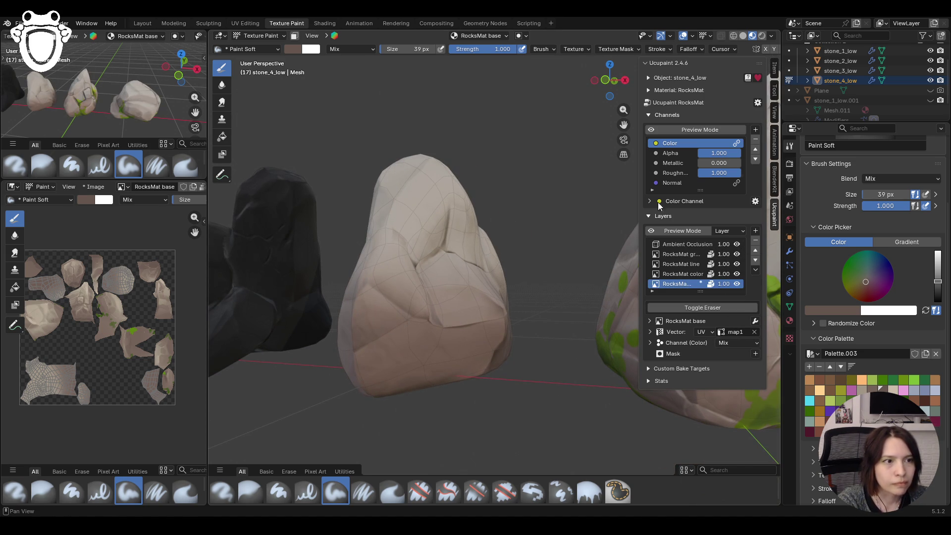
pyautogui.click(651, 131)
pyautogui.click(650, 130)
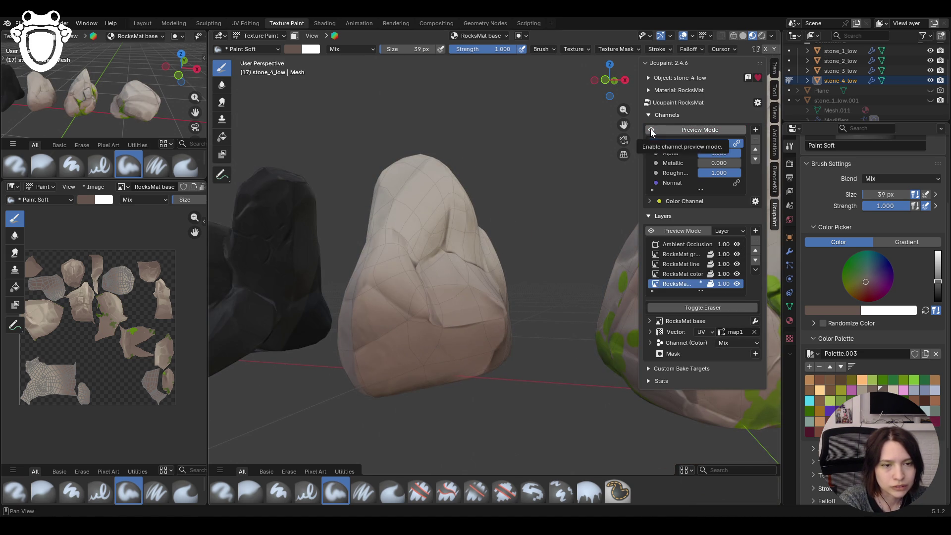
pyautogui.moveTo(565, 209); pyautogui.dragTo(409, 254, button='middle')
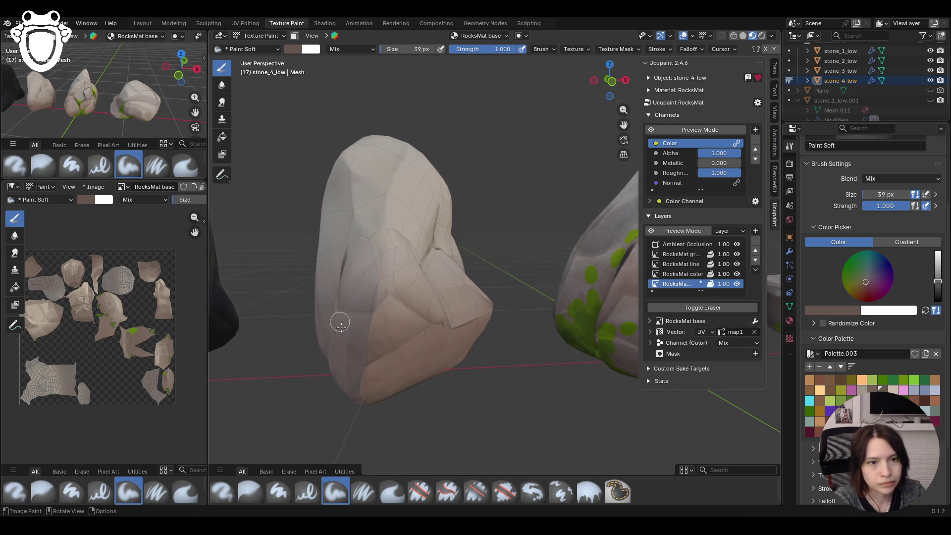
pyautogui.moveTo(384, 311); pyautogui.dragTo(399, 318)
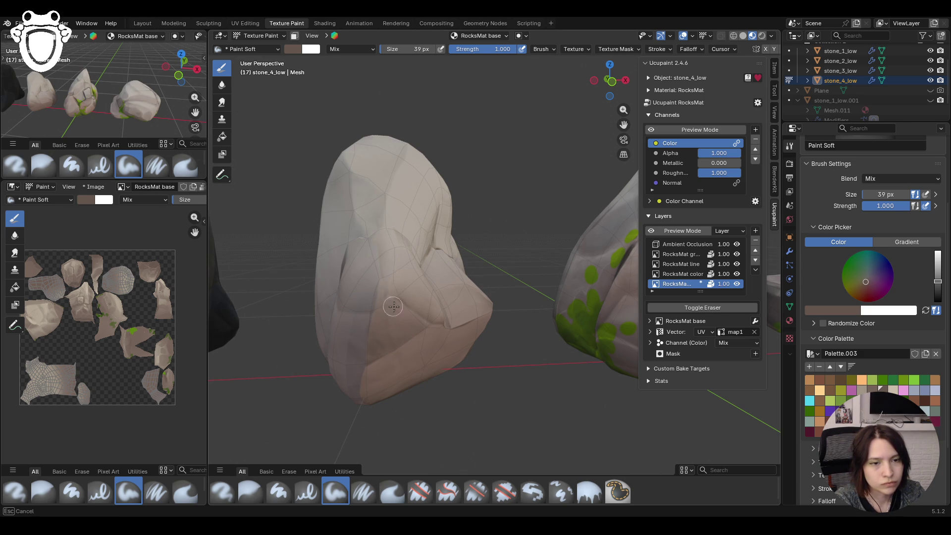
pyautogui.scroll(-4, 392, 305)
# - Darken the crease with dark strokes, undoing the one that went too far
pyautogui.moveTo(473, 251); pyautogui.dragTo(334, 353, button='middle')
pyautogui.moveTo(373, 268); pyautogui.dragTo(372, 292)
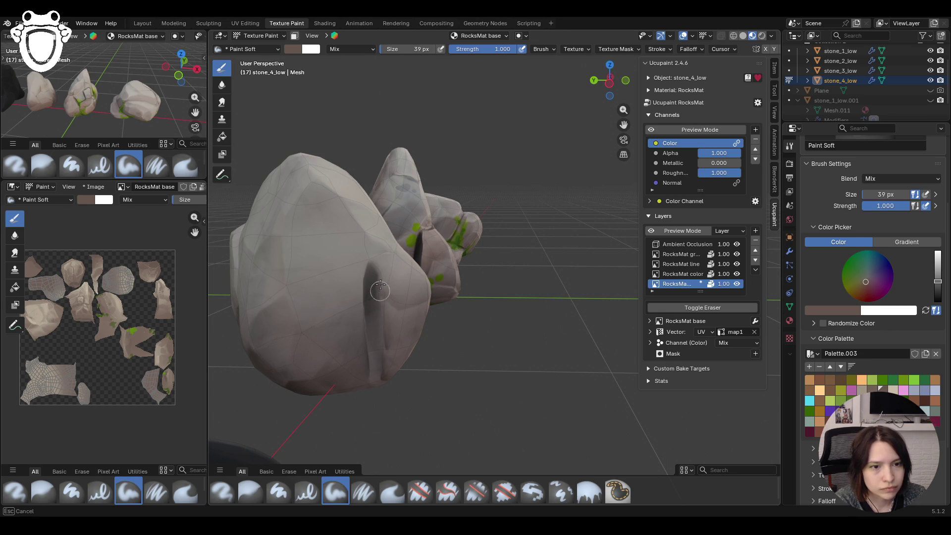
pyautogui.moveTo(380, 290); pyautogui.dragTo(513, 296, button='middle')
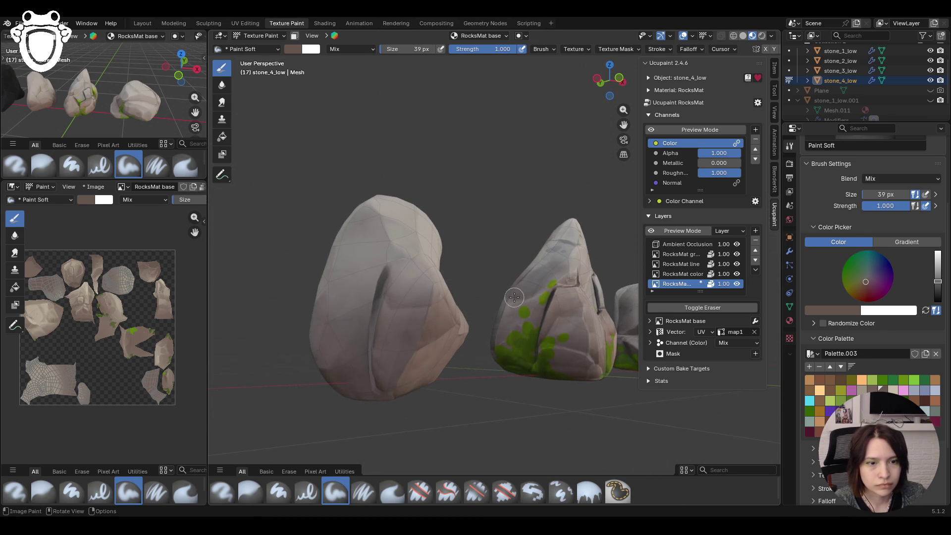
pyautogui.moveTo(420, 317); pyautogui.dragTo(390, 375)
pyautogui.moveTo(416, 319); pyautogui.dragTo(377, 382)
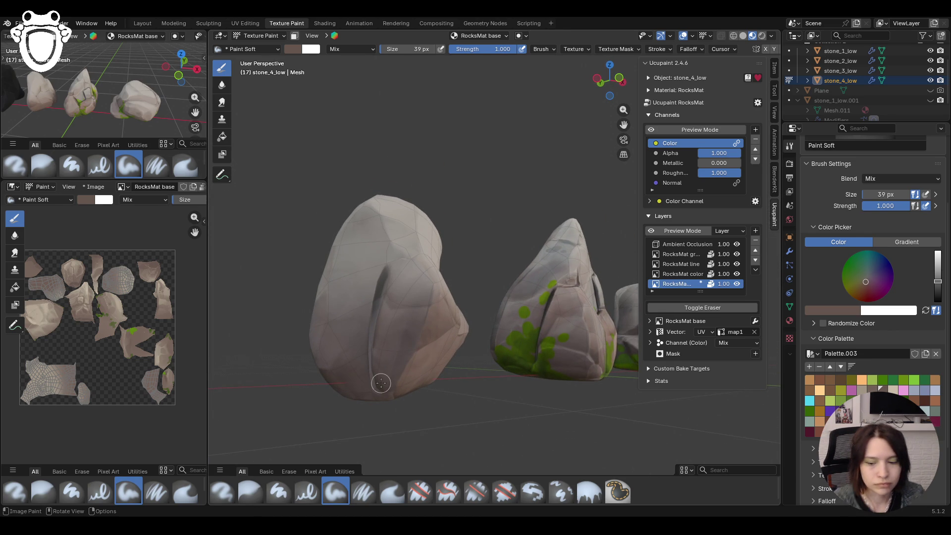
pyautogui.hotkey('ctrl', 'z')
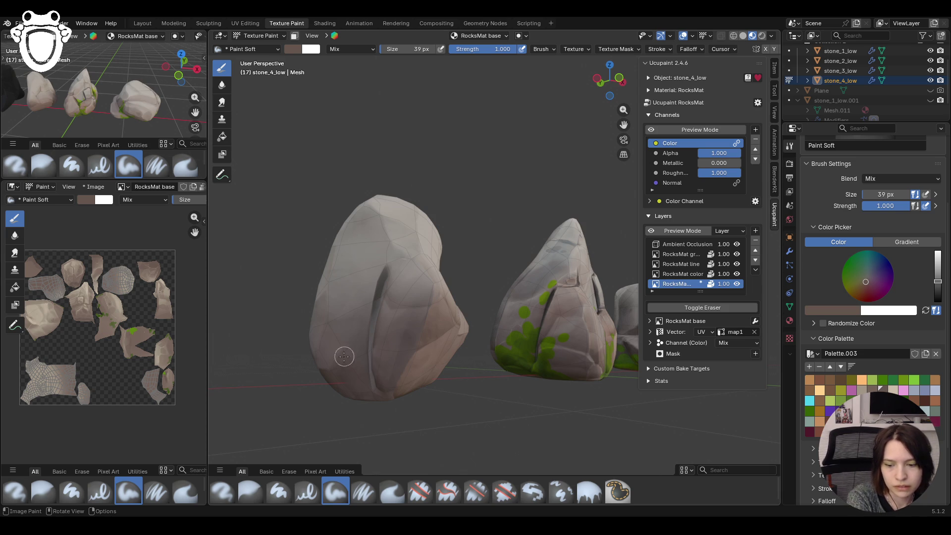
# - Paint darker lines down the stone, lighten the colour slightly, and undo the last stroke
pyautogui.moveTo(485, 363); pyautogui.dragTo(353, 333, button='middle')
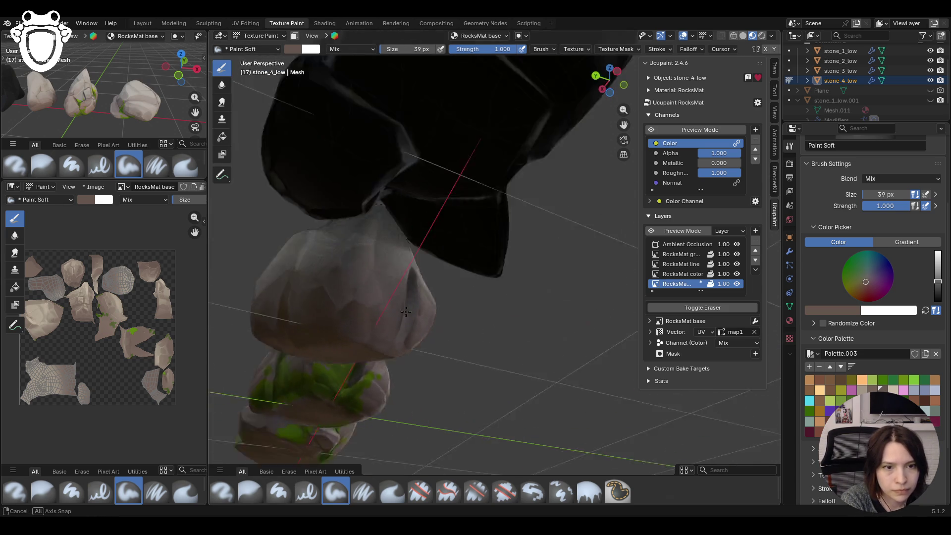
pyautogui.moveTo(353, 332); pyautogui.dragTo(468, 357, button='middle')
pyautogui.moveTo(328, 280); pyautogui.dragTo(342, 317)
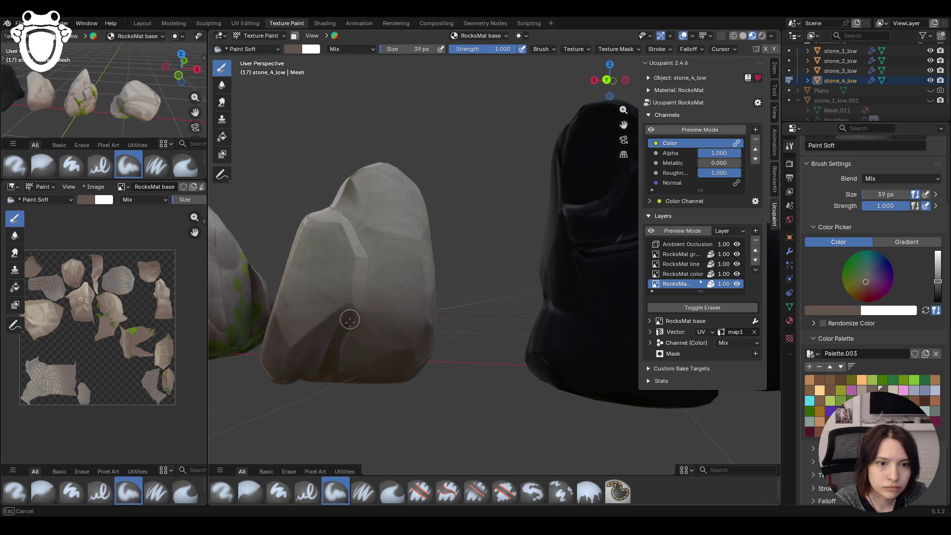
pyautogui.moveTo(350, 319)
pyautogui.mouseDown()
pyautogui.moveTo(275, 351)
pyautogui.moveTo(269, 363)
pyautogui.mouseUp()
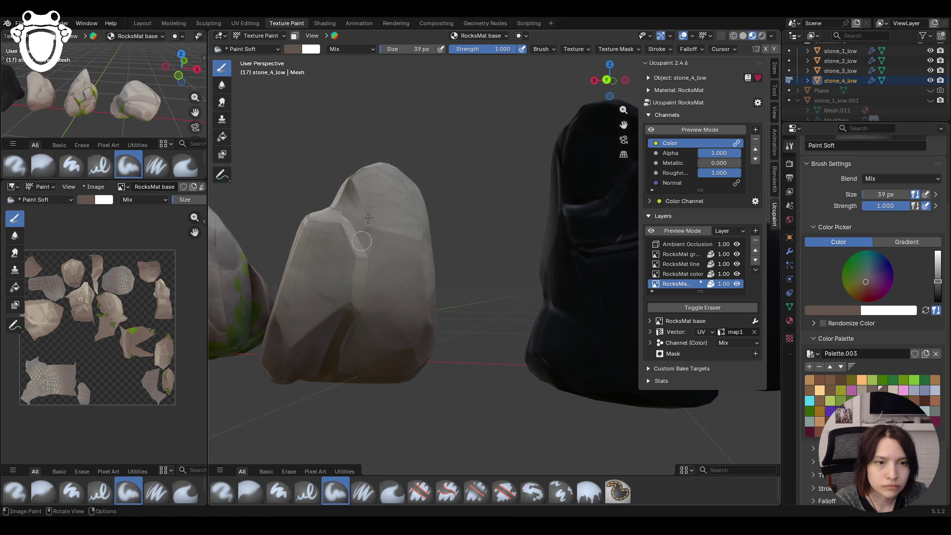
pyautogui.moveTo(363, 256); pyautogui.dragTo(342, 336)
pyautogui.moveTo(364, 269); pyautogui.dragTo(340, 153)
pyautogui.moveTo(340, 153)
pyautogui.mouseDown(button='middle')
pyautogui.moveTo(277, 226)
pyautogui.moveTo(852, 371)
pyautogui.mouseUp(button='middle')
pyautogui.moveTo(938, 283); pyautogui.dragTo(939, 279)
pyautogui.moveTo(413, 255)
pyautogui.mouseDown()
pyautogui.moveTo(386, 318)
pyautogui.moveTo(393, 334)
pyautogui.mouseUp()
pyautogui.hotkey('ctrl', 'z')
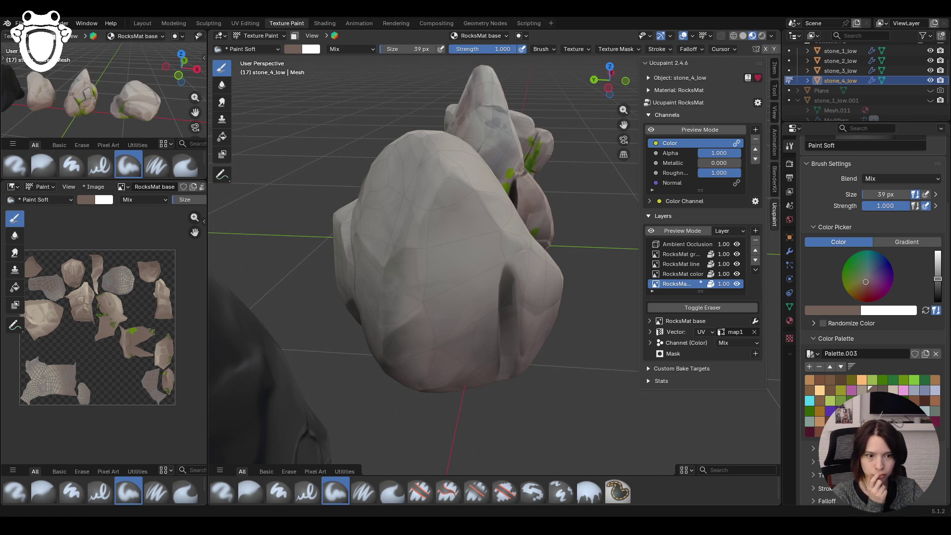
# - Leave Ucupaint Preview Mode to see the lit stones, then isolate stone_4_low in local view
pyautogui.moveTo(445, 260); pyautogui.dragTo(521, 252, button='middle')
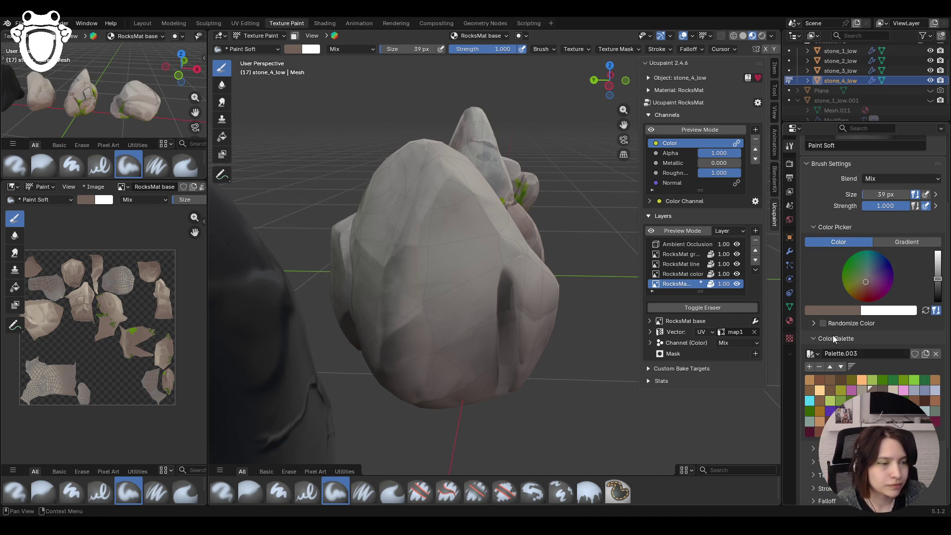
pyautogui.moveTo(685, 314)
pyautogui.mouseDown(button='middle')
pyautogui.moveTo(654, 130)
pyautogui.moveTo(569, 292)
pyautogui.mouseUp(button='middle')
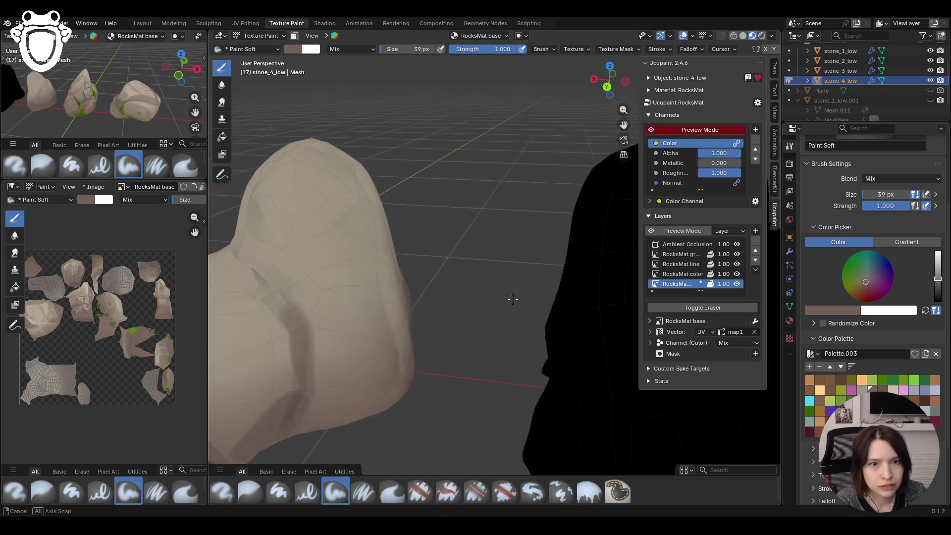
pyautogui.moveTo(570, 292)
pyautogui.mouseDown(button='middle')
pyautogui.moveTo(484, 276)
pyautogui.moveTo(505, 307)
pyautogui.mouseUp(button='middle')
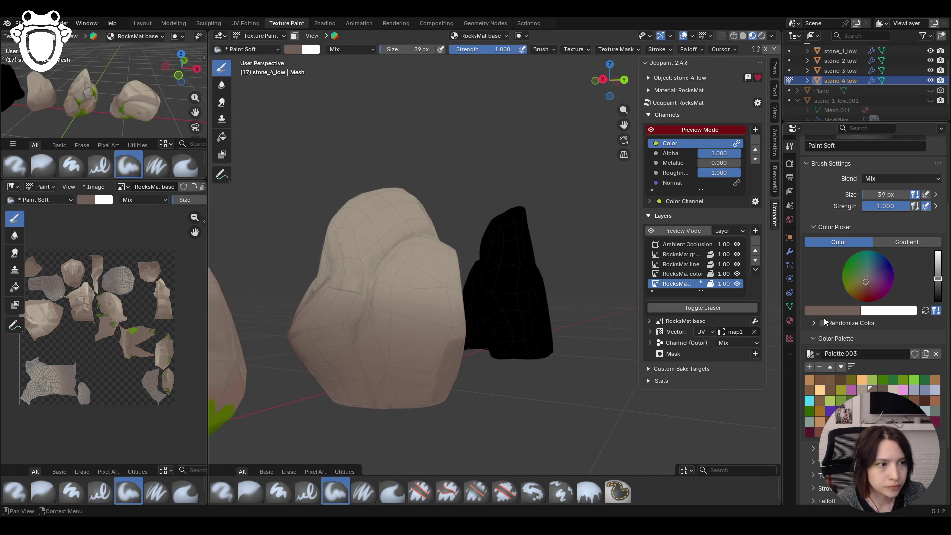
pyautogui.click(654, 131)
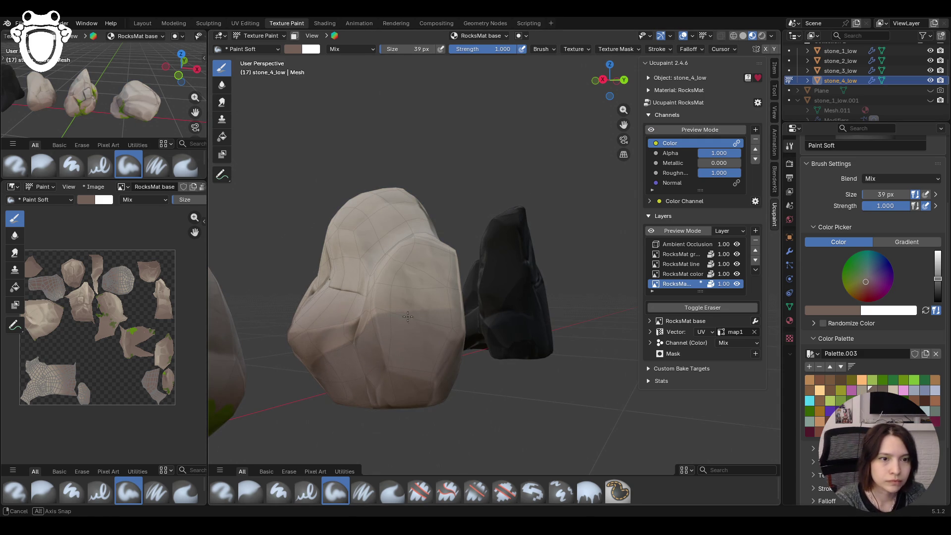
pyautogui.moveTo(521, 298); pyautogui.dragTo(565, 282, button='middle')
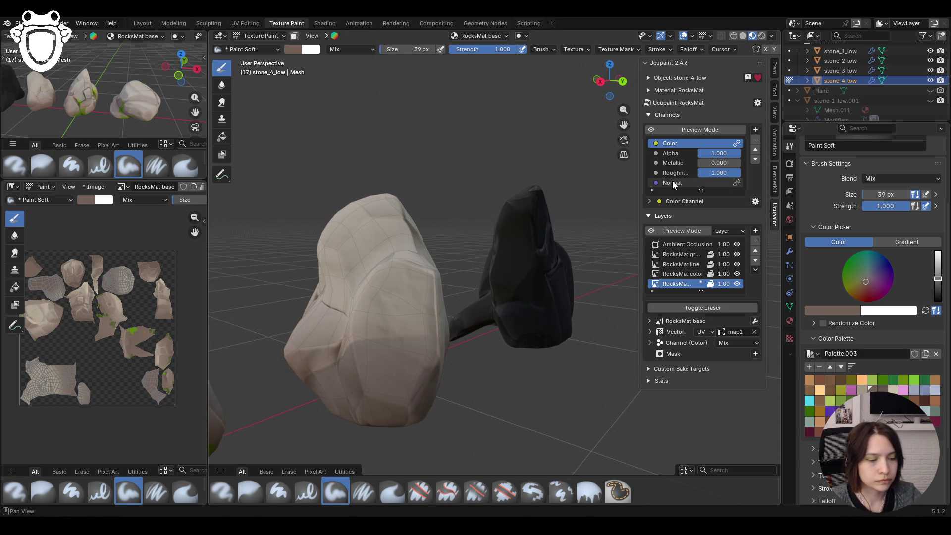
pyautogui.moveTo(456, 314)
pyautogui.mouseDown(button='middle')
pyautogui.moveTo(442, 318)
pyautogui.moveTo(526, 357)
pyautogui.moveTo(518, 336)
pyautogui.moveTo(480, 315)
pyautogui.mouseUp(button='middle')
pyautogui.press('KP_Divide')
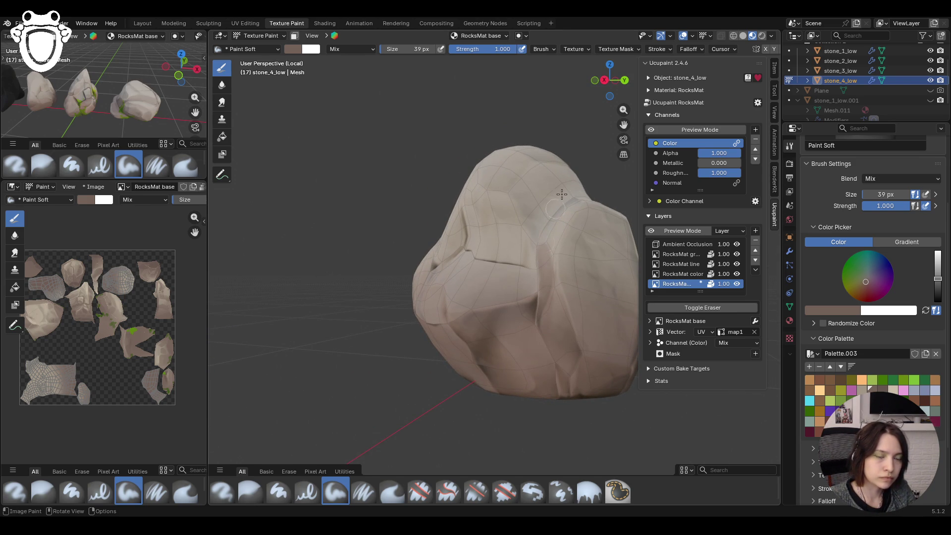
# - Paint darker brown shading down the isolated rock's right-side faces with Paint Soft
pyautogui.moveTo(456, 181); pyautogui.dragTo(533, 244, button='middle')
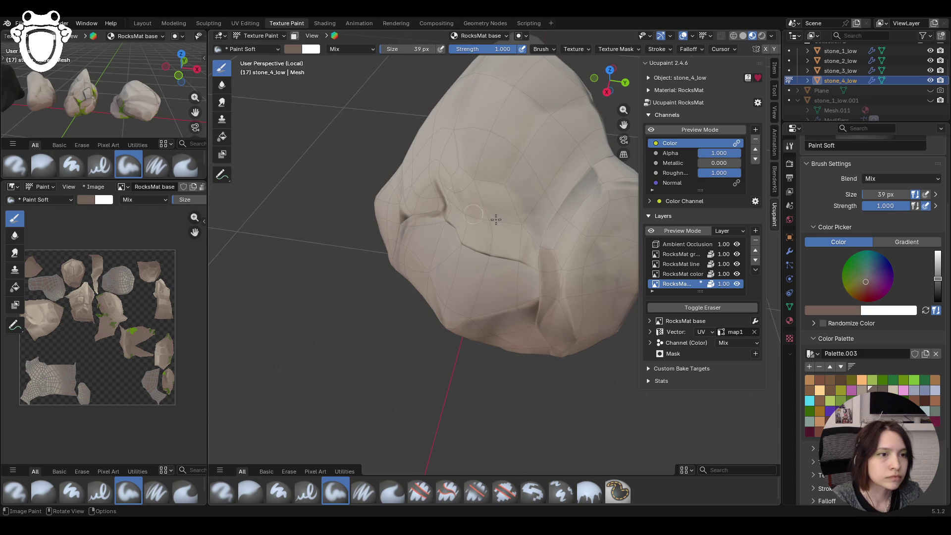
pyautogui.moveTo(587, 193)
pyautogui.mouseDown()
pyautogui.moveTo(550, 256)
pyautogui.moveTo(551, 275)
pyautogui.moveTo(565, 219)
pyautogui.mouseUp()
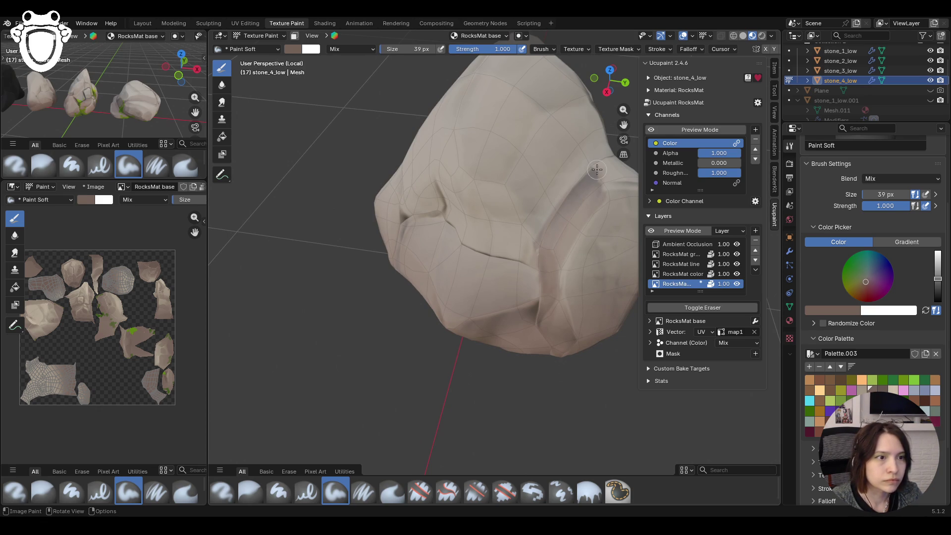
pyautogui.moveTo(603, 222); pyautogui.dragTo(405, 221, button='middle')
pyautogui.moveTo(594, 252); pyautogui.dragTo(566, 311, button='middle')
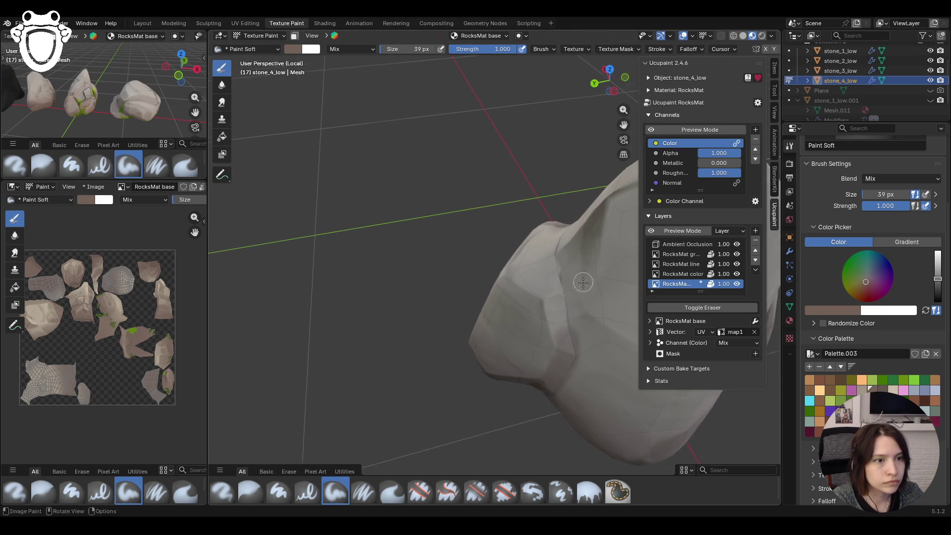
pyautogui.moveTo(565, 312); pyautogui.dragTo(573, 340)
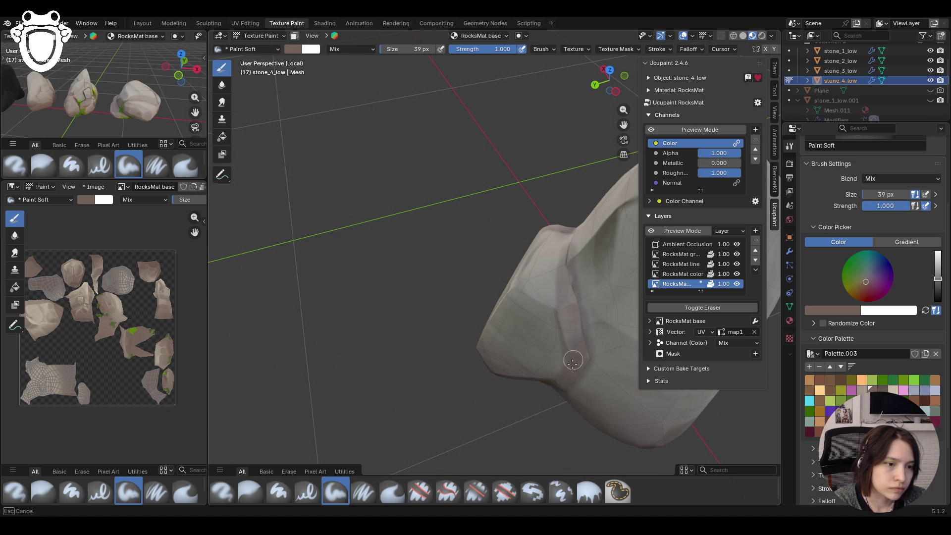
pyautogui.moveTo(484, 191)
pyautogui.mouseDown(button='middle')
pyautogui.moveTo(560, 313)
pyautogui.moveTo(521, 367)
pyautogui.mouseUp(button='middle')
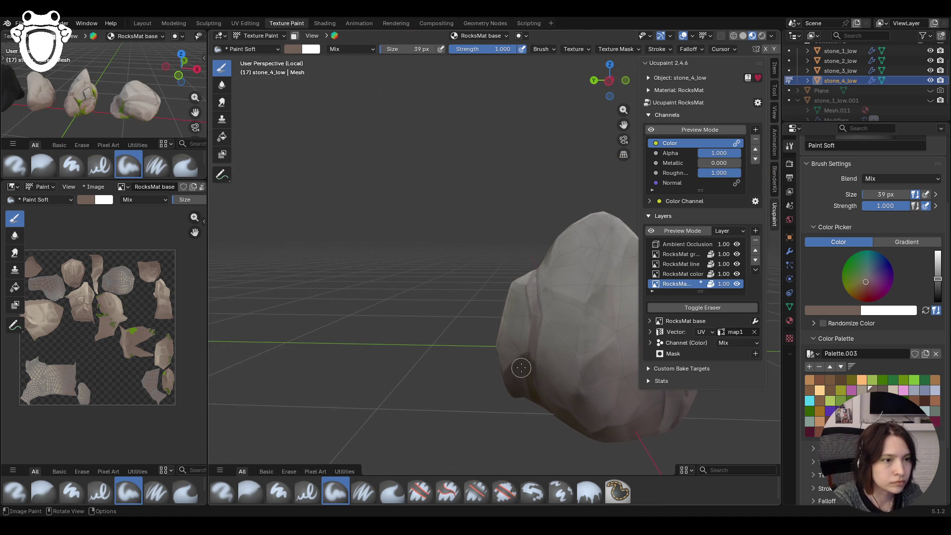
pyautogui.moveTo(600, 299)
pyautogui.mouseDown()
pyautogui.moveTo(546, 291)
pyautogui.moveTo(544, 316)
pyautogui.mouseUp()
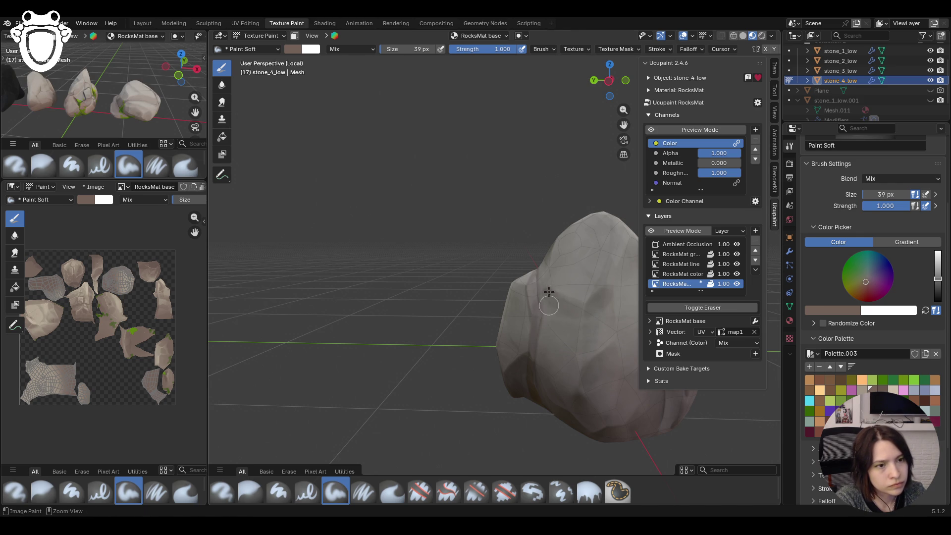
pyautogui.moveTo(570, 307); pyautogui.dragTo(553, 332)
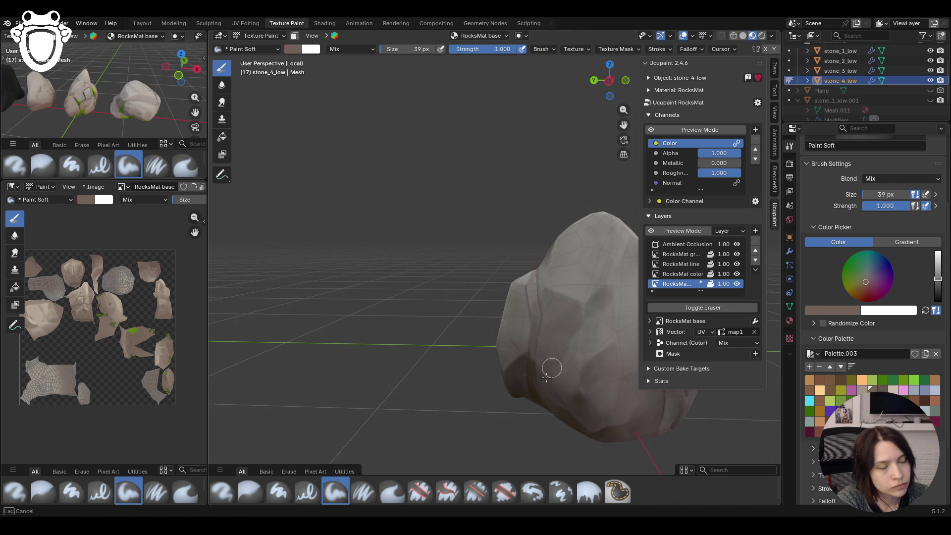
pyautogui.click(251, 491)
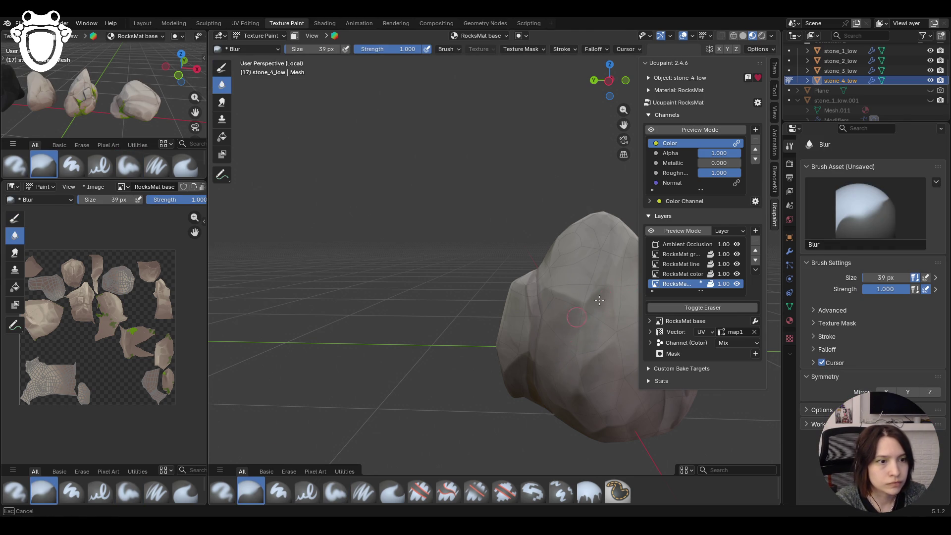
# - Return to the Paint Soft brush and shade the rock's side and upper face
pyautogui.moveTo(560, 311); pyautogui.dragTo(576, 281, button='middle')
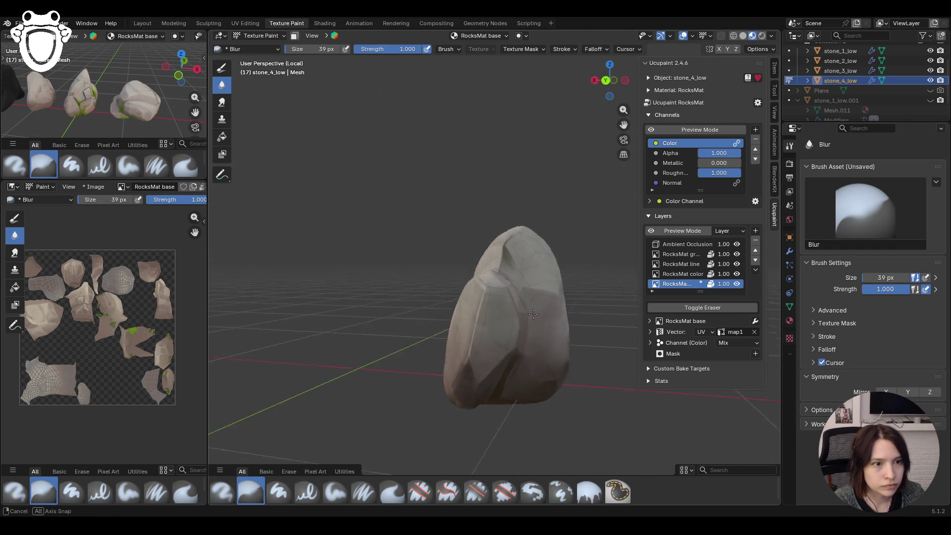
pyautogui.moveTo(576, 282); pyautogui.dragTo(519, 316, button='middle')
pyautogui.click(335, 492)
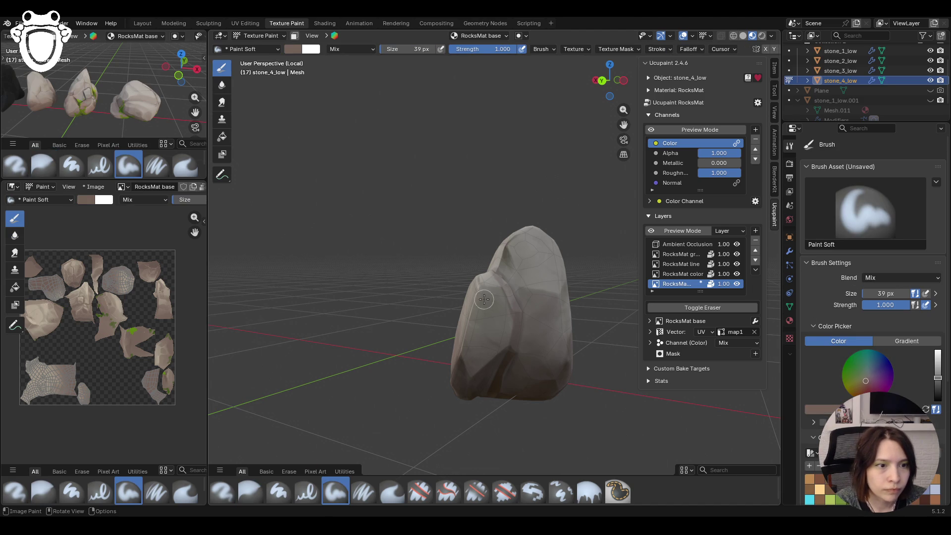
pyautogui.moveTo(497, 295); pyautogui.dragTo(486, 301)
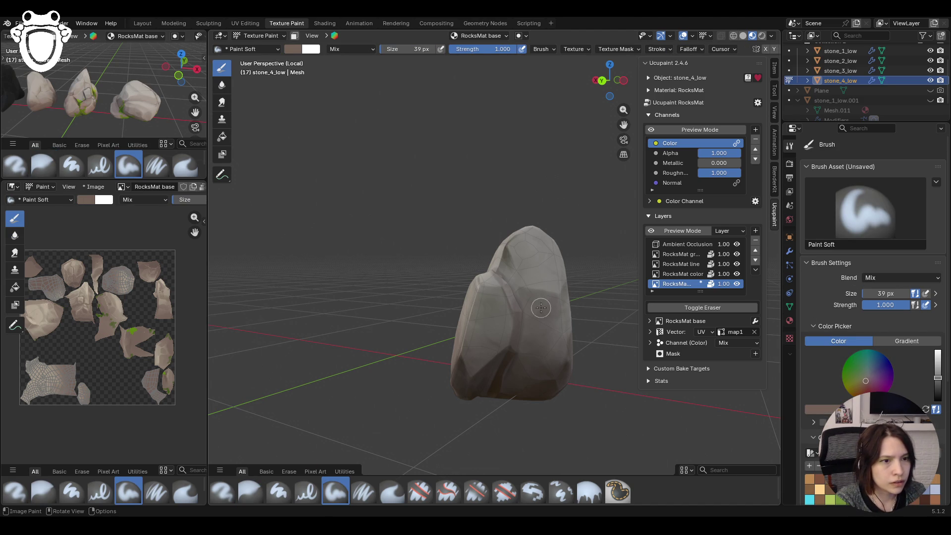
pyautogui.moveTo(531, 252); pyautogui.dragTo(482, 295)
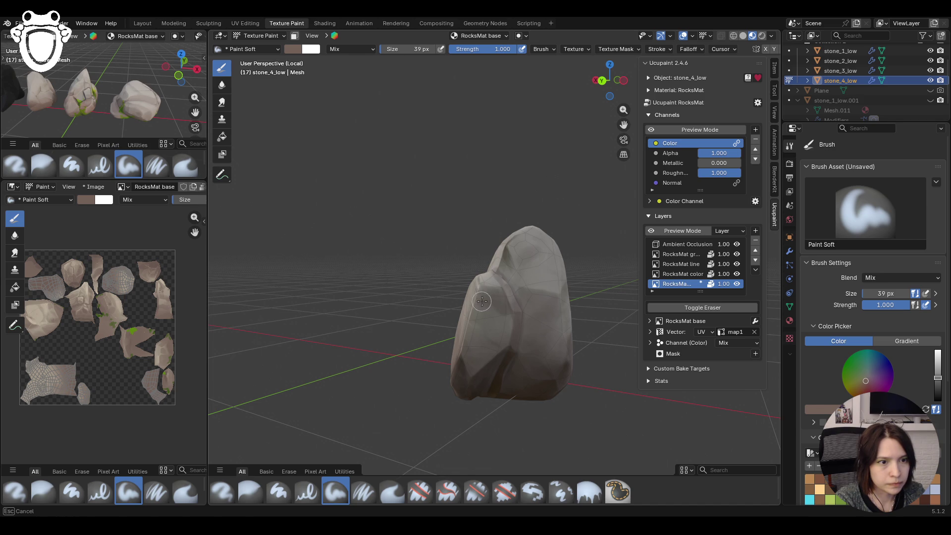
pyautogui.moveTo(482, 300); pyautogui.dragTo(481, 336)
pyautogui.moveTo(483, 292); pyautogui.dragTo(469, 340)
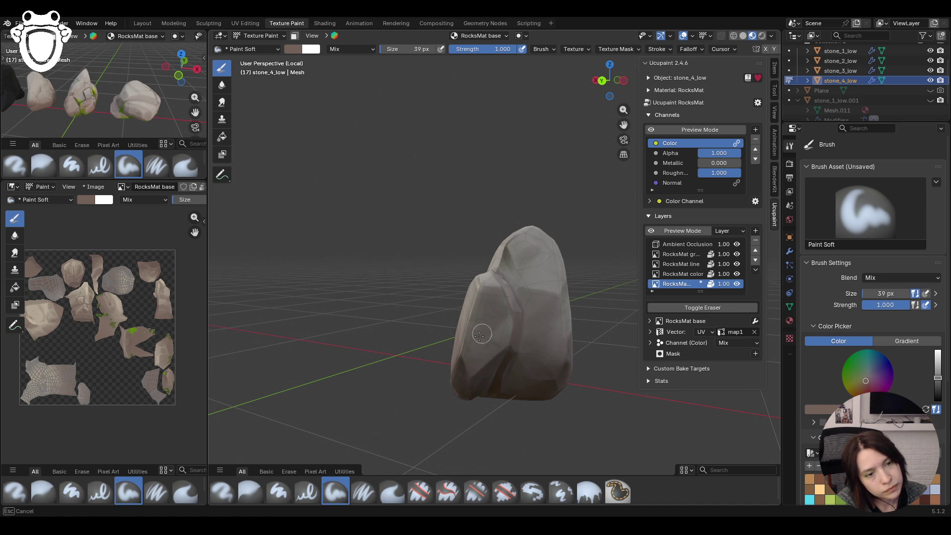
# - Add darker shading strokes across the rock's front and lower faces
pyautogui.moveTo(510, 318); pyautogui.dragTo(520, 299, button='middle')
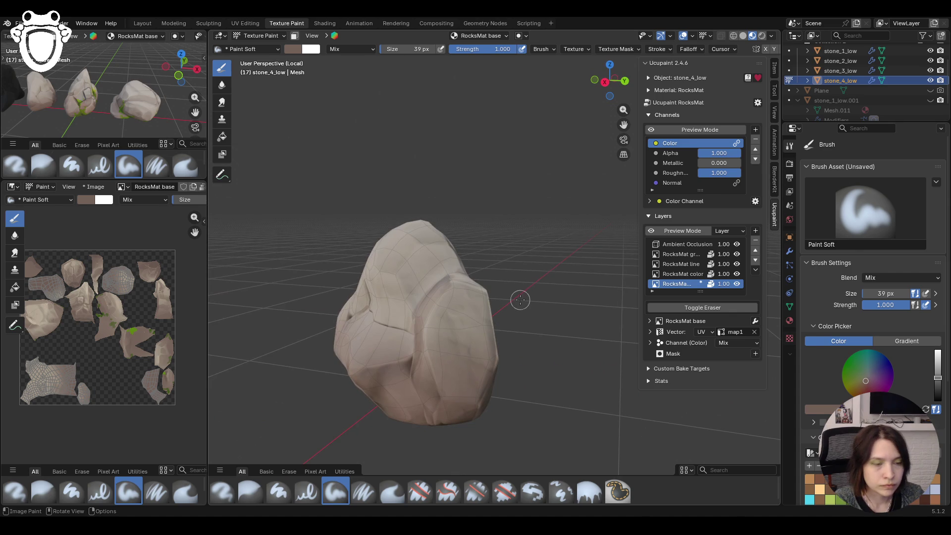
pyautogui.moveTo(446, 343); pyautogui.dragTo(472, 361)
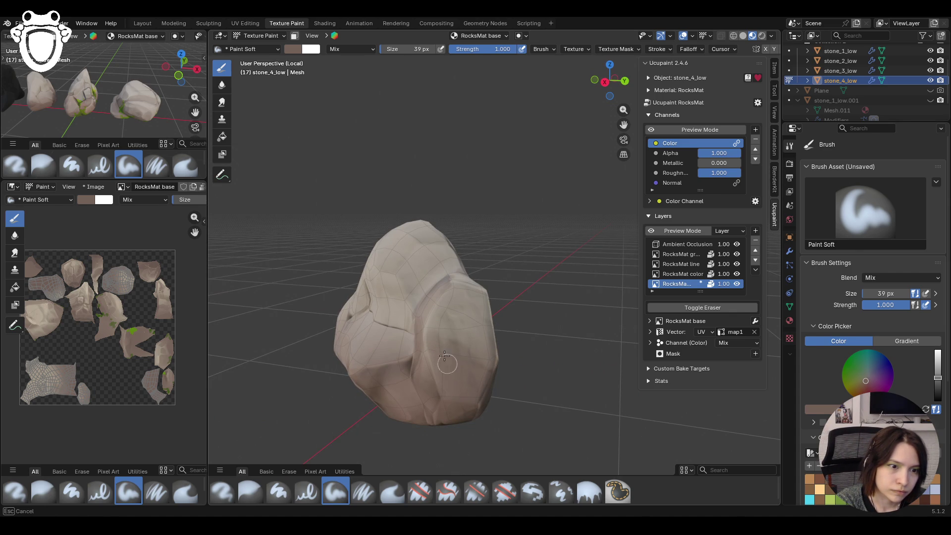
pyautogui.moveTo(460, 358); pyautogui.dragTo(493, 378)
pyautogui.moveTo(334, 350)
pyautogui.mouseDown(button='middle')
pyautogui.moveTo(449, 349)
pyautogui.moveTo(490, 374)
pyautogui.mouseUp(button='middle')
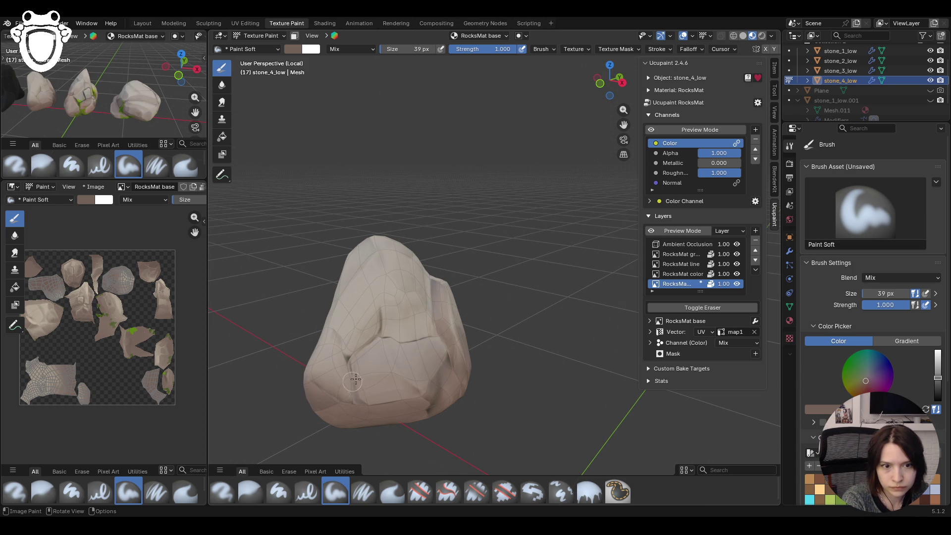
pyautogui.moveTo(369, 382); pyautogui.dragTo(399, 383)
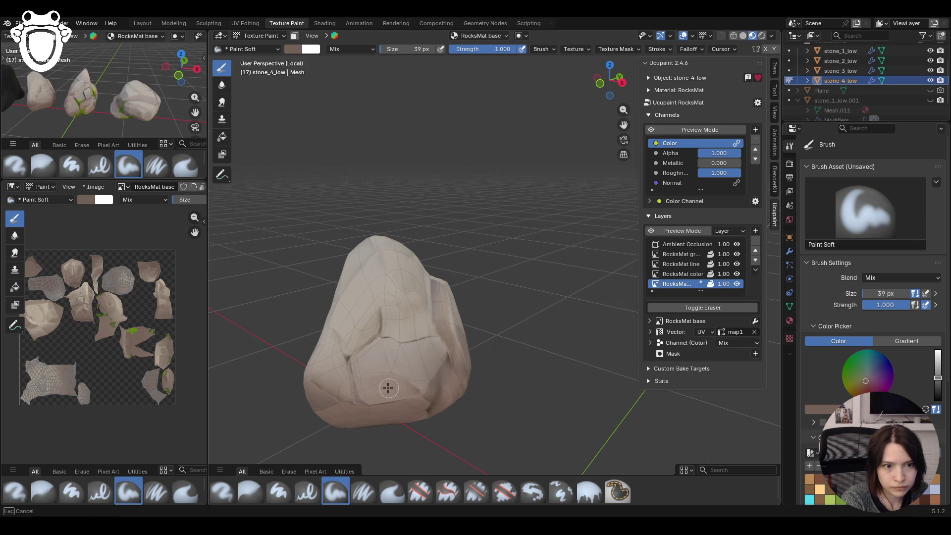
pyautogui.moveTo(358, 385); pyautogui.dragTo(349, 384)
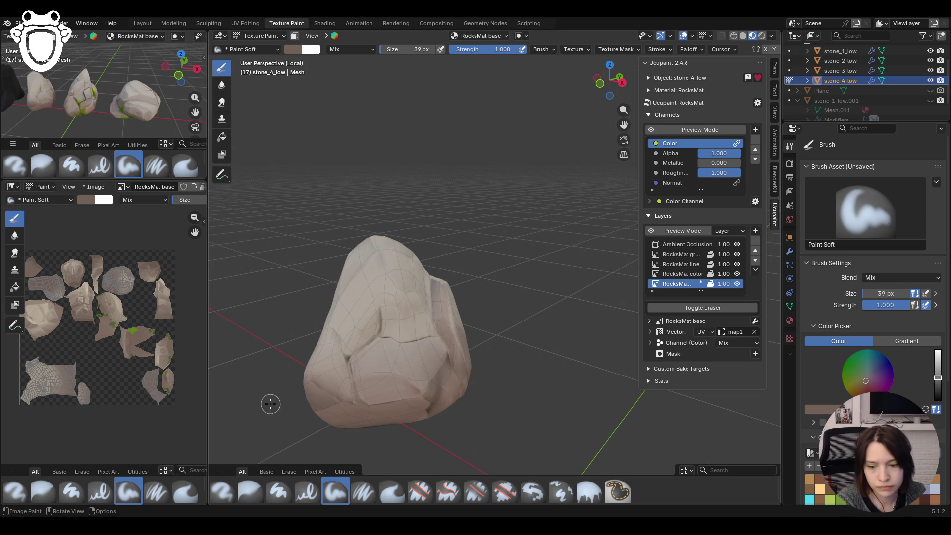
pyautogui.moveTo(344, 370); pyautogui.dragTo(312, 373, button='middle')
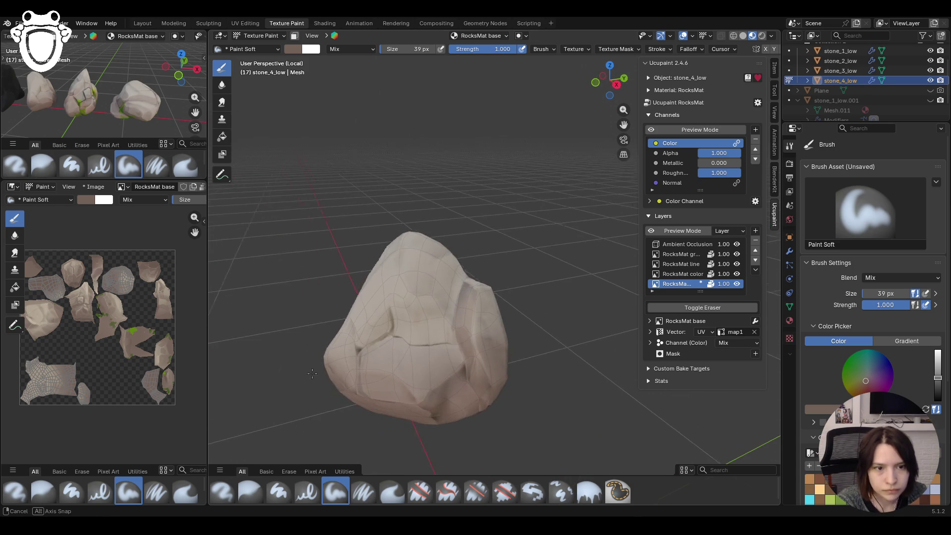
pyautogui.moveTo(350, 350); pyautogui.dragTo(383, 330)
pyautogui.moveTo(421, 302)
pyautogui.mouseDown()
pyautogui.moveTo(447, 339)
pyautogui.moveTo(401, 332)
pyautogui.mouseUp()
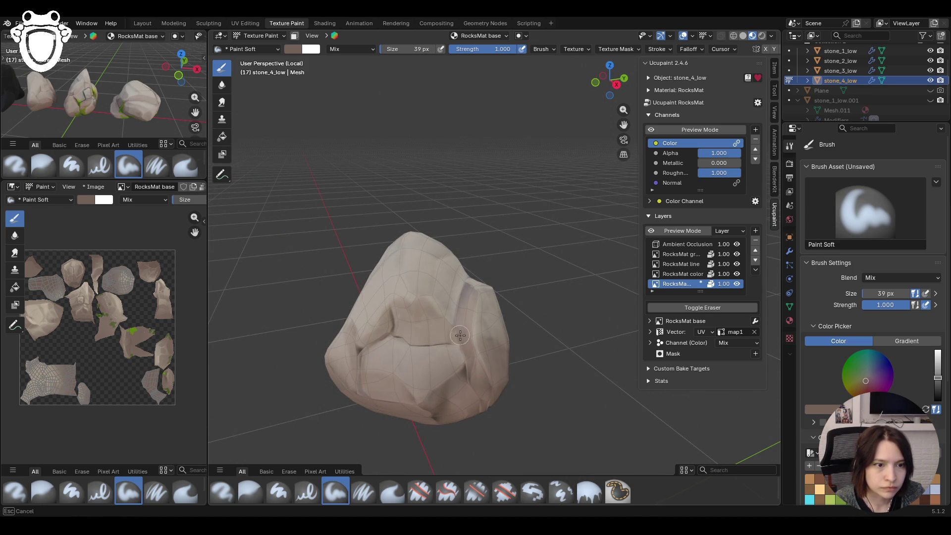
# - Compare the shading in Channels Preview Mode from several sides of the rock
pyautogui.moveTo(310, 376)
pyautogui.mouseDown(button='middle')
pyautogui.moveTo(442, 306)
pyautogui.moveTo(531, 304)
pyautogui.mouseUp(button='middle')
pyautogui.scroll(2, 427, 345)
pyautogui.scroll(-2, 428, 345)
pyautogui.moveTo(427, 344); pyautogui.dragTo(564, 327, button='middle')
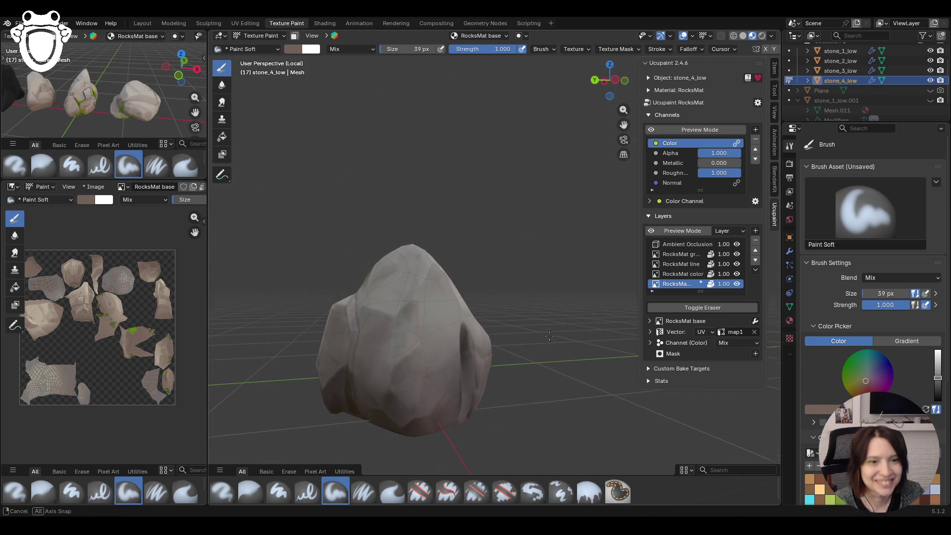
pyautogui.click(654, 131)
pyautogui.click(654, 132)
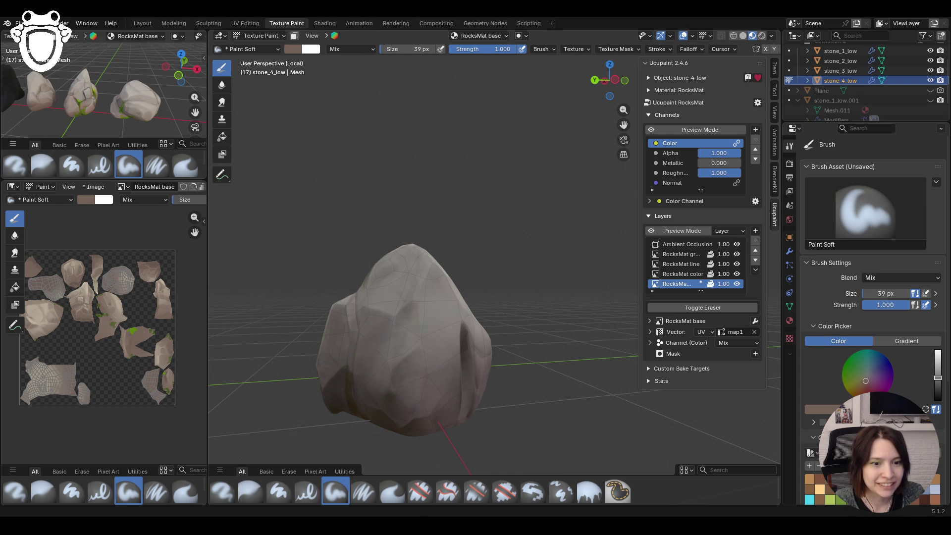
pyautogui.moveTo(444, 375); pyautogui.dragTo(554, 245, button='middle')
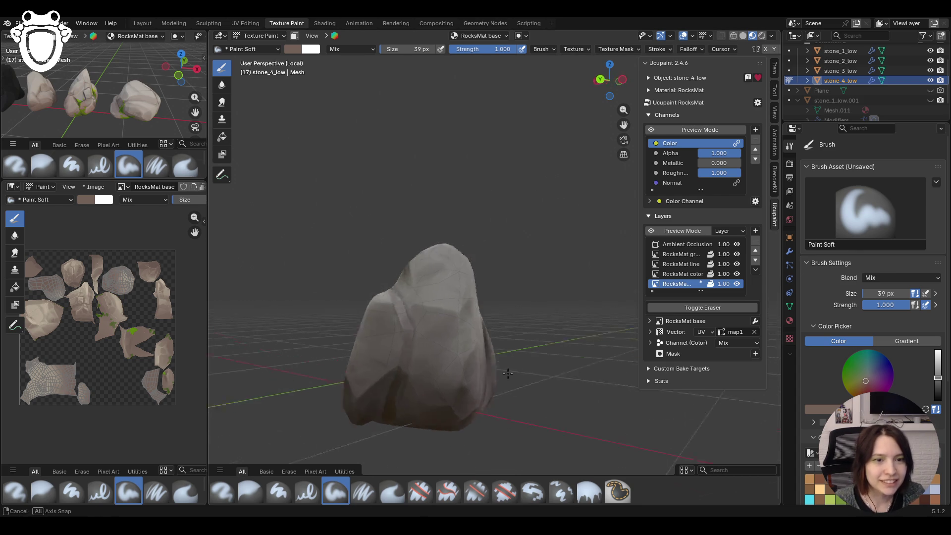
pyautogui.click(652, 131)
pyautogui.click(652, 131)
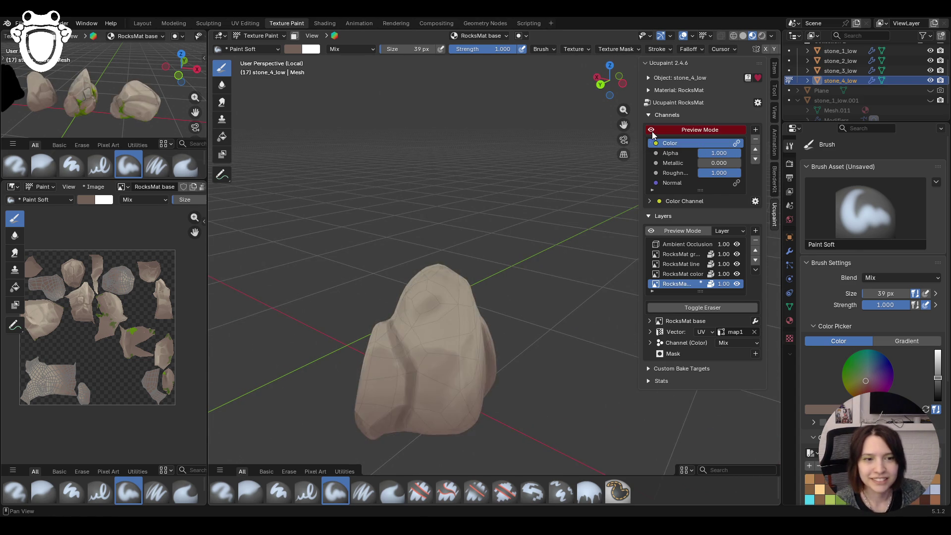
pyautogui.moveTo(652, 131); pyautogui.dragTo(642, 117, button='middle')
pyautogui.click(649, 131)
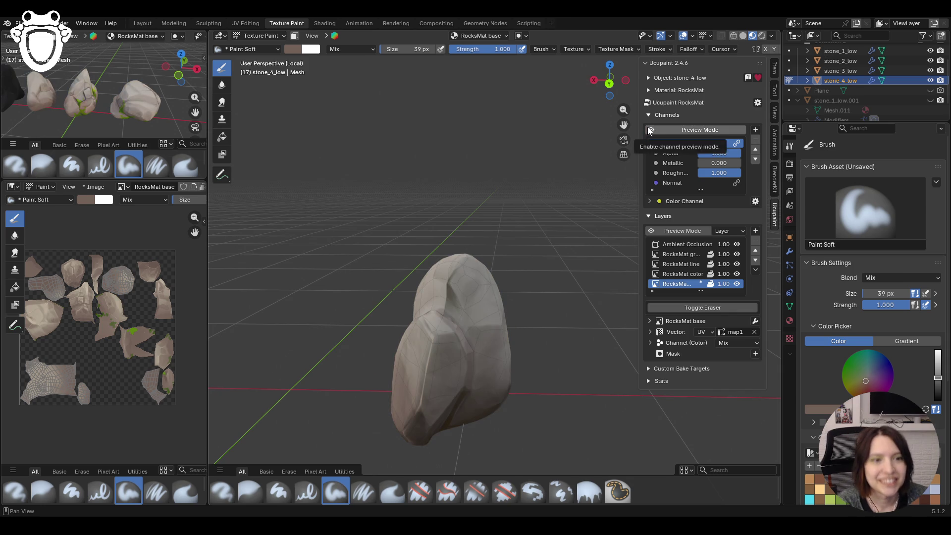
# - Paint a few more dark marks down the rock, leaving the colour channel preview on
pyautogui.moveTo(462, 274); pyautogui.dragTo(471, 334)
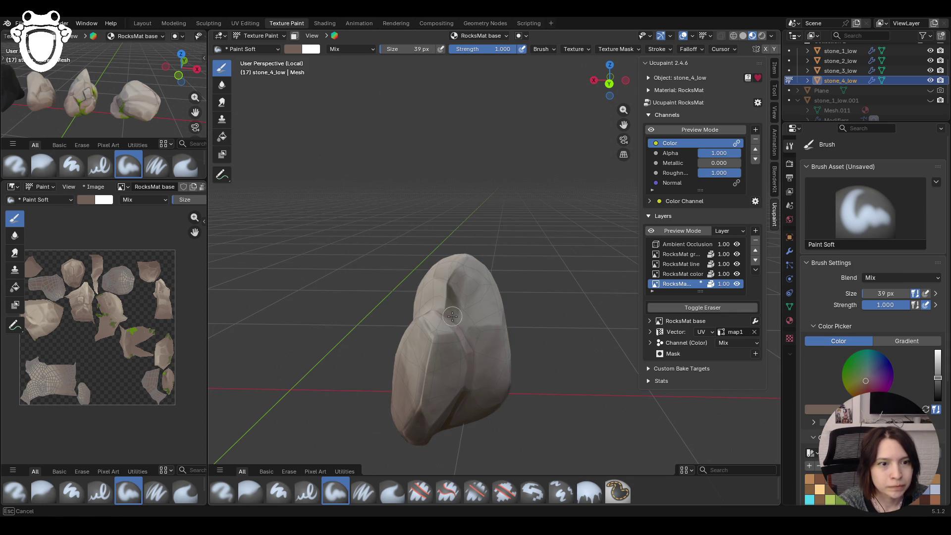
pyautogui.moveTo(457, 294); pyautogui.dragTo(486, 346)
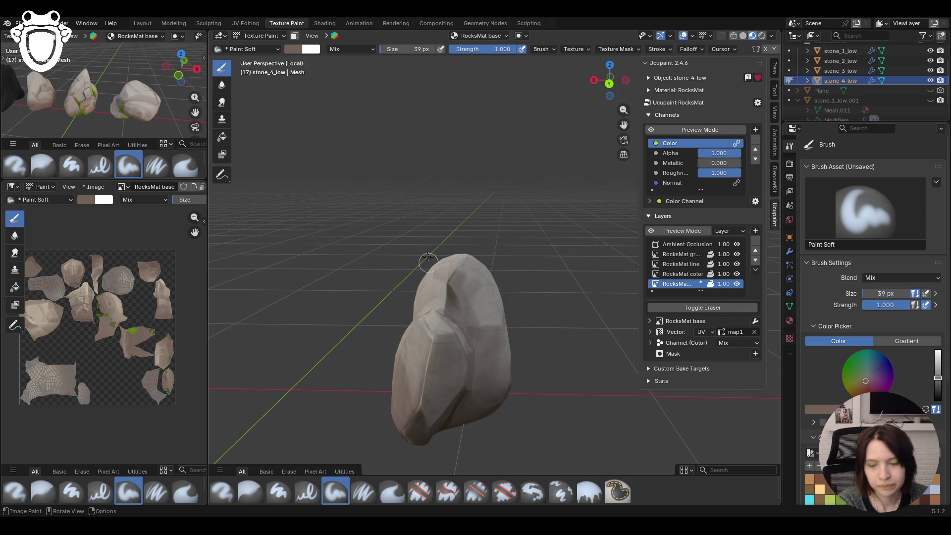
pyautogui.click(652, 130)
pyautogui.moveTo(565, 289); pyautogui.dragTo(649, 142, button='middle')
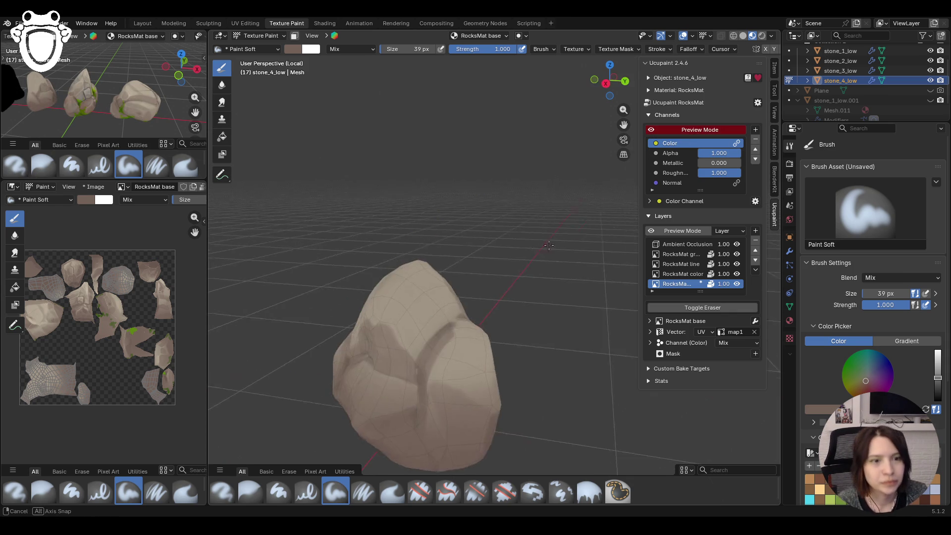
pyautogui.click(651, 131)
pyautogui.moveTo(425, 295); pyautogui.dragTo(407, 317)
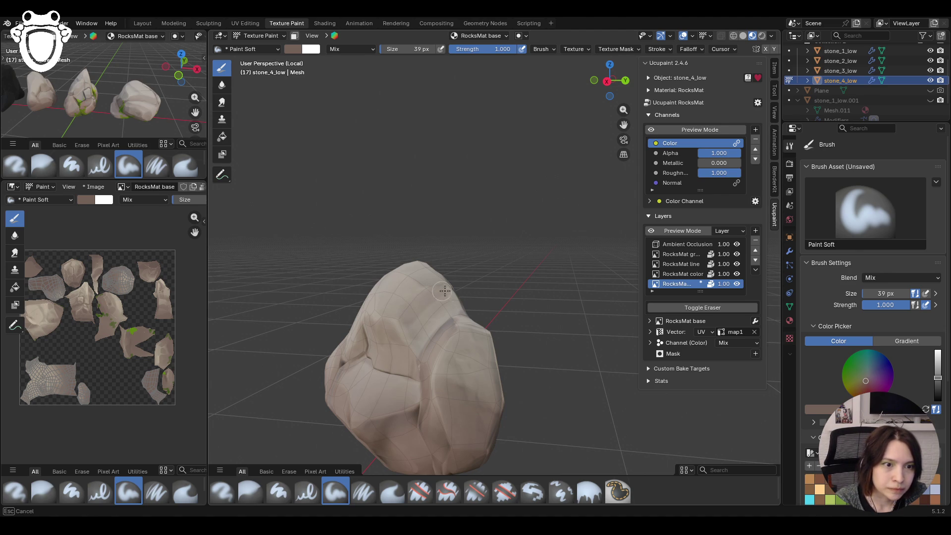
pyautogui.moveTo(444, 290); pyautogui.dragTo(424, 329)
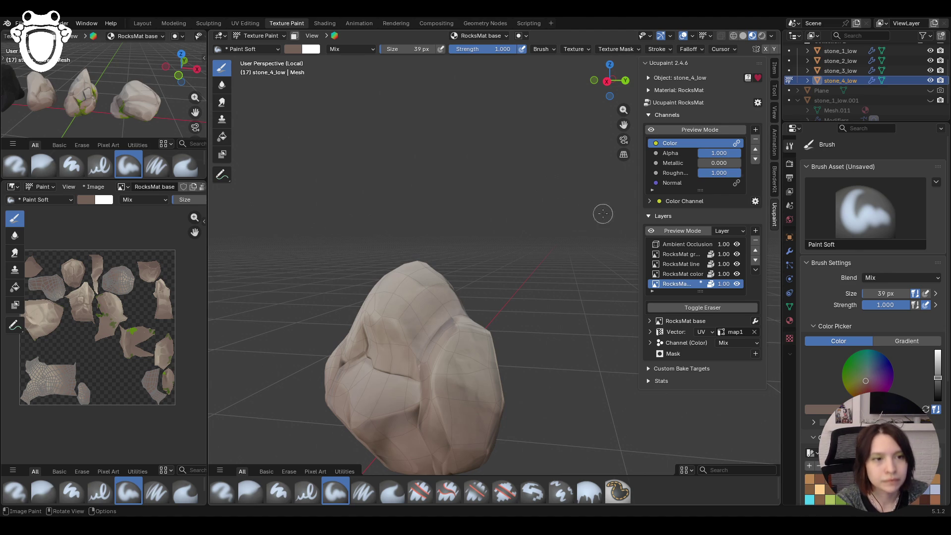
pyautogui.click(691, 130)
pyautogui.moveTo(417, 242)
pyautogui.mouseDown(button='middle')
pyautogui.moveTo(493, 233)
pyautogui.moveTo(487, 257)
pyautogui.moveTo(369, 333)
pyautogui.mouseUp(button='middle')
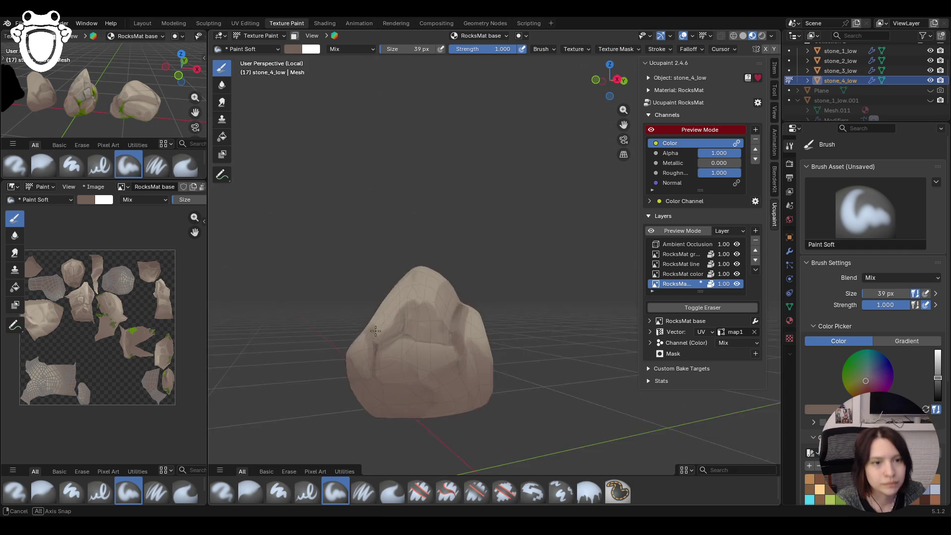
pyautogui.moveTo(370, 332); pyautogui.dragTo(447, 288, button='middle')
pyautogui.click(250, 492)
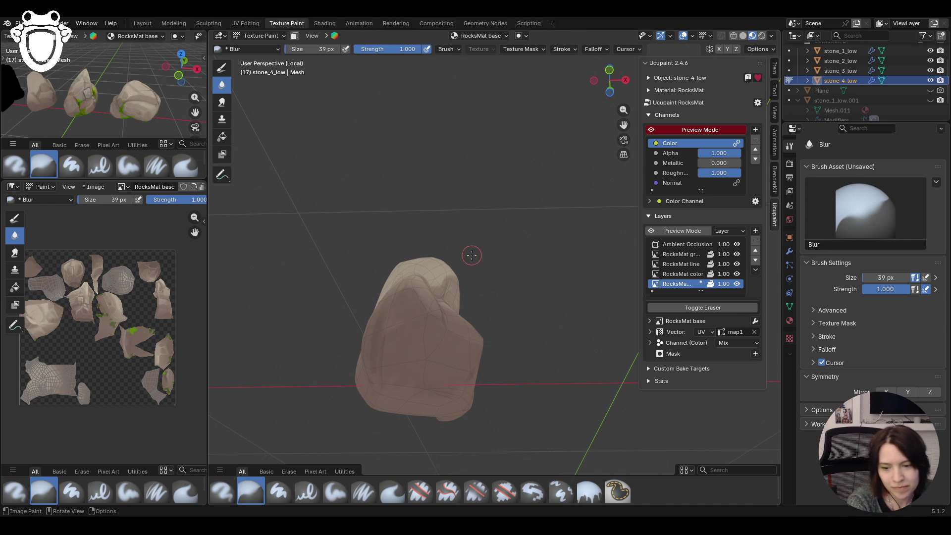
# - Save the file, blur the shading on the stone and show its full painted texture
pyautogui.moveTo(472, 255); pyautogui.dragTo(449, 279, button='middle')
pyautogui.hotkey('ctrl', 's')
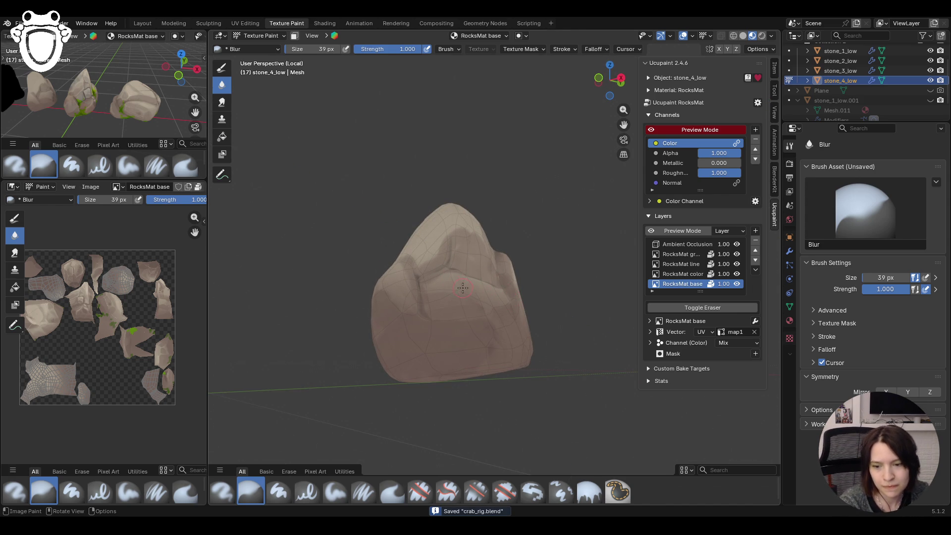
pyautogui.moveTo(449, 297); pyautogui.dragTo(370, 262, button='middle')
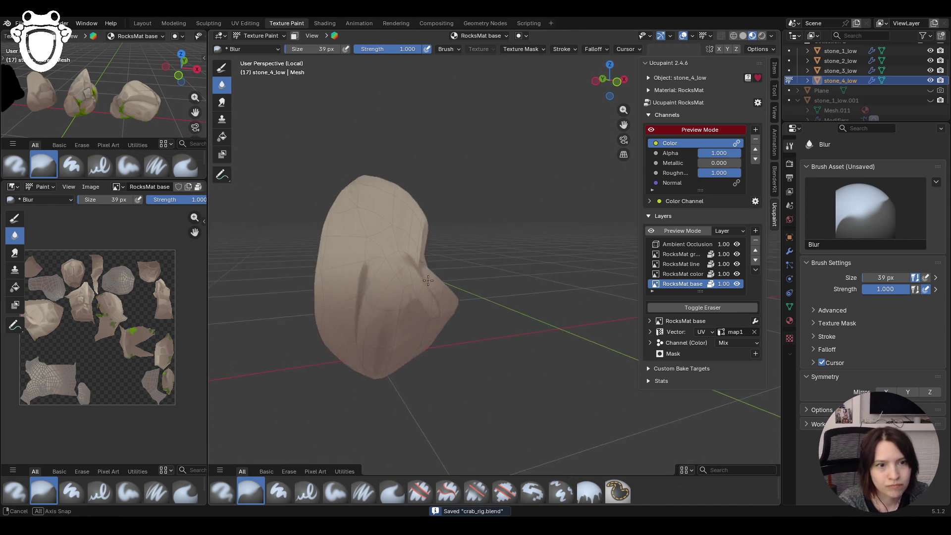
pyautogui.moveTo(370, 263); pyautogui.dragTo(389, 286)
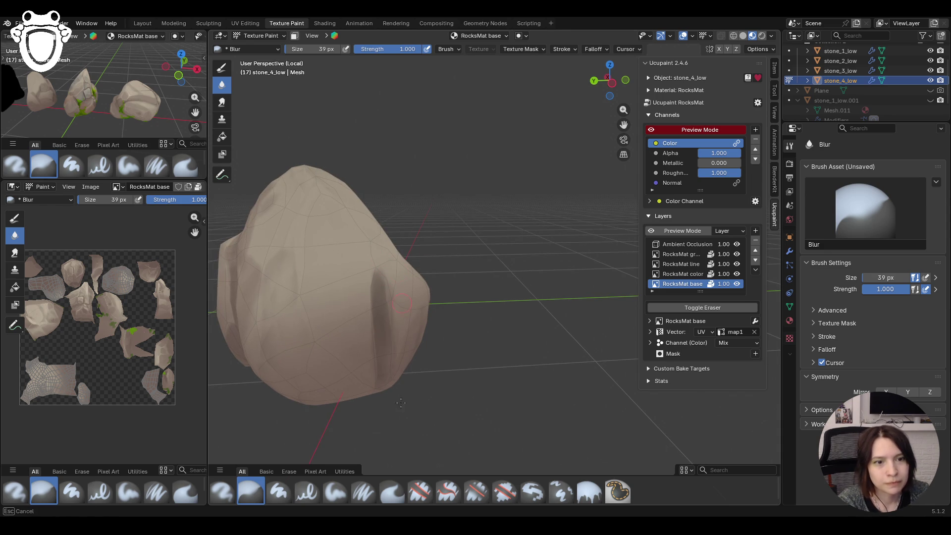
pyautogui.moveTo(381, 405)
pyautogui.mouseDown(button='middle')
pyautogui.moveTo(510, 293)
pyautogui.moveTo(446, 319)
pyautogui.moveTo(470, 310)
pyautogui.moveTo(460, 321)
pyautogui.mouseUp(button='middle')
pyautogui.click(699, 129)
# - Paint faint dark shading with Paint Soft and soften it with the Blur brush
pyautogui.click(335, 492)
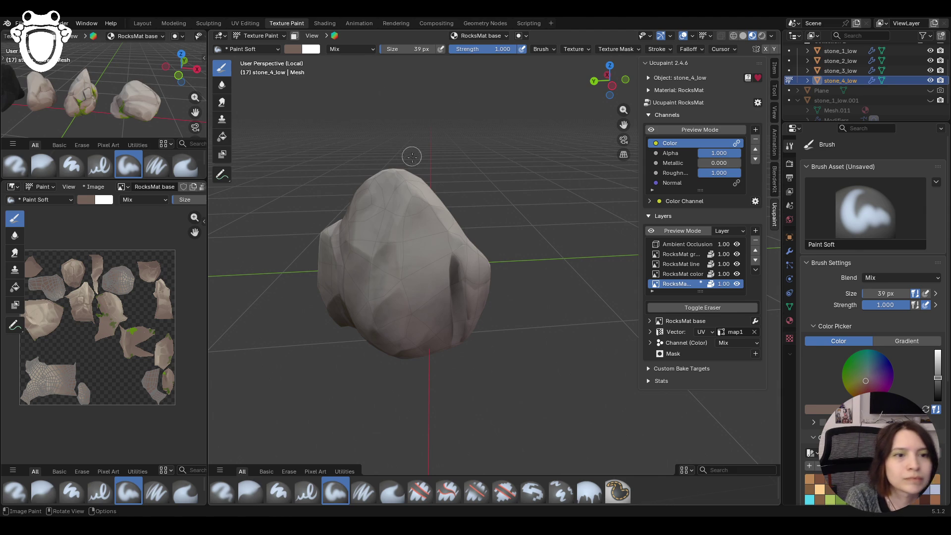
pyautogui.moveTo(412, 202)
pyautogui.mouseDown()
pyautogui.moveTo(444, 227)
pyautogui.moveTo(413, 268)
pyautogui.moveTo(421, 299)
pyautogui.mouseUp()
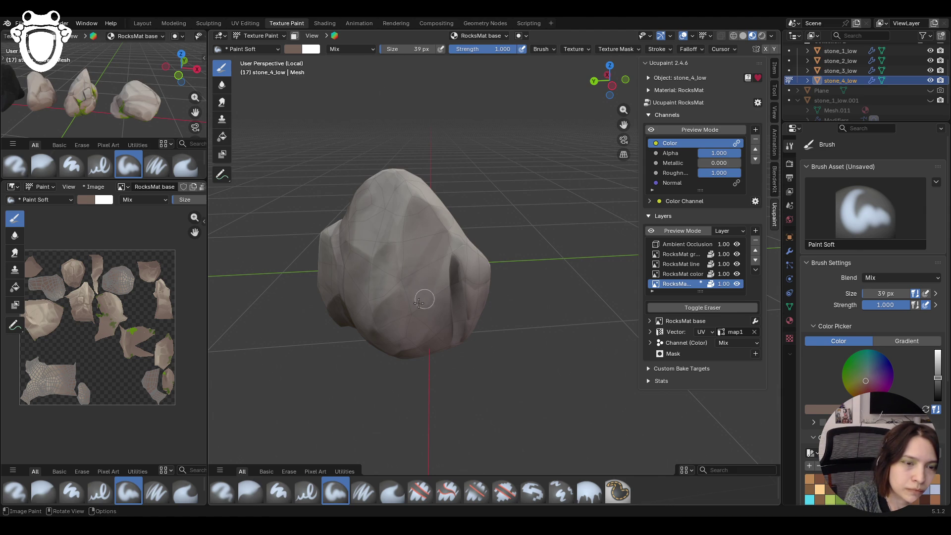
pyautogui.press('s')
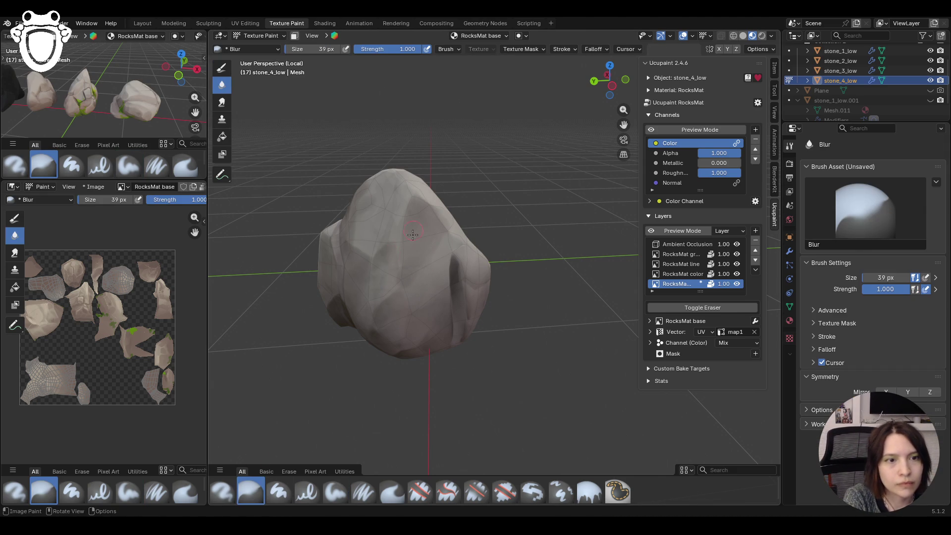
pyautogui.moveTo(412, 234); pyautogui.dragTo(414, 273)
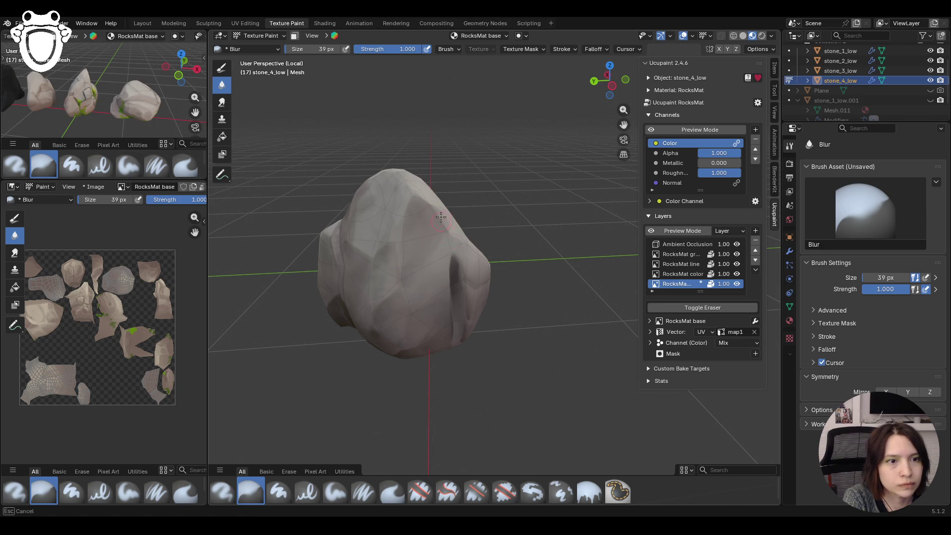
# - Inspect the stone from all sides in Preview Mode, then return to lit shading and Paint Soft
pyautogui.click(662, 131)
pyautogui.moveTo(404, 275); pyautogui.dragTo(596, 284, button='middle')
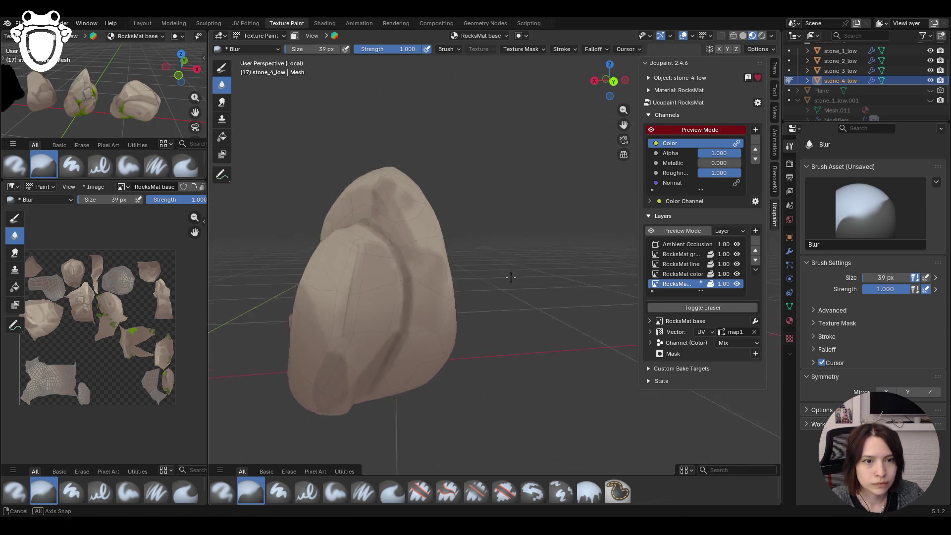
pyautogui.moveTo(596, 285); pyautogui.dragTo(603, 268, button='middle')
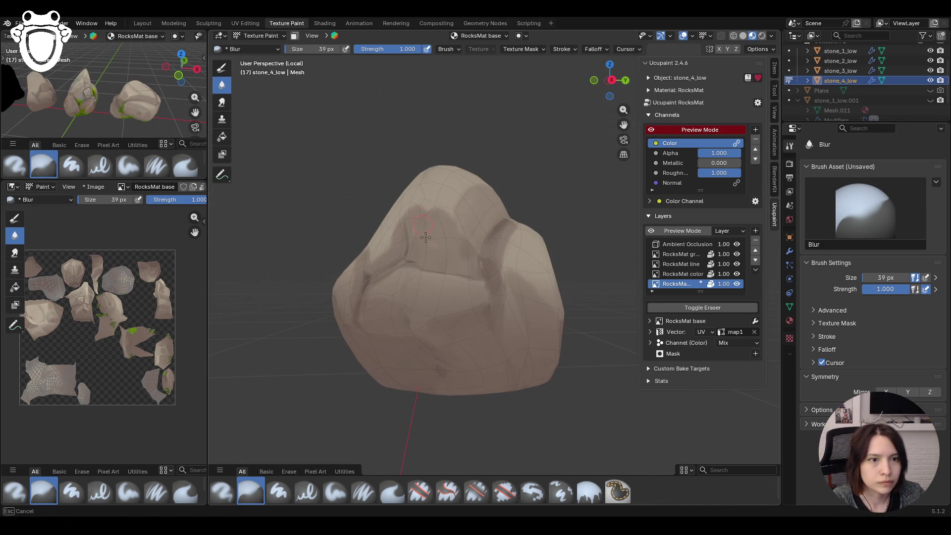
pyautogui.moveTo(434, 260); pyautogui.dragTo(416, 297, button='middle')
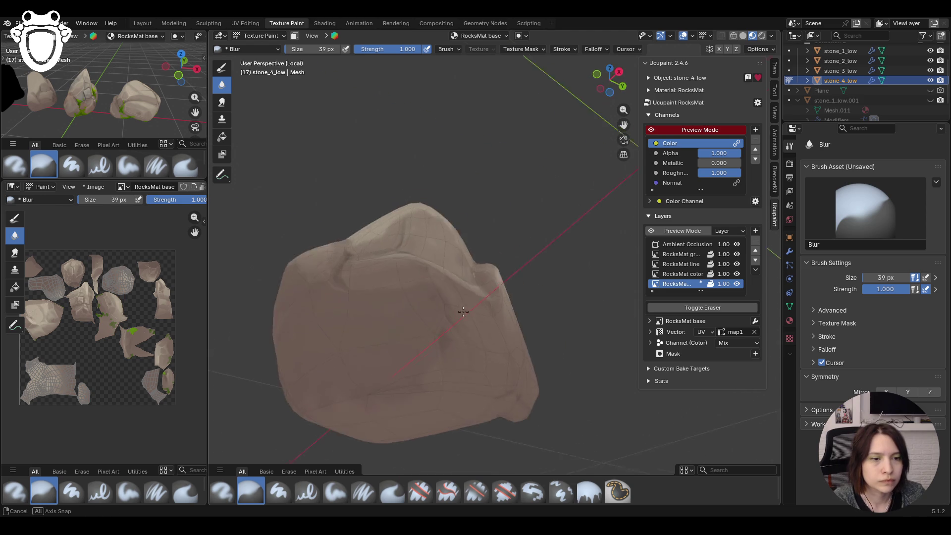
pyautogui.scroll(-3, 373, 346)
pyautogui.moveTo(373, 346)
pyautogui.mouseDown(button='middle')
pyautogui.moveTo(443, 296)
pyautogui.moveTo(521, 290)
pyautogui.mouseUp(button='middle')
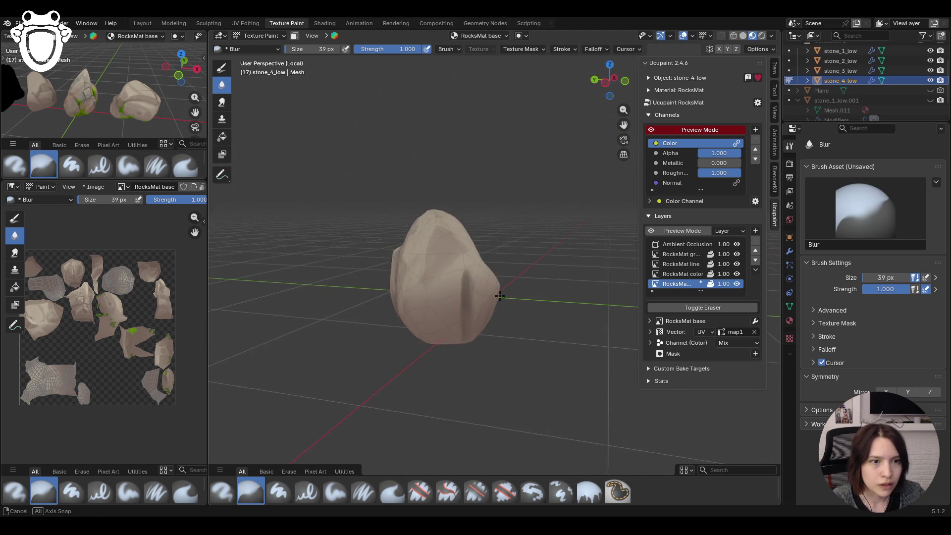
pyautogui.click(650, 129)
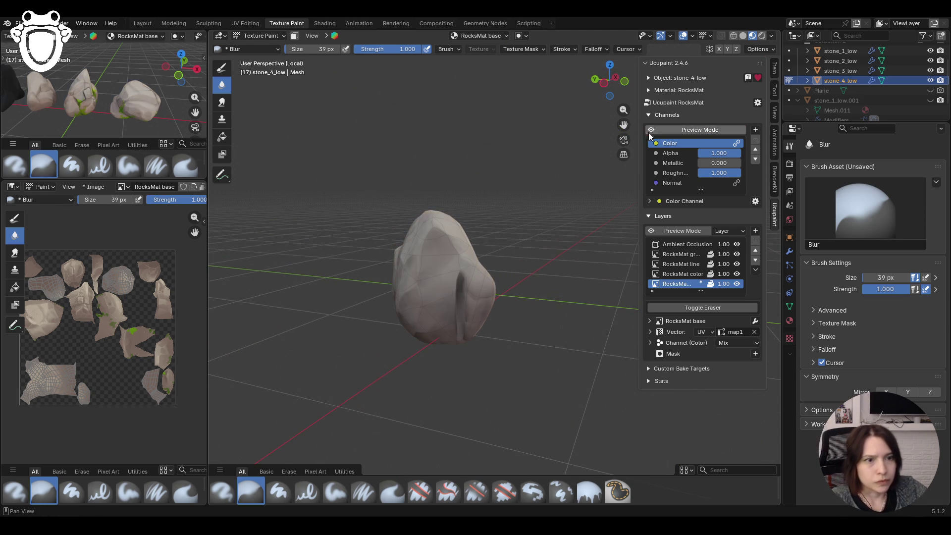
pyautogui.moveTo(475, 313); pyautogui.dragTo(456, 371, button='middle')
pyautogui.scroll(2, 456, 387)
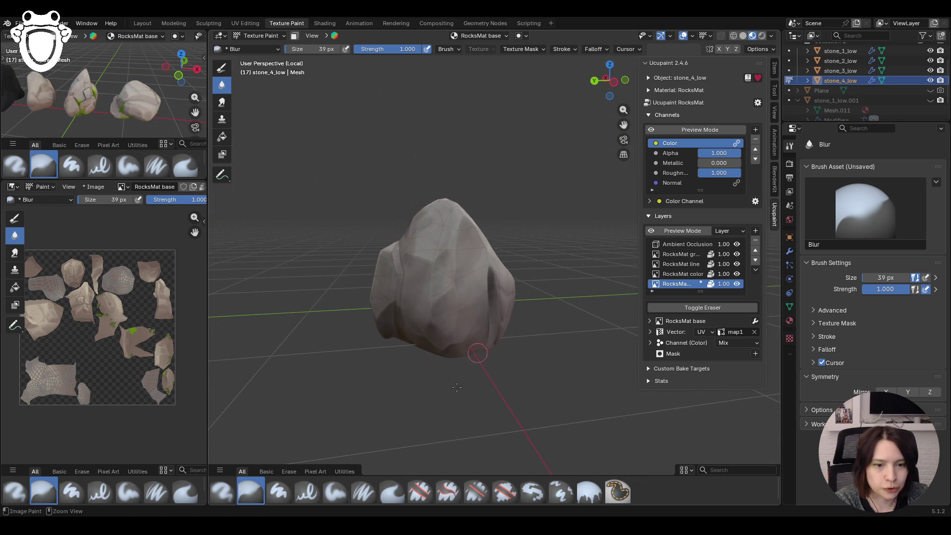
pyautogui.click(337, 490)
pyautogui.moveTo(364, 320); pyautogui.dragTo(417, 360, button='middle')
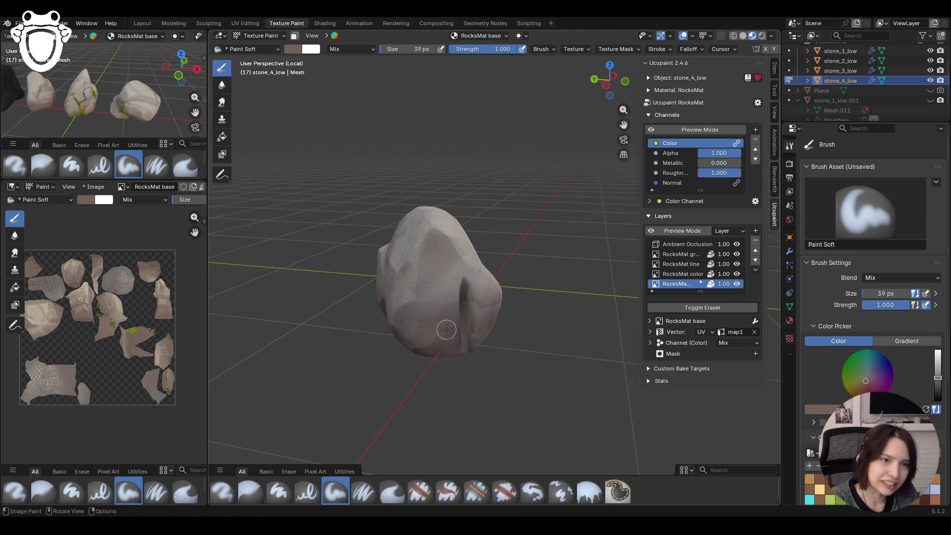
# - Add a dark shading stroke and compare it in layer Preview Mode
pyautogui.moveTo(436, 276); pyautogui.dragTo(400, 283, button='middle')
pyautogui.moveTo(460, 315)
pyautogui.mouseDown()
pyautogui.moveTo(464, 292)
pyautogui.moveTo(446, 320)
pyautogui.mouseUp()
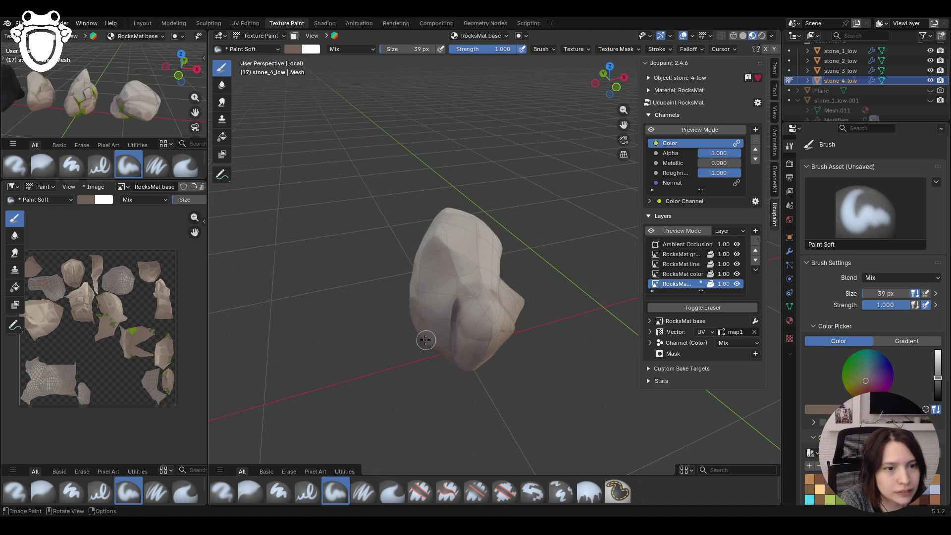
pyautogui.moveTo(424, 333); pyautogui.dragTo(454, 327, button='middle')
pyautogui.click(652, 131)
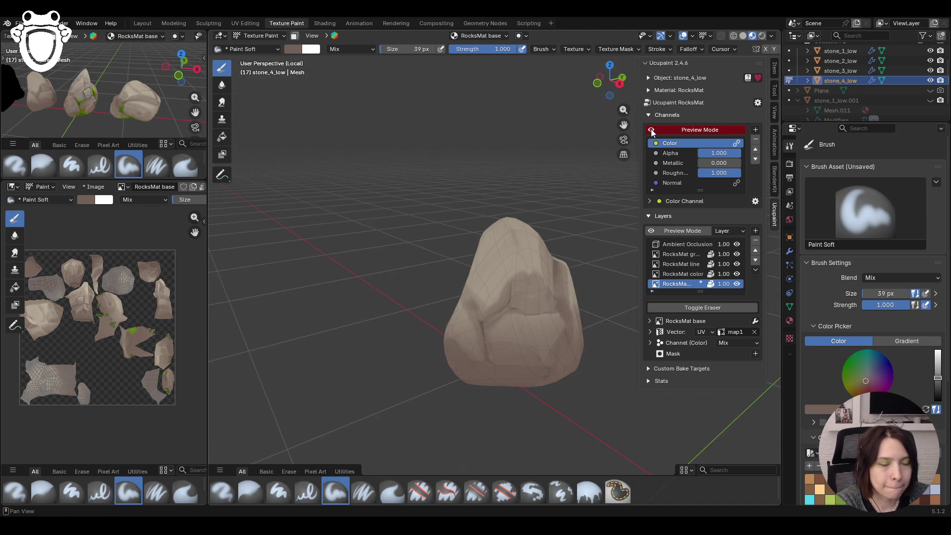
pyautogui.moveTo(521, 193); pyautogui.dragTo(570, 185, button='middle')
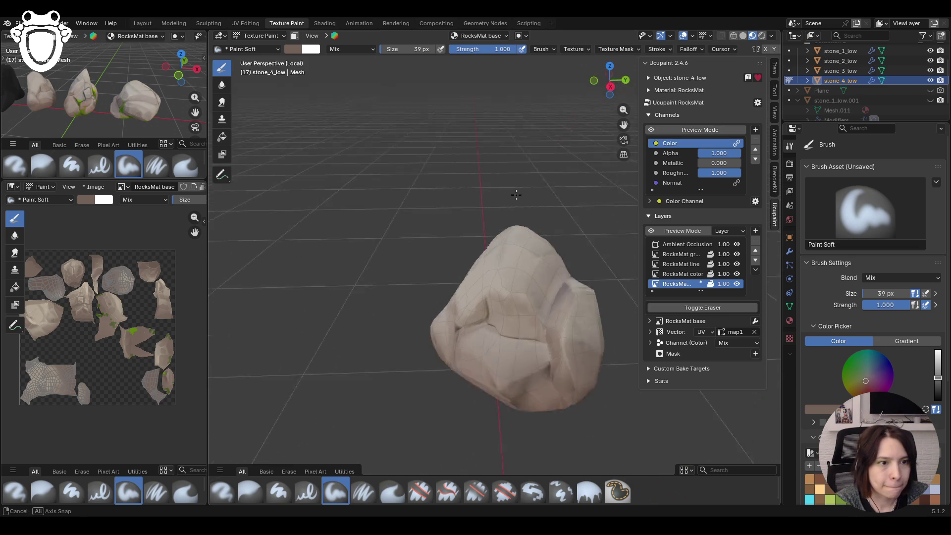
pyautogui.click(654, 132)
# - Shade the stone's left side, check it beside the other stones, and turn Preview Mode off
pyautogui.moveTo(583, 254); pyautogui.dragTo(477, 280, button='middle')
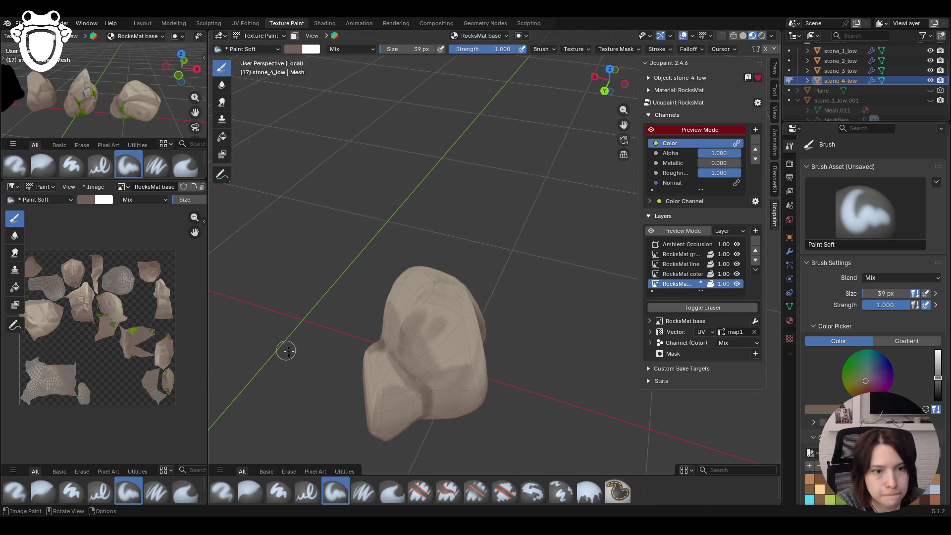
pyautogui.moveTo(380, 346); pyautogui.dragTo(411, 397)
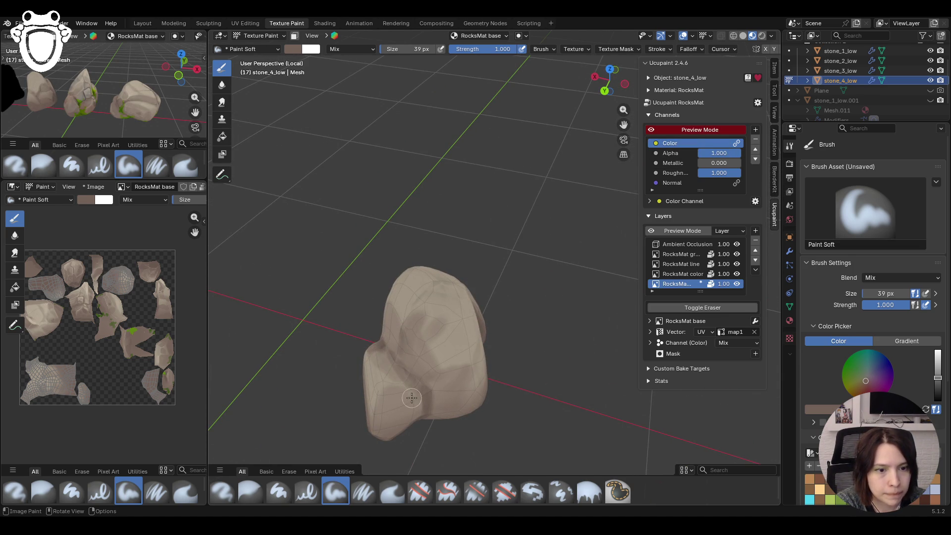
pyautogui.moveTo(418, 366); pyautogui.dragTo(483, 372, button='middle')
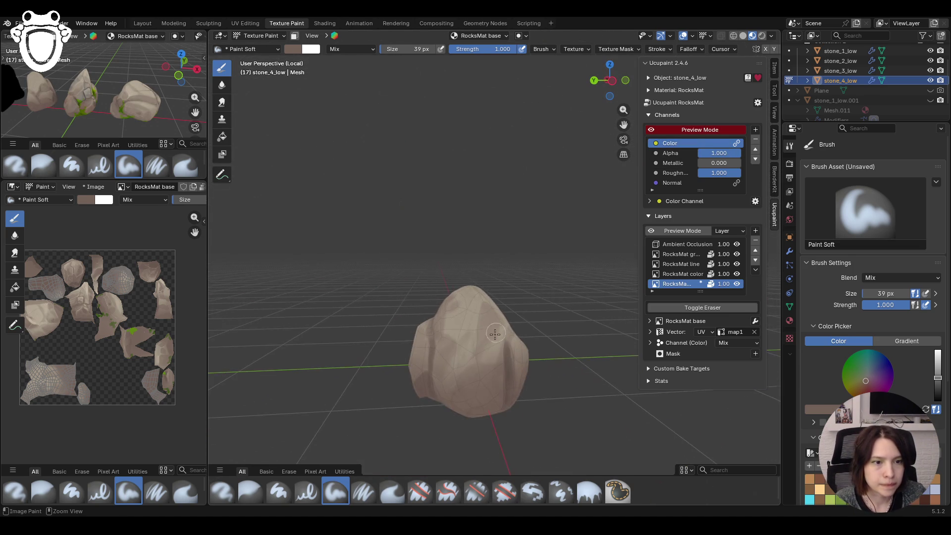
pyautogui.moveTo(484, 371); pyautogui.dragTo(372, 178, button='middle')
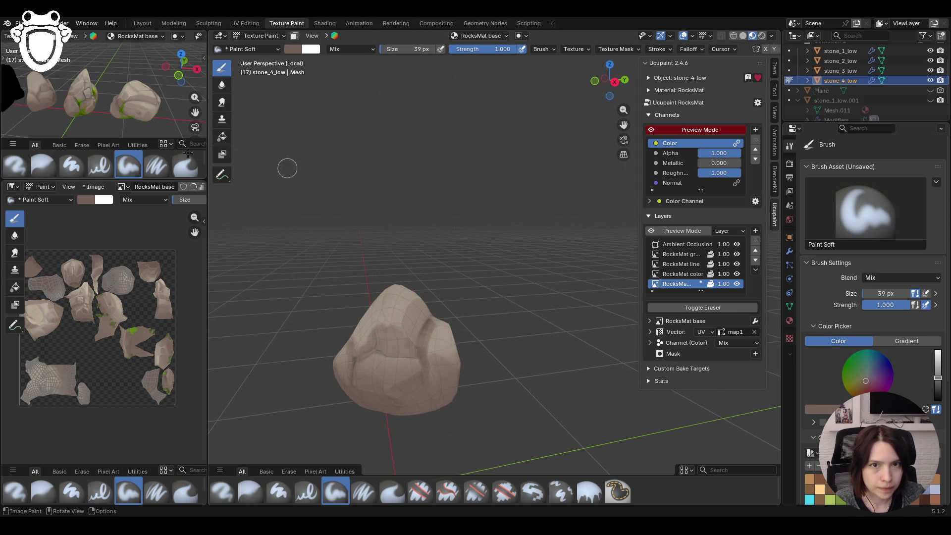
pyautogui.moveTo(100, 103); pyautogui.dragTo(248, 130, button='middle')
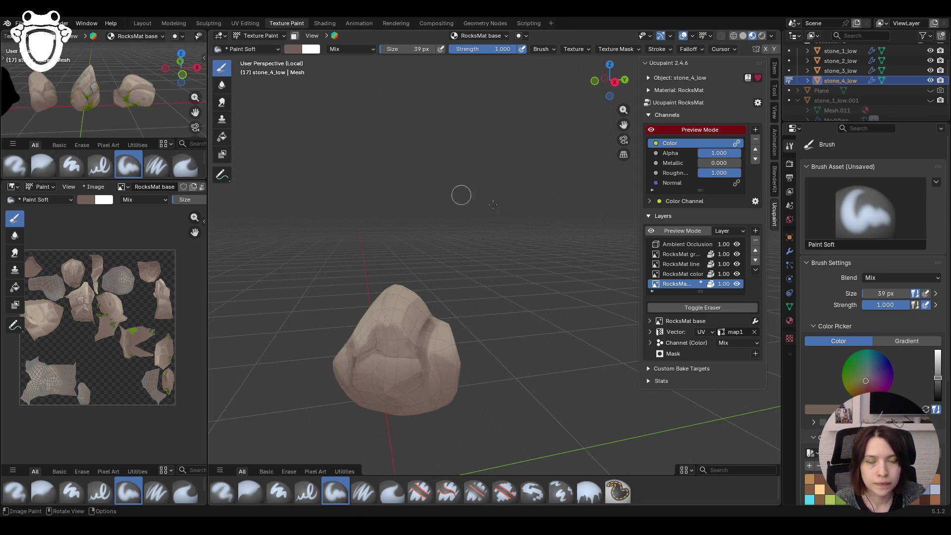
pyautogui.moveTo(489, 286)
pyautogui.mouseDown(button='middle')
pyautogui.moveTo(661, 132)
pyautogui.moveTo(491, 304)
pyautogui.mouseUp(button='middle')
pyautogui.click(652, 130)
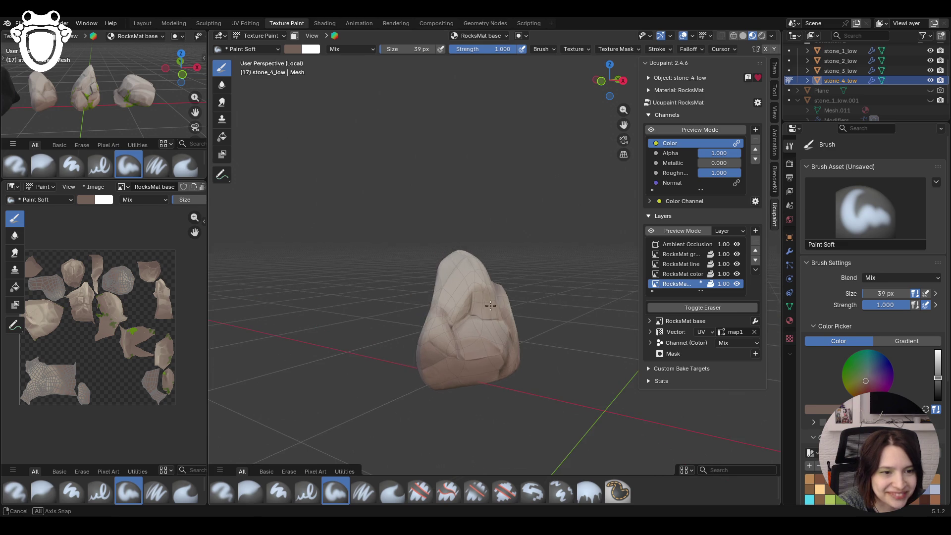
pyautogui.click(680, 263)
# - Darken the colour, switch to Paint Soft Pressure at 24 px and stroke a first line
pyautogui.moveTo(938, 377); pyautogui.dragTo(938, 383)
pyautogui.click(363, 491)
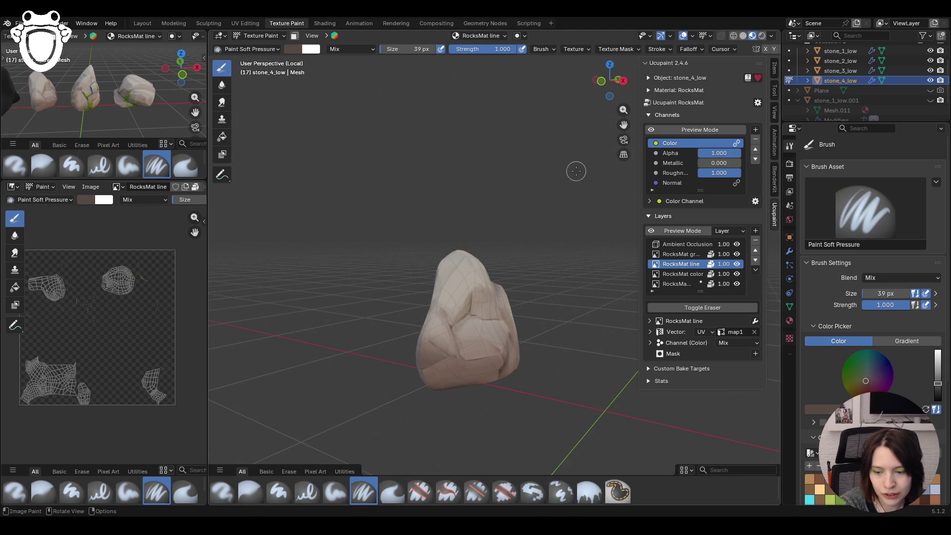
pyautogui.keyDown('ctrl'); pyautogui.moveTo(521, 186); pyautogui.dragTo(492, 214, button='middle'); pyautogui.keyUp('ctrl')
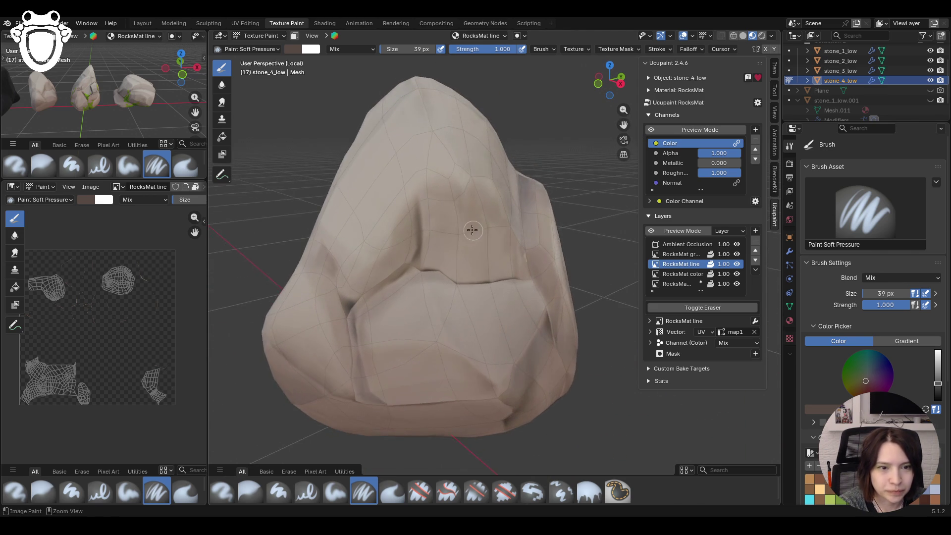
pyautogui.keyDown('ctrl'); pyautogui.moveTo(491, 215); pyautogui.dragTo(452, 215, button='middle'); pyautogui.keyUp('ctrl')
pyautogui.moveTo(361, 267); pyautogui.dragTo(377, 351)
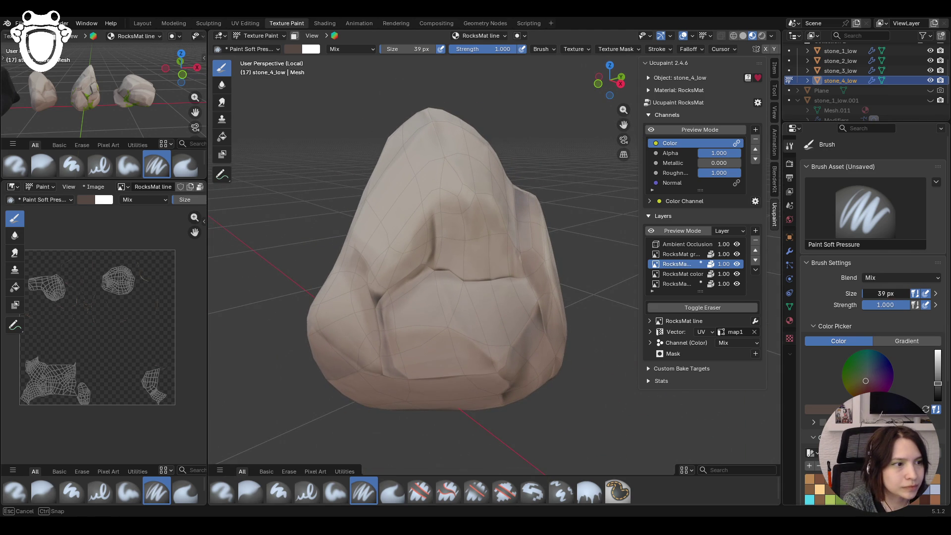
pyautogui.write('24')
pyautogui.press('Return')
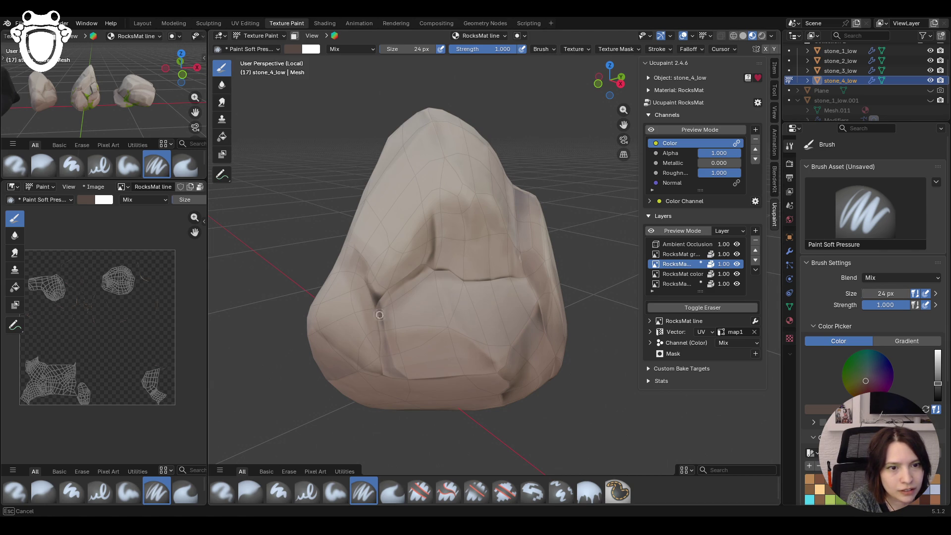
# - Trace a dark crack line along the crease toward the stone's lower edge
pyautogui.moveTo(395, 370); pyautogui.dragTo(408, 382)
pyautogui.moveTo(379, 312); pyautogui.dragTo(380, 309)
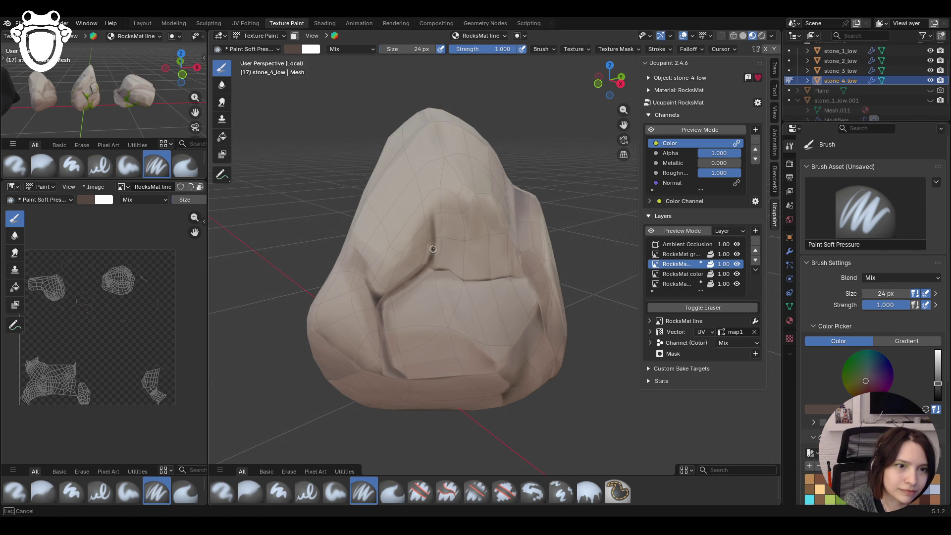
pyautogui.moveTo(434, 213); pyautogui.dragTo(434, 202)
pyautogui.moveTo(427, 266); pyautogui.dragTo(427, 266)
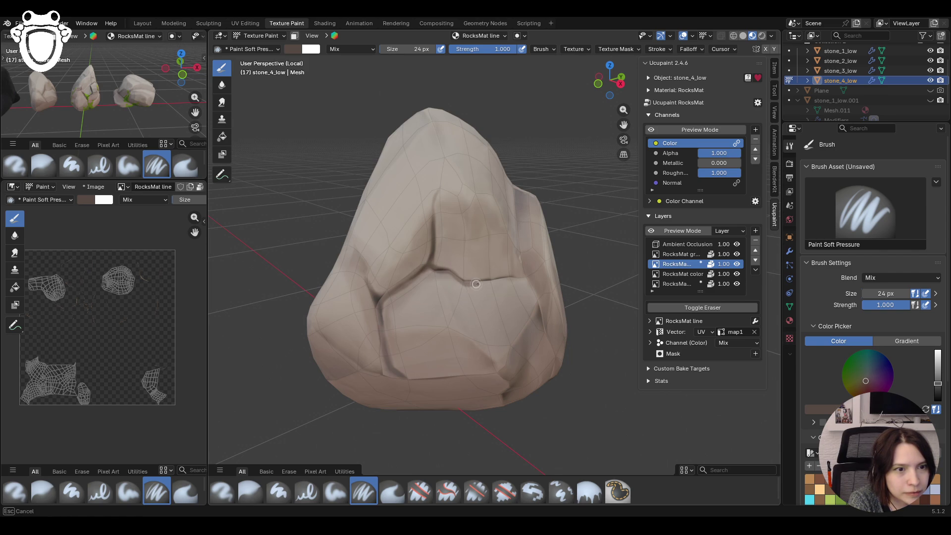
pyautogui.moveTo(504, 282); pyautogui.dragTo(506, 282)
pyautogui.moveTo(569, 278); pyautogui.dragTo(508, 265, button='middle')
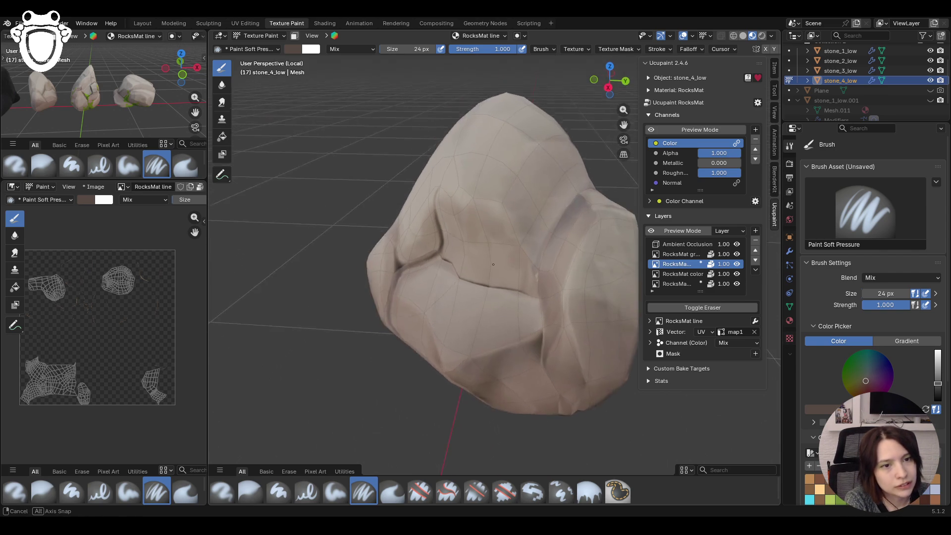
pyautogui.moveTo(431, 260); pyautogui.dragTo(439, 262)
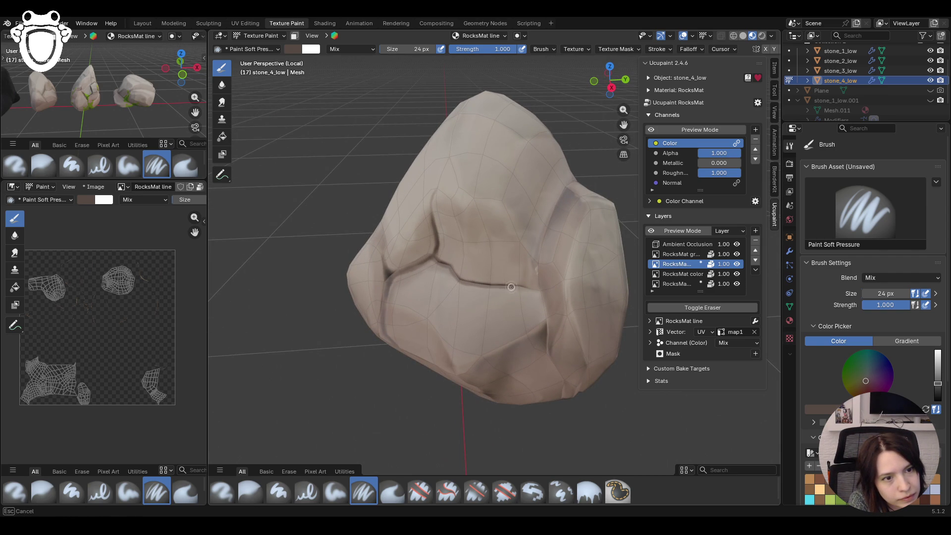
pyautogui.moveTo(530, 289); pyautogui.dragTo(530, 289)
pyautogui.moveTo(530, 289); pyautogui.dragTo(521, 294, button='middle')
pyautogui.moveTo(548, 304); pyautogui.dragTo(548, 304)
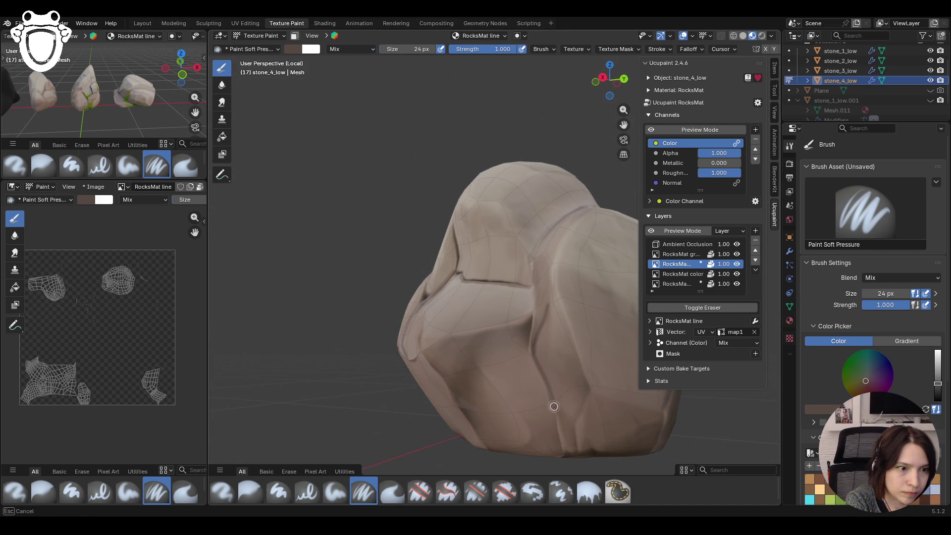
# - Paint the crack along the lower edge, undoing a stray stroke and redoing it
pyautogui.moveTo(558, 435)
pyautogui.mouseDown(button='middle')
pyautogui.moveTo(482, 350)
pyautogui.moveTo(536, 347)
pyautogui.moveTo(515, 361)
pyautogui.mouseUp(button='middle')
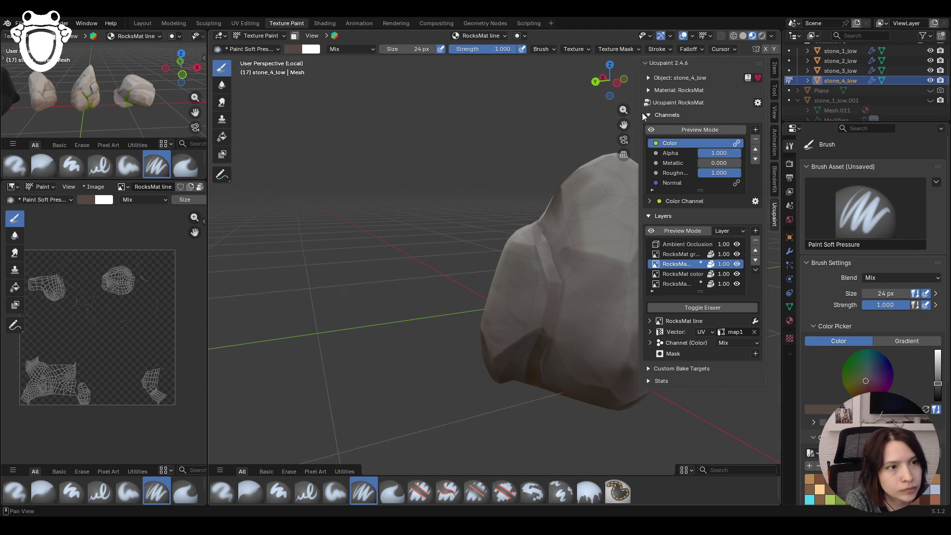
pyautogui.moveTo(558, 279); pyautogui.dragTo(624, 126, button='middle')
pyautogui.scroll(3, 452, 257)
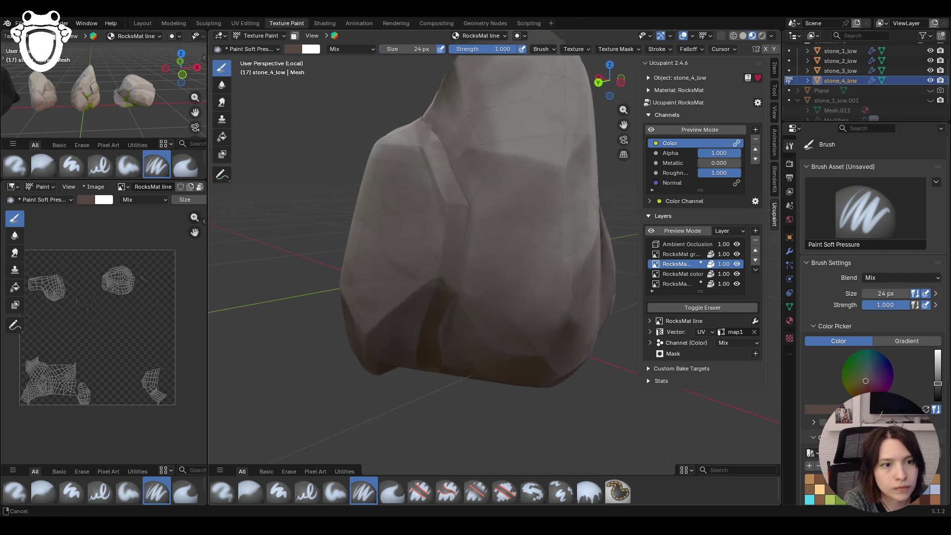
pyautogui.moveTo(427, 393); pyautogui.dragTo(437, 362)
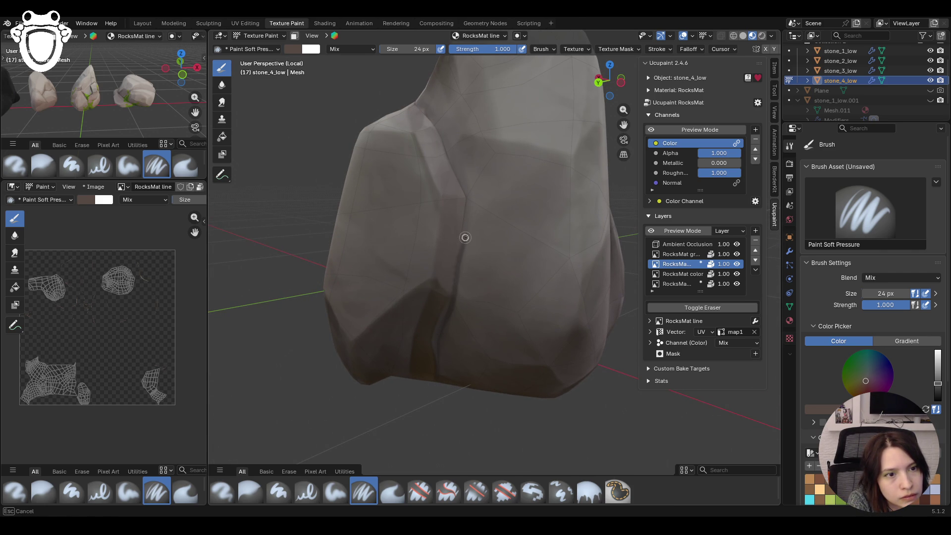
pyautogui.moveTo(466, 201); pyautogui.dragTo(466, 198)
pyautogui.hotkey('ctrl', 'z')
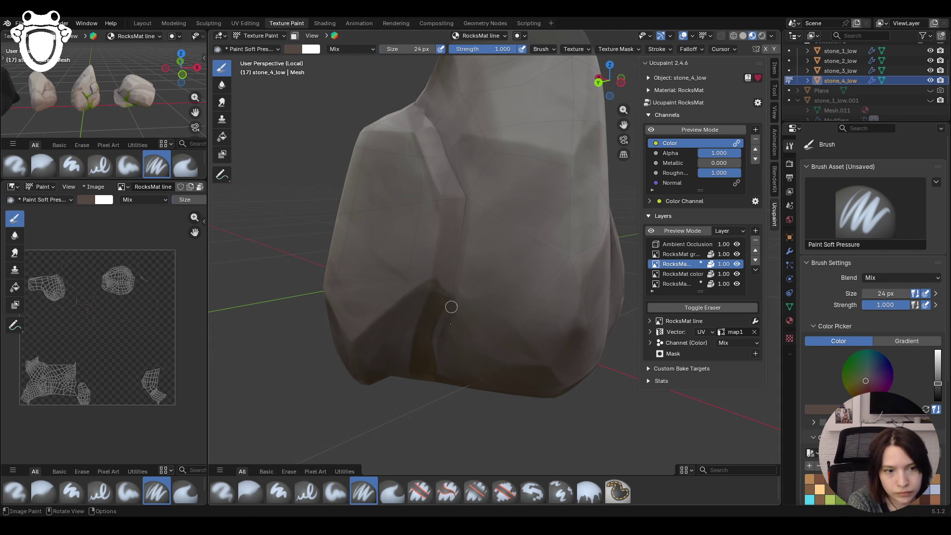
pyautogui.moveTo(436, 390); pyautogui.dragTo(439, 357)
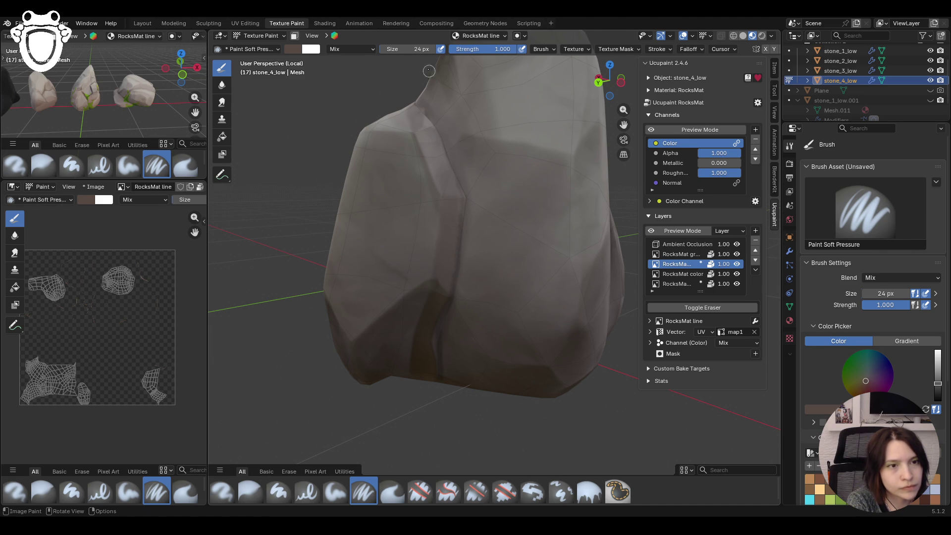
pyautogui.moveTo(459, 186)
pyautogui.mouseDown(button='middle')
pyautogui.moveTo(461, 268)
pyautogui.moveTo(521, 245)
pyautogui.mouseUp(button='middle')
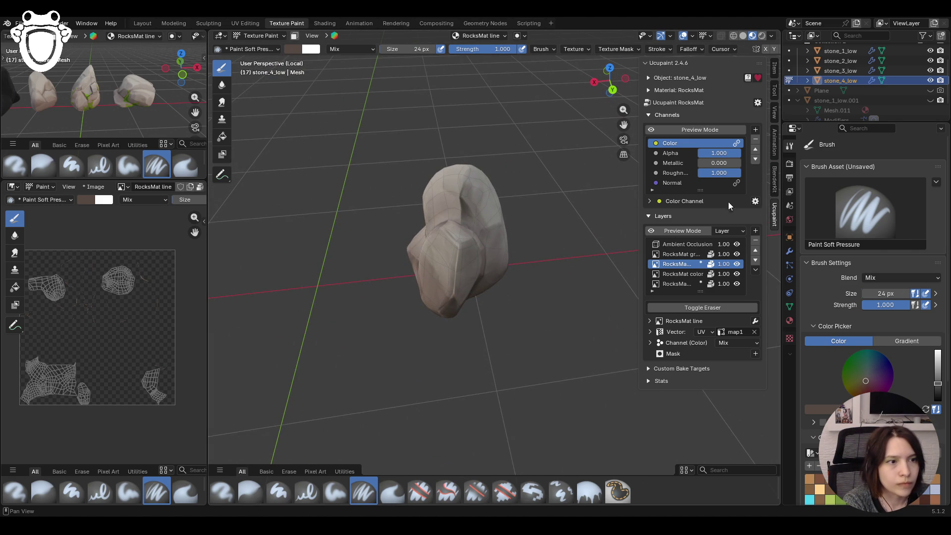
# - Paint soft lighter-colour highlights across the stone's upper faces with the Paint Soft brush, checking in channel preview
pyautogui.click(654, 129)
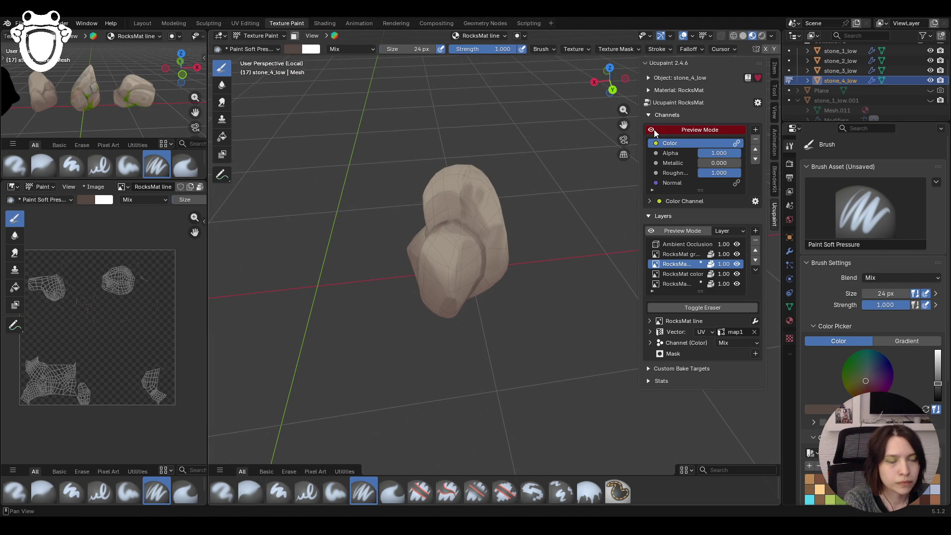
pyautogui.click(336, 490)
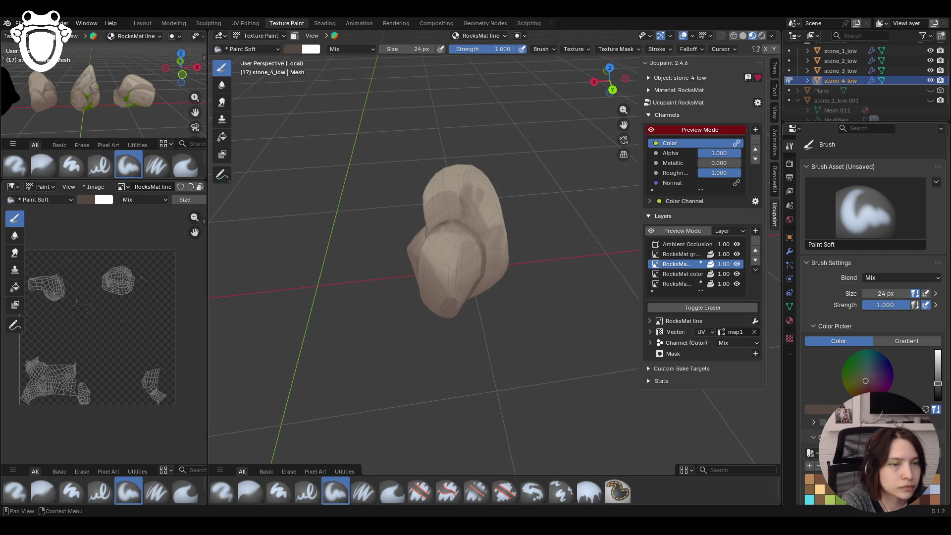
pyautogui.moveTo(937, 382); pyautogui.dragTo(938, 355)
pyautogui.moveTo(565, 283); pyautogui.dragTo(639, 164, button='middle')
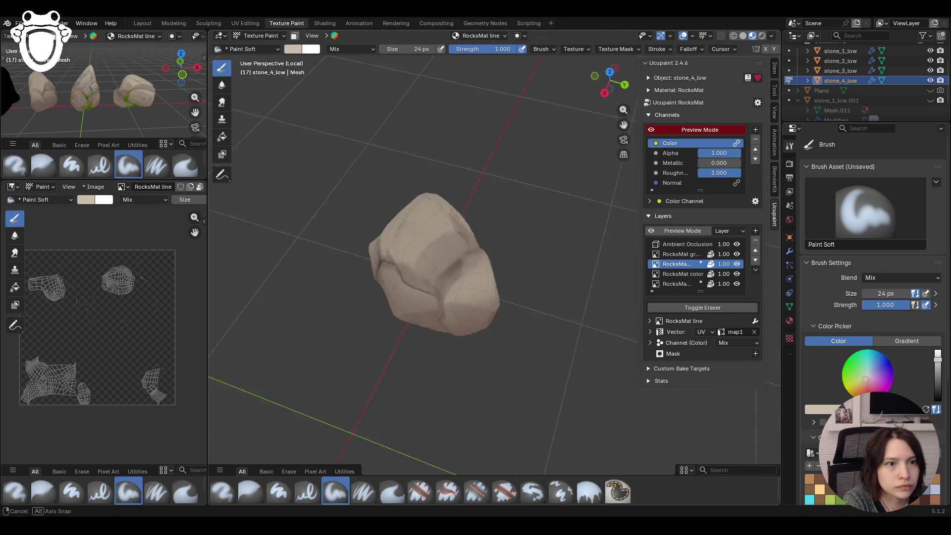
pyautogui.click(656, 131)
pyautogui.moveTo(483, 283); pyautogui.dragTo(447, 293, button='middle')
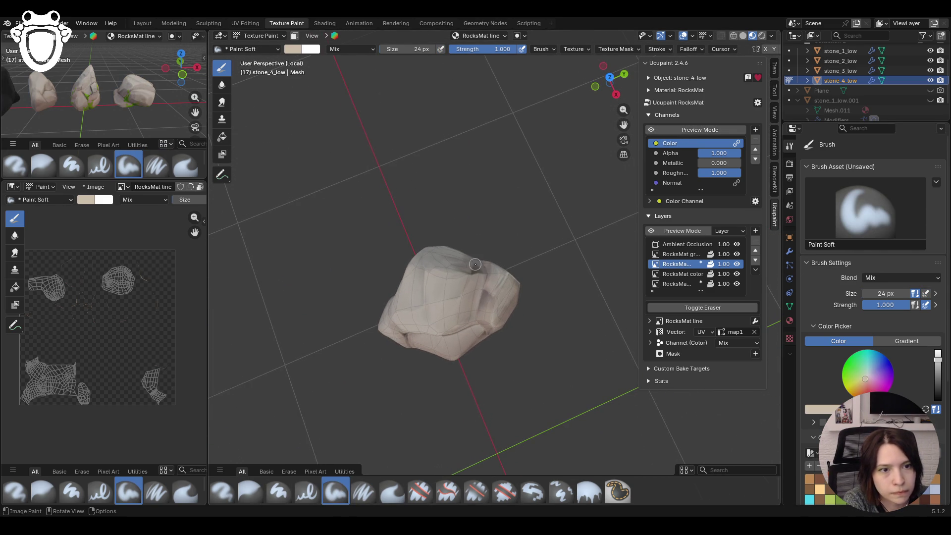
pyautogui.moveTo(429, 275); pyautogui.dragTo(436, 274)
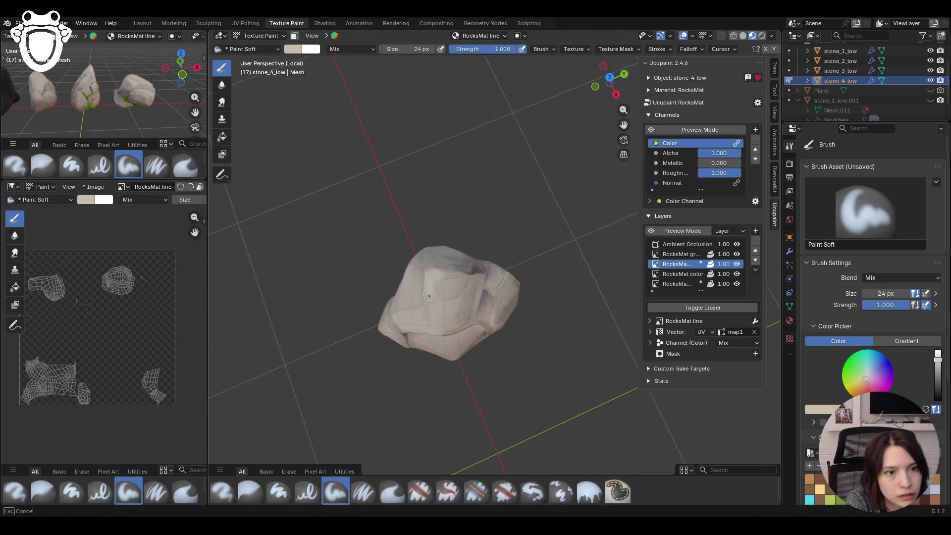
pyautogui.moveTo(452, 275); pyautogui.dragTo(432, 278)
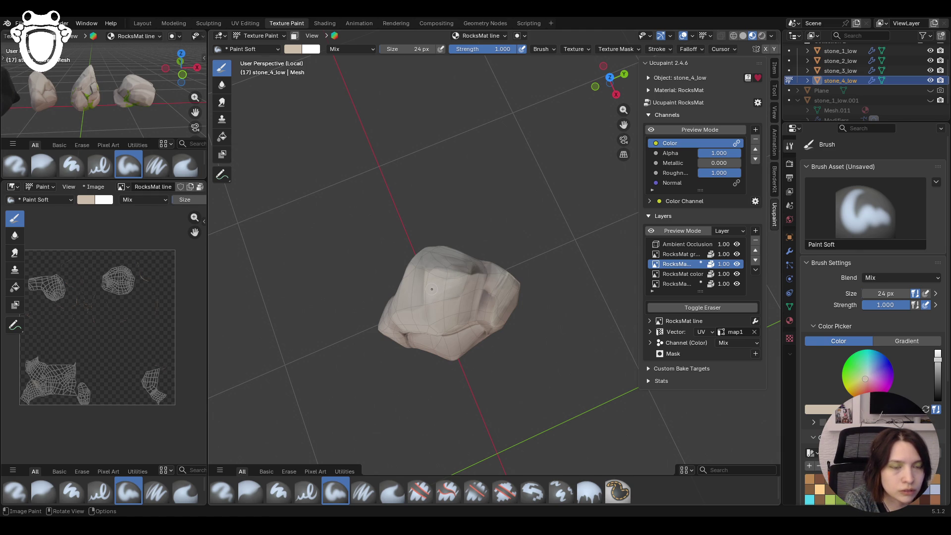
pyautogui.moveTo(451, 282); pyautogui.dragTo(425, 328, button='middle')
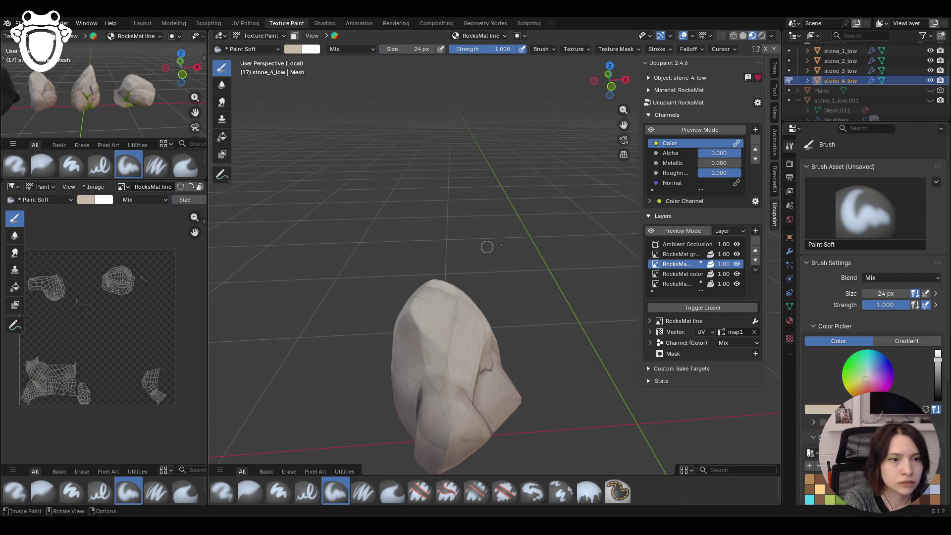
# - Re-enable the Color channel preview and start a highlight stroke with the Paint Soft Pressure brush
pyautogui.click(654, 133)
pyautogui.moveTo(565, 223); pyautogui.dragTo(594, 239, button='middle')
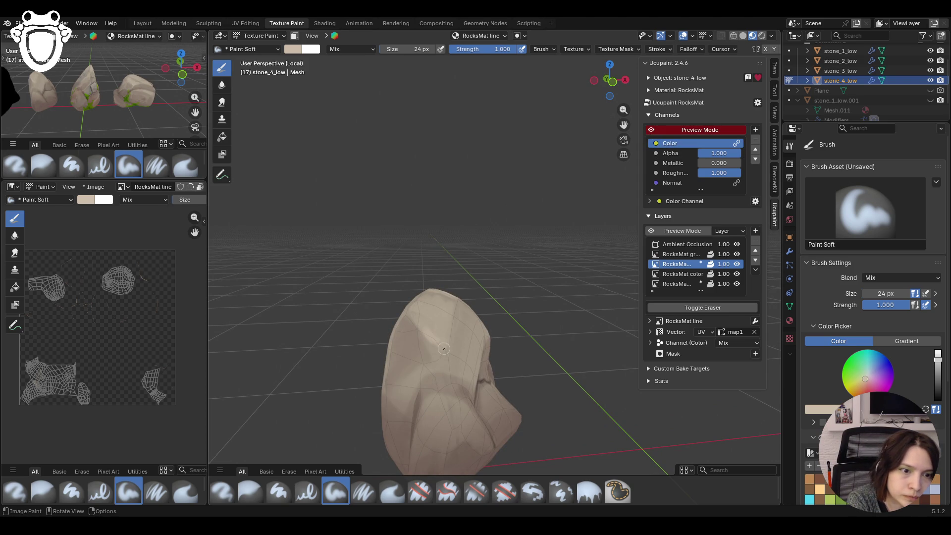
pyautogui.click(364, 492)
pyautogui.moveTo(412, 316); pyautogui.dragTo(414, 319)
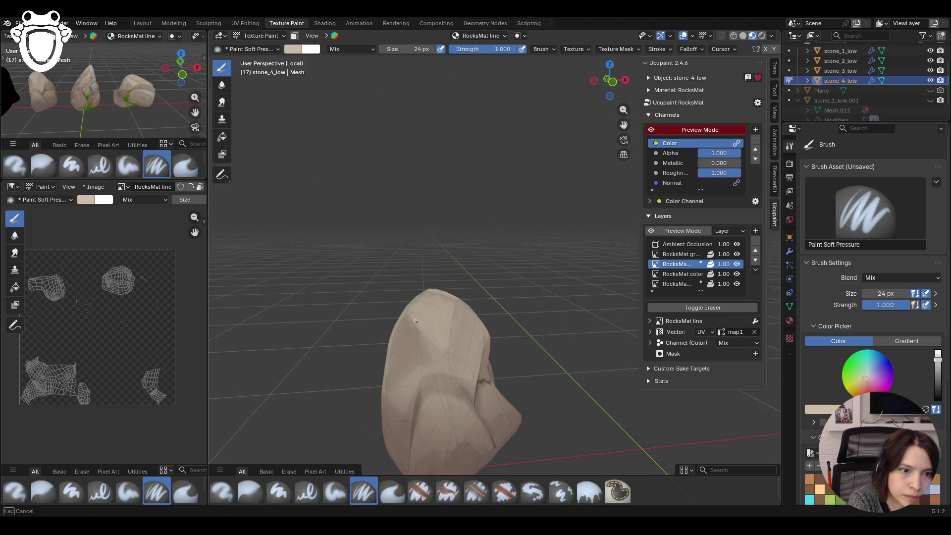
# - Finish the highlight stroke and blur it into the stone, viewing it from lower down without preview
pyautogui.moveTo(450, 358)
pyautogui.mouseDown()
pyautogui.moveTo(429, 337)
pyautogui.moveTo(450, 361)
pyautogui.moveTo(450, 335)
pyautogui.mouseUp()
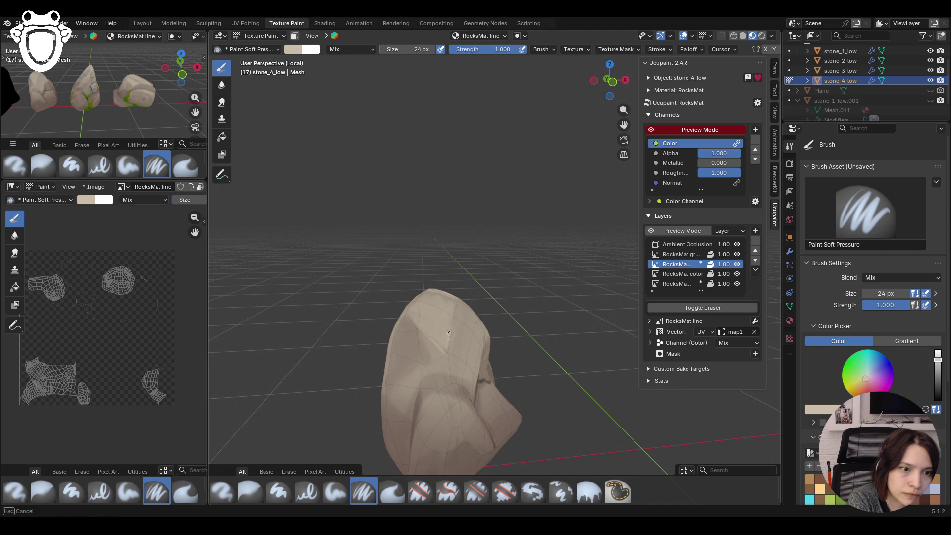
pyautogui.moveTo(491, 224); pyautogui.dragTo(446, 312, button='middle')
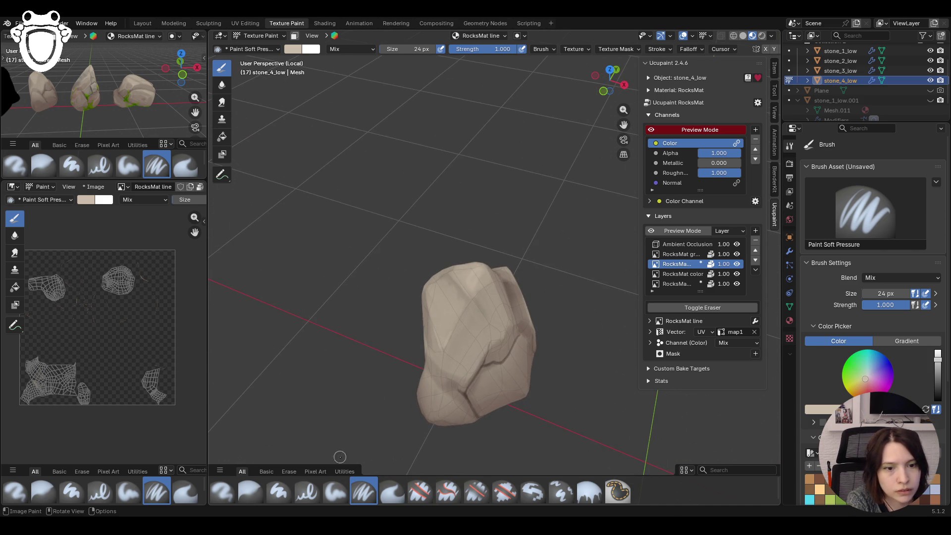
pyautogui.click(250, 491)
pyautogui.moveTo(454, 306); pyautogui.dragTo(452, 287)
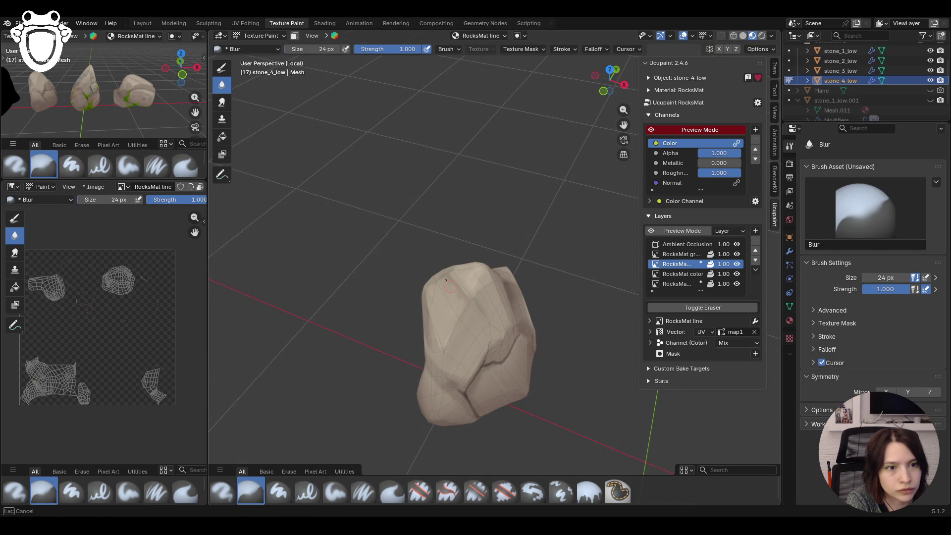
pyautogui.click(310, 492)
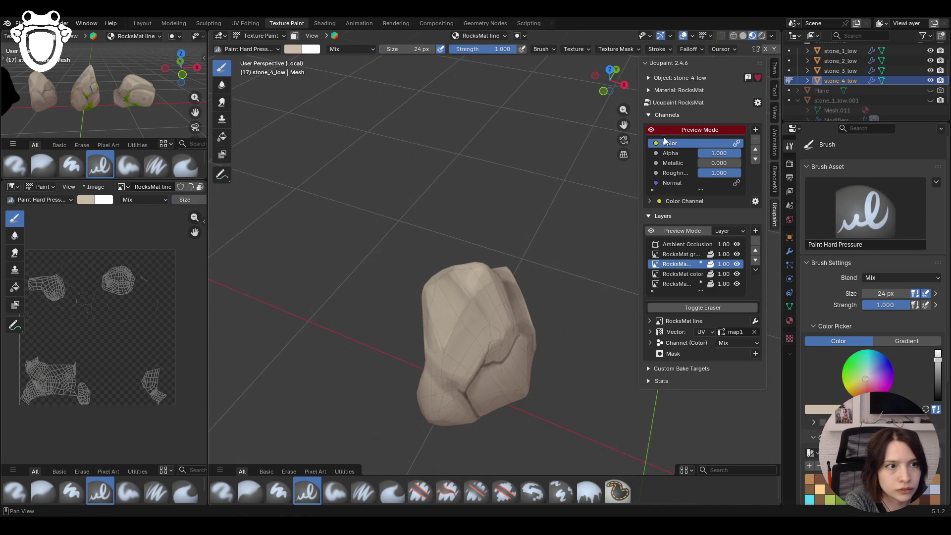
pyautogui.moveTo(521, 313); pyautogui.dragTo(524, 358, button='middle')
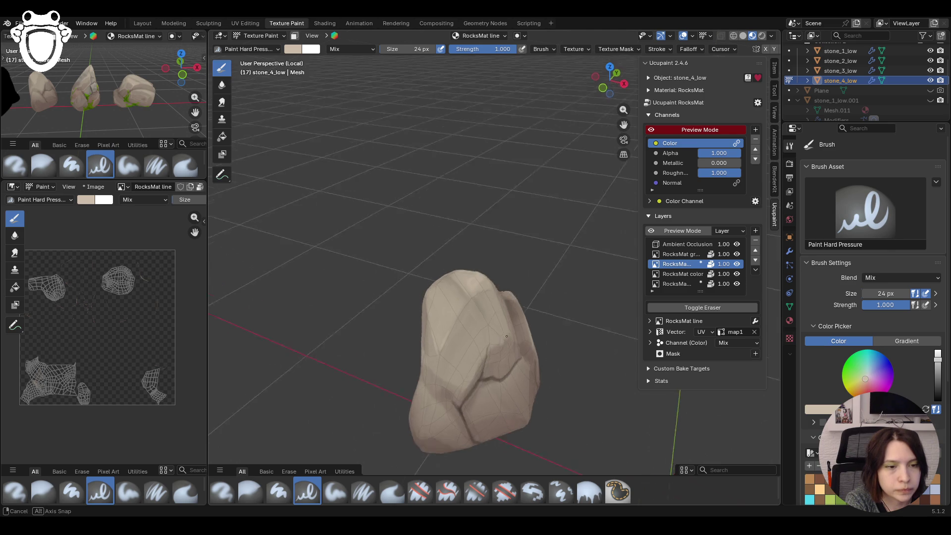
pyautogui.scroll(3, 524, 357)
pyautogui.click(652, 128)
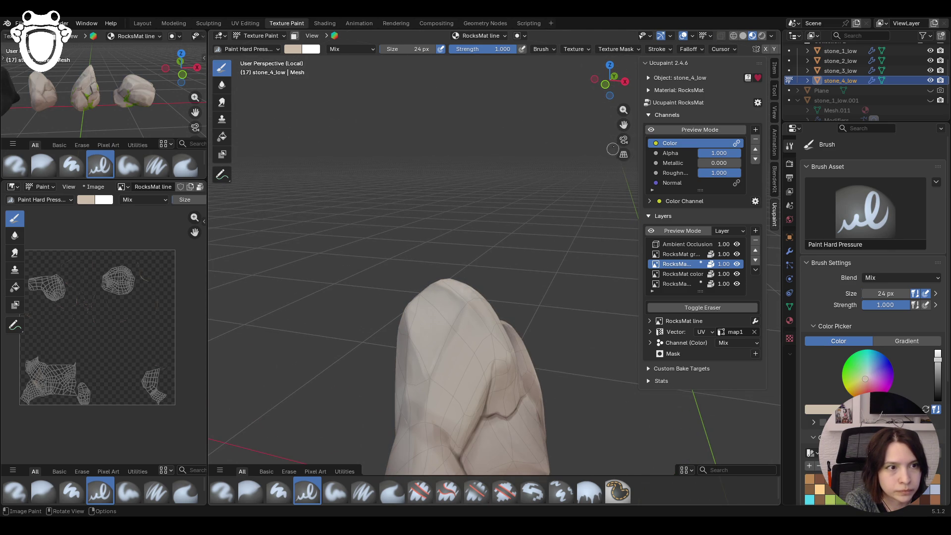
pyautogui.moveTo(475, 297); pyautogui.dragTo(521, 282, button='middle')
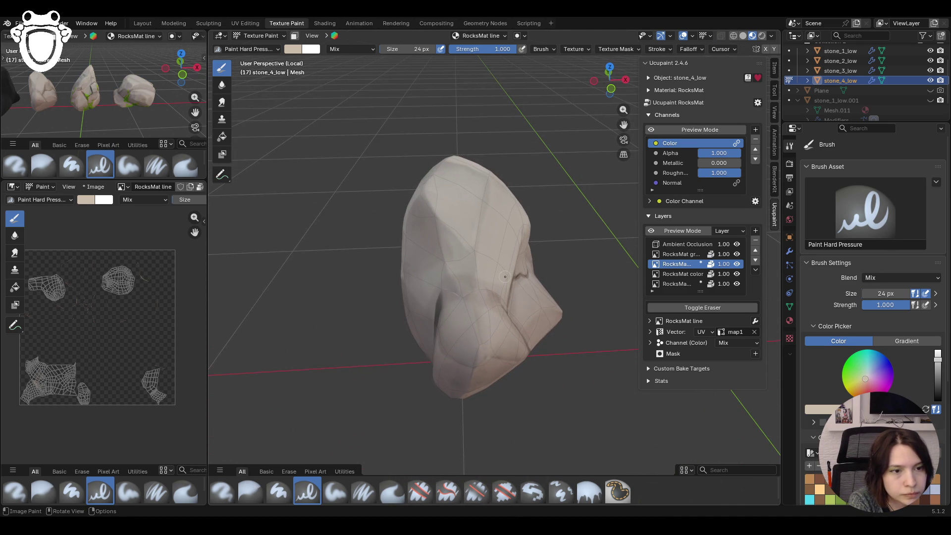
# - Paint soft highlights on the stone's lower front faces and blur them in
pyautogui.click(336, 491)
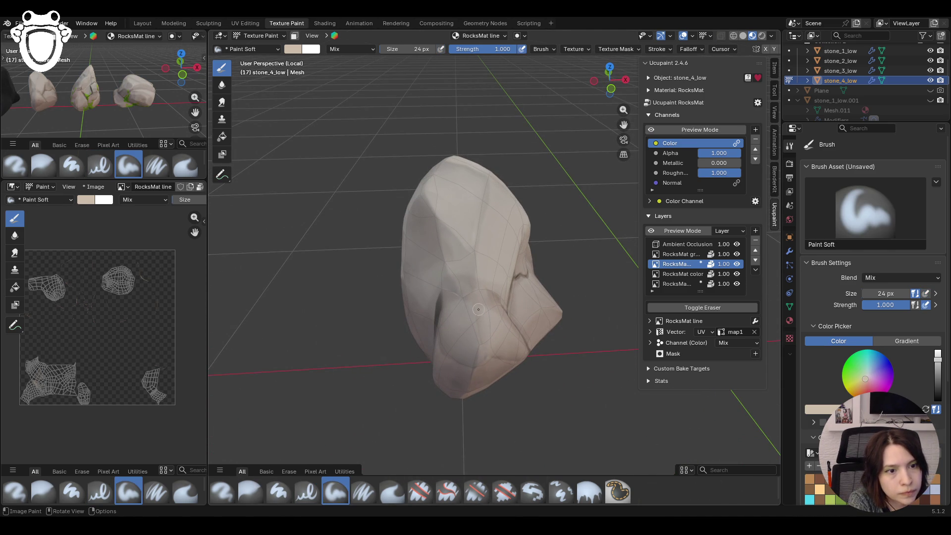
pyautogui.moveTo(483, 309)
pyautogui.mouseDown()
pyautogui.moveTo(483, 368)
pyautogui.moveTo(508, 359)
pyautogui.moveTo(520, 372)
pyautogui.mouseUp()
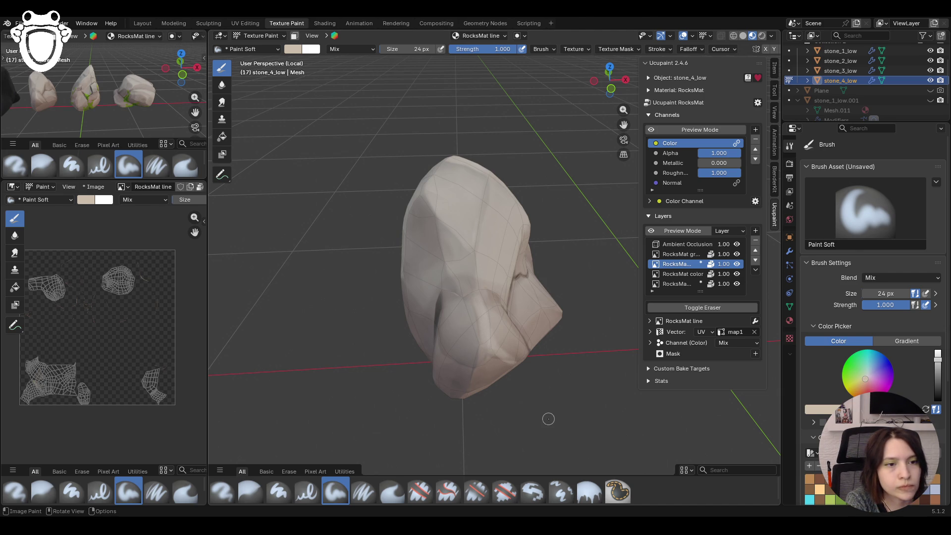
pyautogui.moveTo(550, 379); pyautogui.dragTo(483, 397, button='middle')
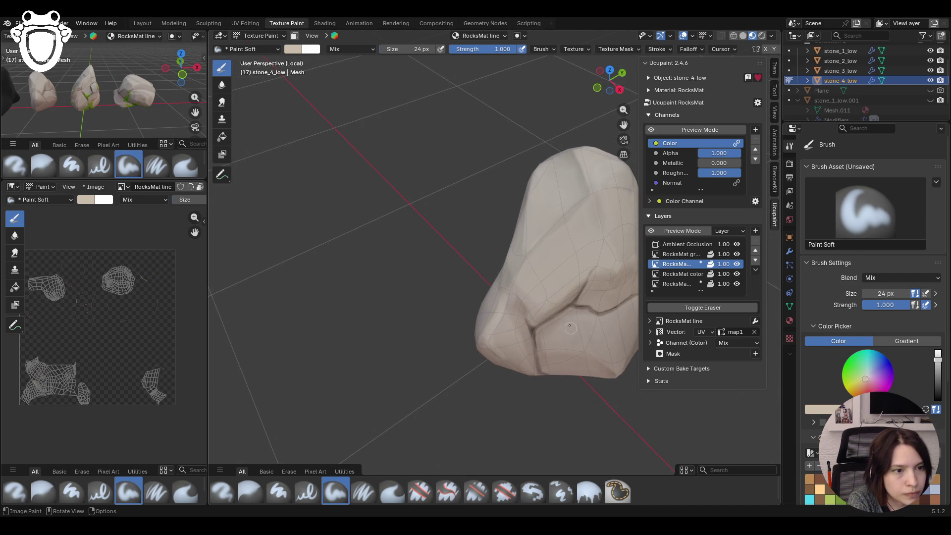
pyautogui.moveTo(577, 324); pyautogui.dragTo(548, 344)
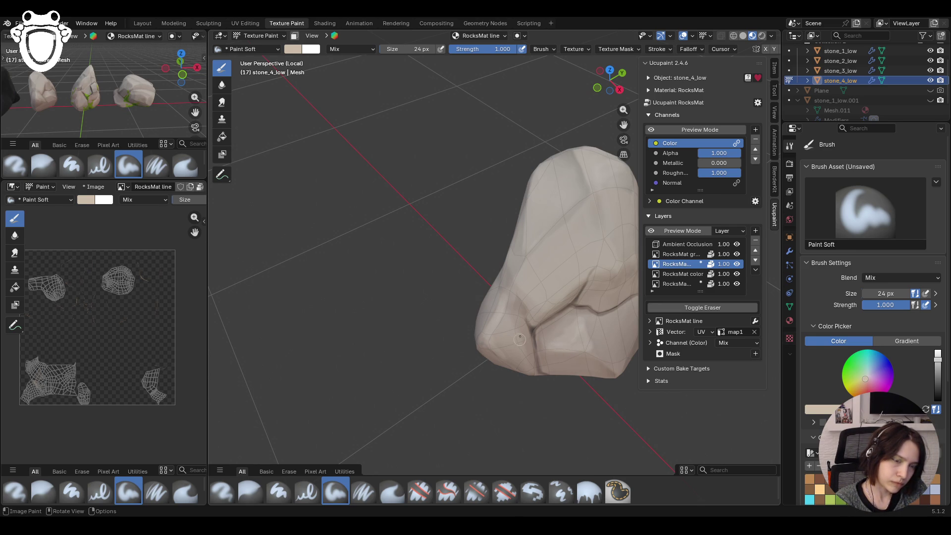
pyautogui.click(250, 491)
pyautogui.moveTo(568, 343); pyautogui.dragTo(569, 342)
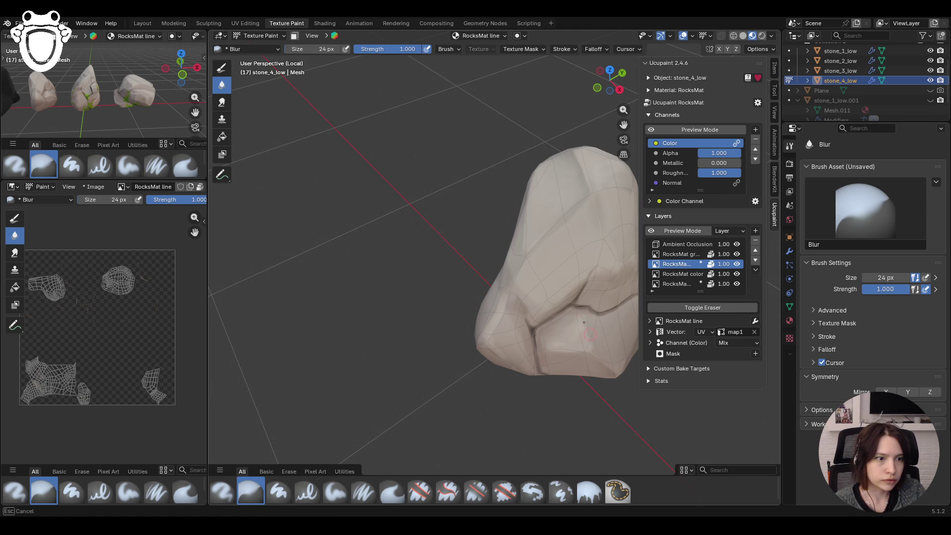
pyautogui.click(363, 491)
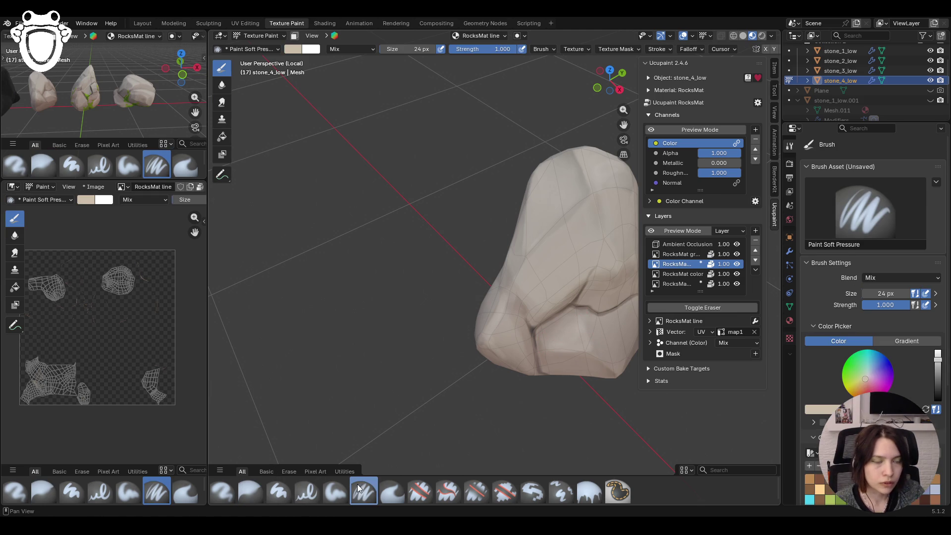
# - Stroke a light line along a crack with Paint Soft Pressure, undoing two stray marks
pyautogui.moveTo(521, 297); pyautogui.dragTo(510, 362, button='middle')
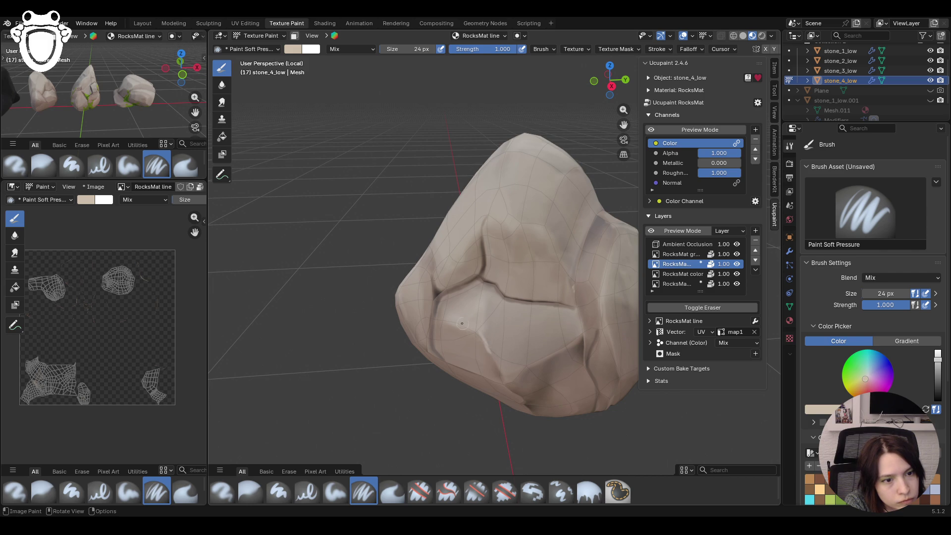
pyautogui.moveTo(461, 325); pyautogui.dragTo(473, 330)
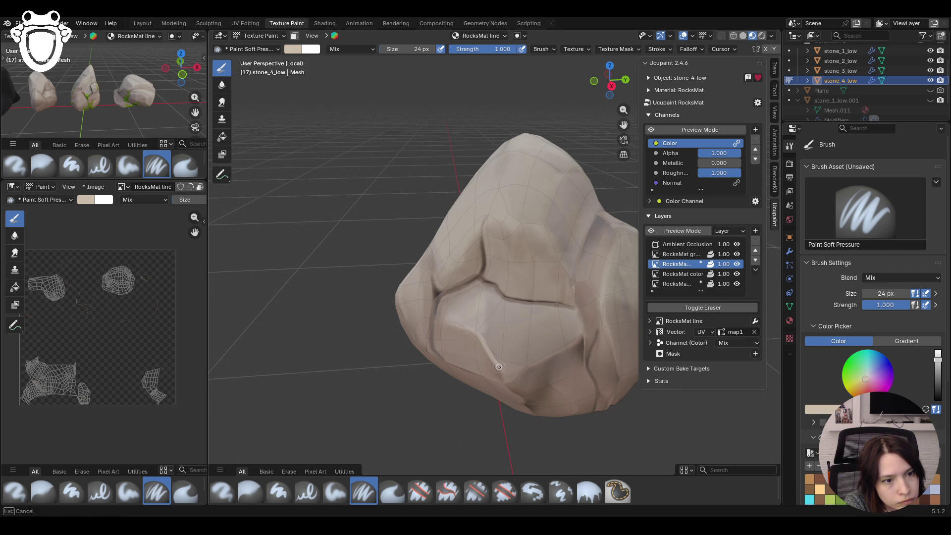
pyautogui.moveTo(510, 373); pyautogui.dragTo(510, 373)
pyautogui.moveTo(507, 341); pyautogui.dragTo(521, 339)
pyautogui.hotkey('ctrl', 'z')
pyautogui.hotkey('ctrl', 'z')
pyautogui.moveTo(461, 325); pyautogui.dragTo(492, 358)
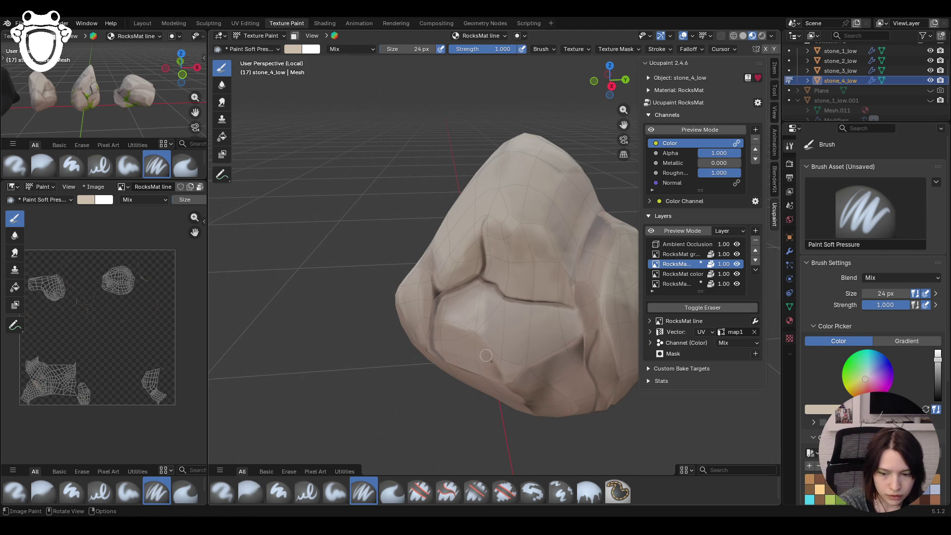
# - Edge the remaining cracks and lower ridge with pale highlight lines, then a soft one near the top
pyautogui.moveTo(455, 327); pyautogui.dragTo(468, 329)
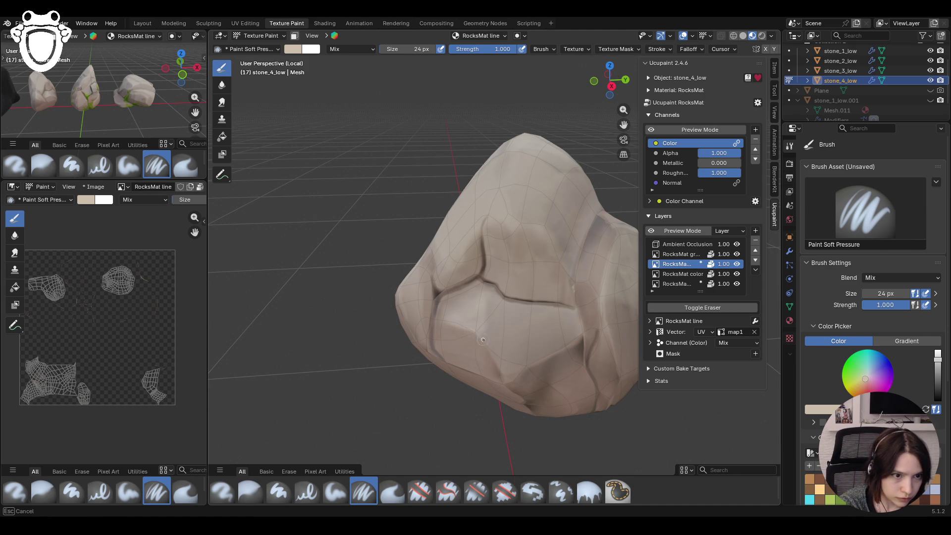
pyautogui.moveTo(516, 368); pyautogui.dragTo(526, 363)
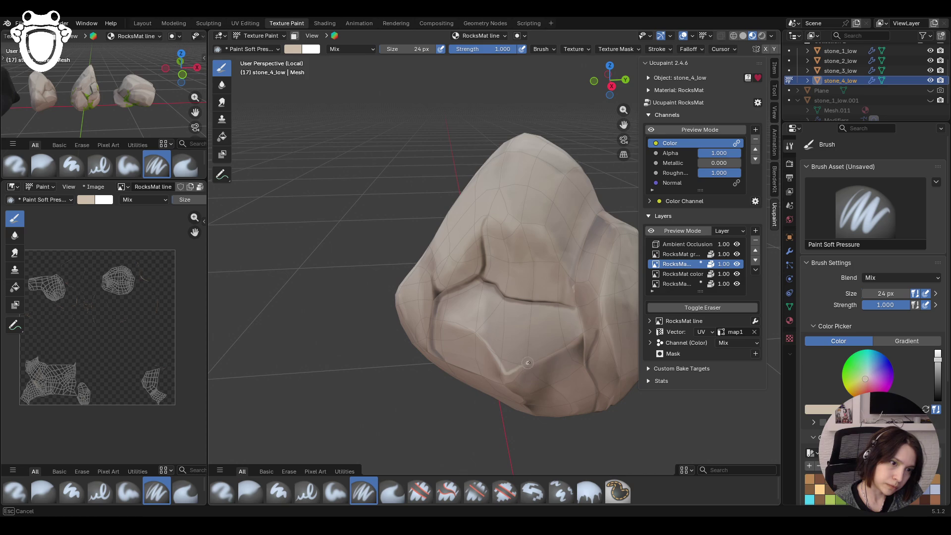
pyautogui.moveTo(573, 339); pyautogui.dragTo(584, 332)
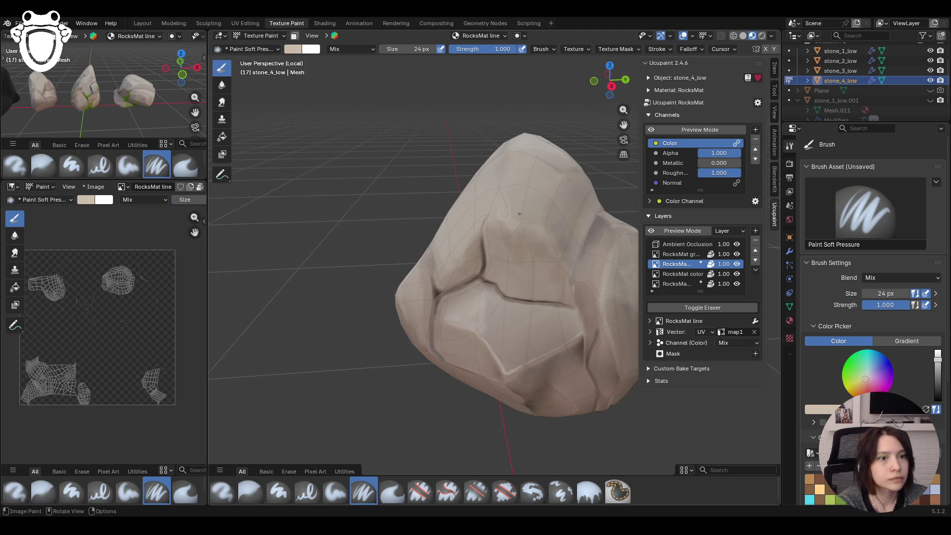
pyautogui.click(335, 492)
pyautogui.moveTo(512, 224)
pyautogui.mouseDown()
pyautogui.moveTo(498, 216)
pyautogui.moveTo(509, 224)
pyautogui.mouseUp()
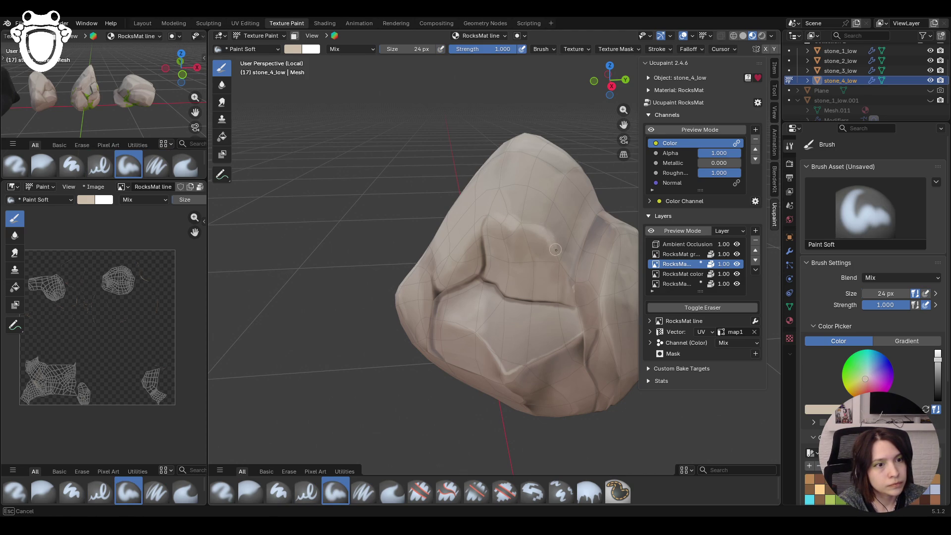
# - Paint soft beige shading strokes across the rock's faces, toggling the channel preview to check
pyautogui.moveTo(529, 202)
pyautogui.mouseDown(button='middle')
pyautogui.moveTo(566, 200)
pyautogui.moveTo(422, 238)
pyautogui.mouseUp(button='middle')
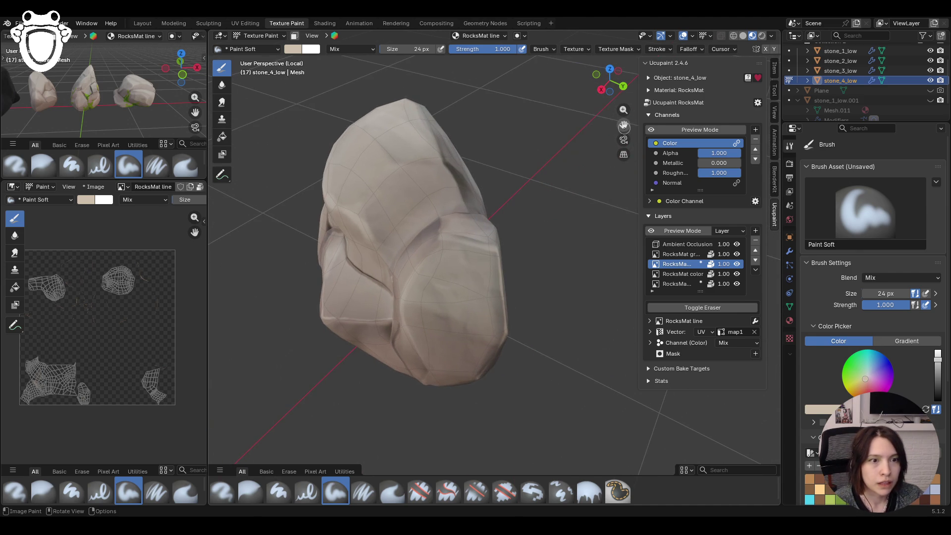
pyautogui.moveTo(445, 233); pyautogui.dragTo(485, 239)
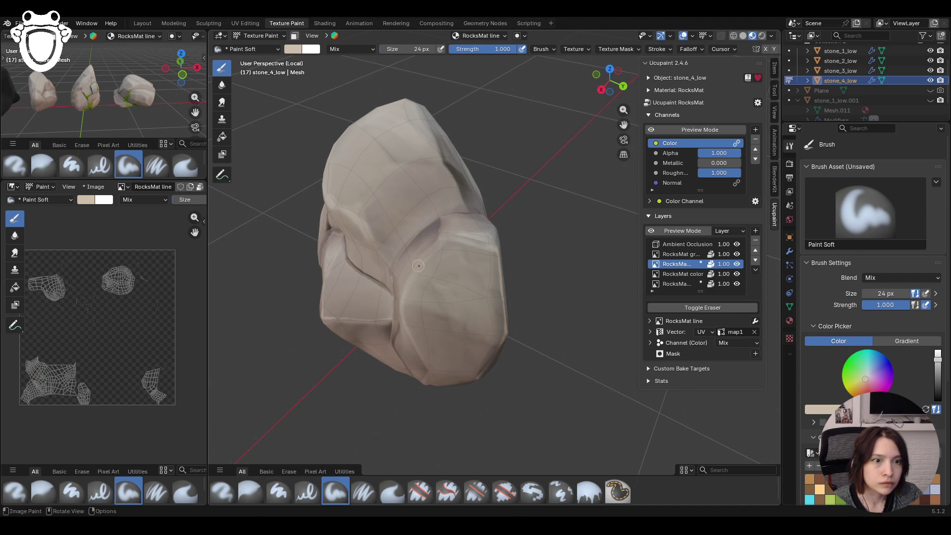
pyautogui.click(653, 130)
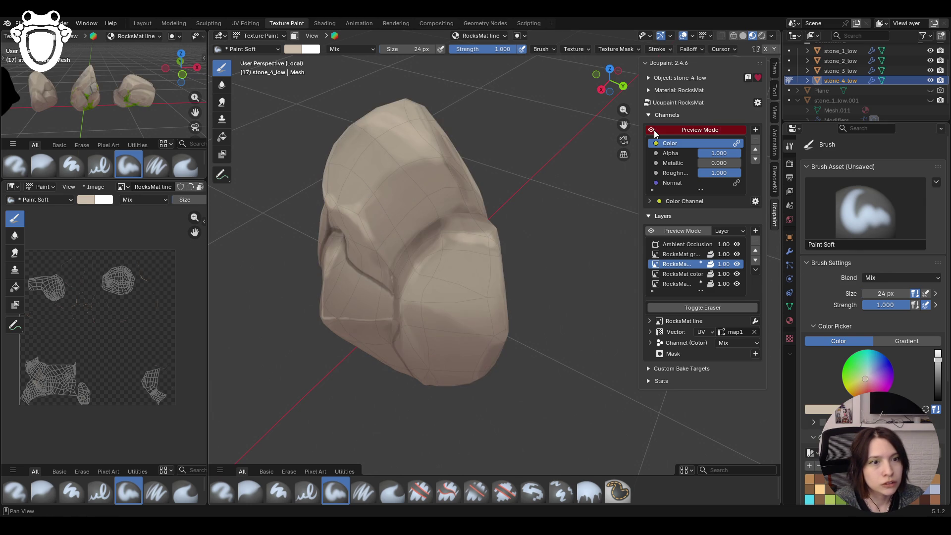
pyautogui.click(654, 130)
pyautogui.moveTo(558, 230)
pyautogui.mouseDown(button='middle')
pyautogui.moveTo(567, 255)
pyautogui.moveTo(544, 310)
pyautogui.mouseUp(button='middle')
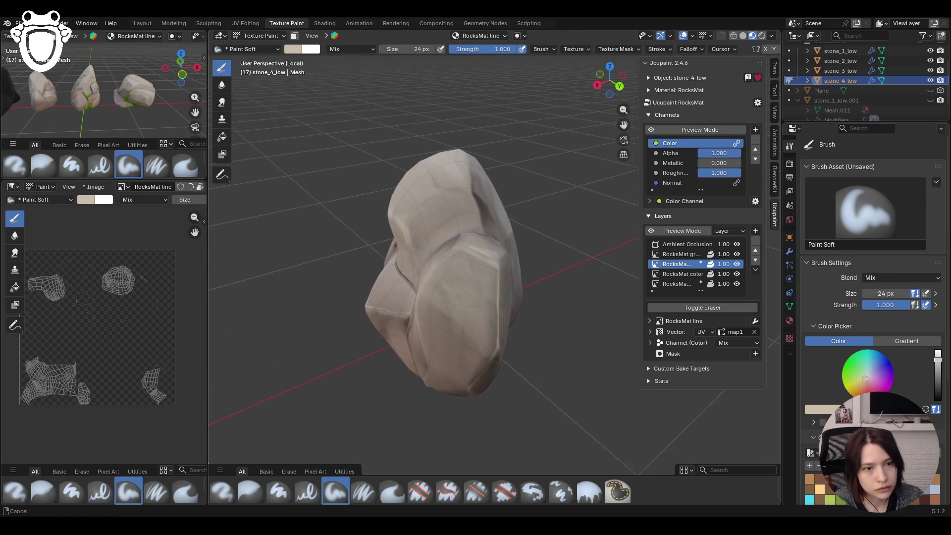
pyautogui.moveTo(447, 293); pyautogui.dragTo(446, 297)
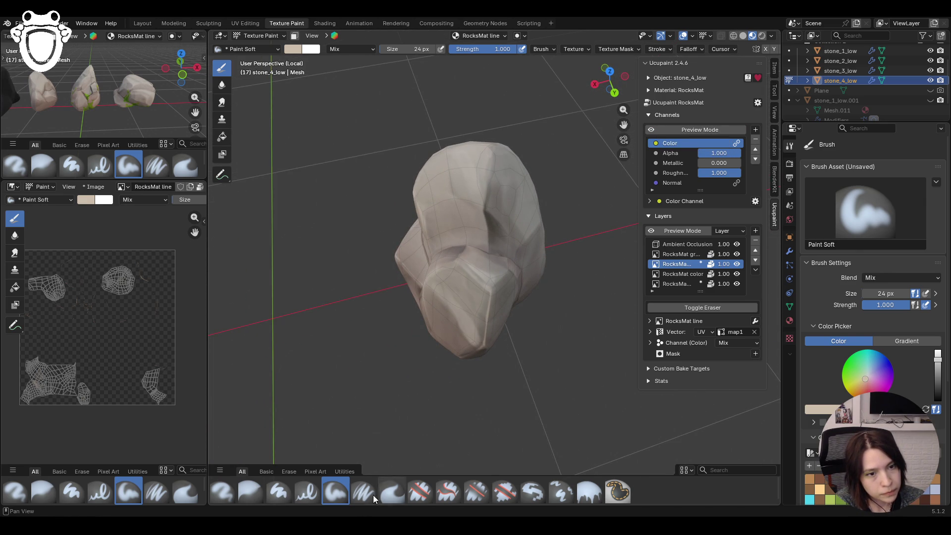
# - Darken the paint colour and shade down the rock's front and upper parts
pyautogui.press('shift')
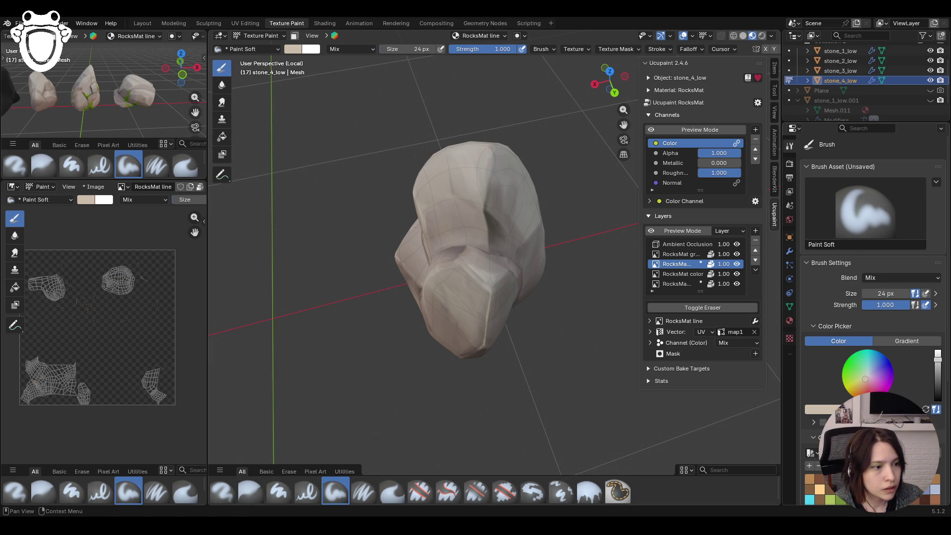
pyautogui.press('s')
pyautogui.moveTo(441, 288); pyautogui.dragTo(463, 327)
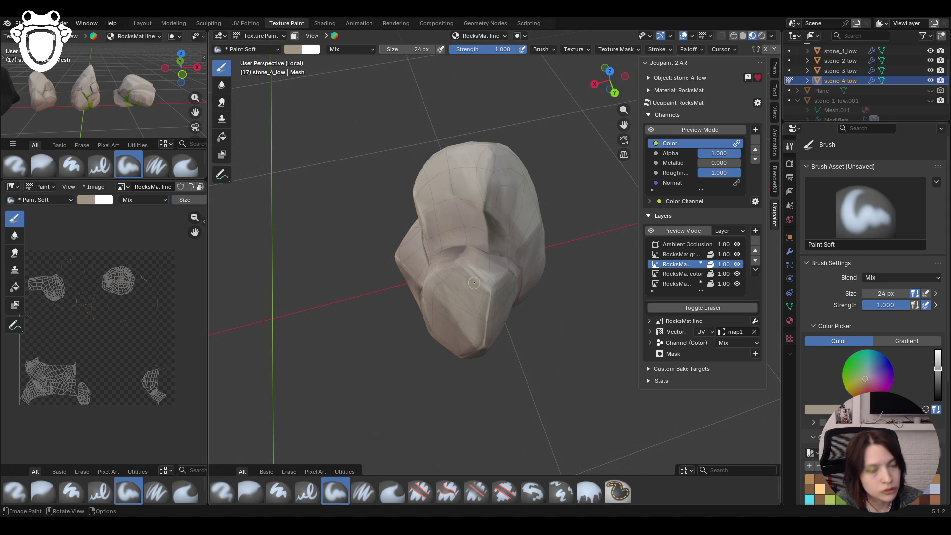
pyautogui.click(651, 130)
pyautogui.moveTo(565, 320)
pyautogui.mouseDown(button='middle')
pyautogui.moveTo(539, 371)
pyautogui.moveTo(562, 387)
pyautogui.moveTo(550, 385)
pyautogui.mouseUp(button='middle')
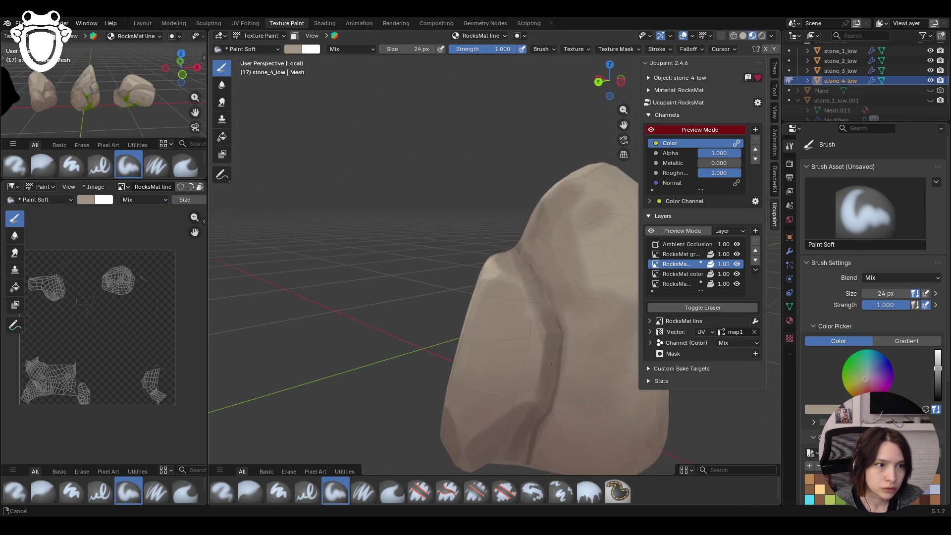
pyautogui.scroll(-4, 550, 384)
pyautogui.moveTo(532, 266); pyautogui.dragTo(547, 271)
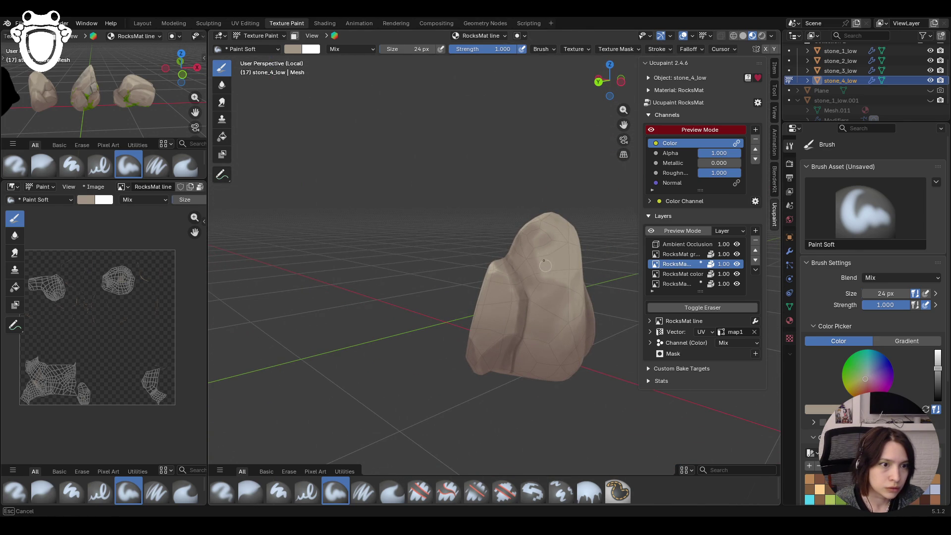
pyautogui.moveTo(464, 265)
pyautogui.mouseDown(button='middle')
pyautogui.moveTo(559, 346)
pyautogui.moveTo(513, 446)
pyautogui.mouseUp(button='middle')
pyautogui.scroll(2, 560, 346)
# - Shade up the front face with Paint Soft Pressure and begin blurring it with the Blur brush
pyautogui.click(361, 491)
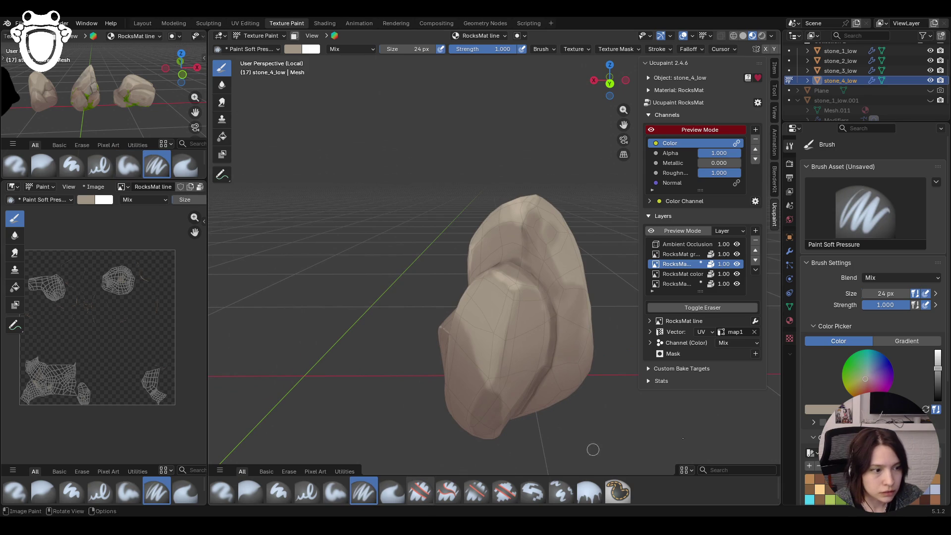
pyautogui.moveTo(520, 342)
pyautogui.mouseDown(button='middle')
pyautogui.moveTo(535, 357)
pyautogui.moveTo(450, 383)
pyautogui.mouseUp(button='middle')
pyautogui.scroll(1, 450, 382)
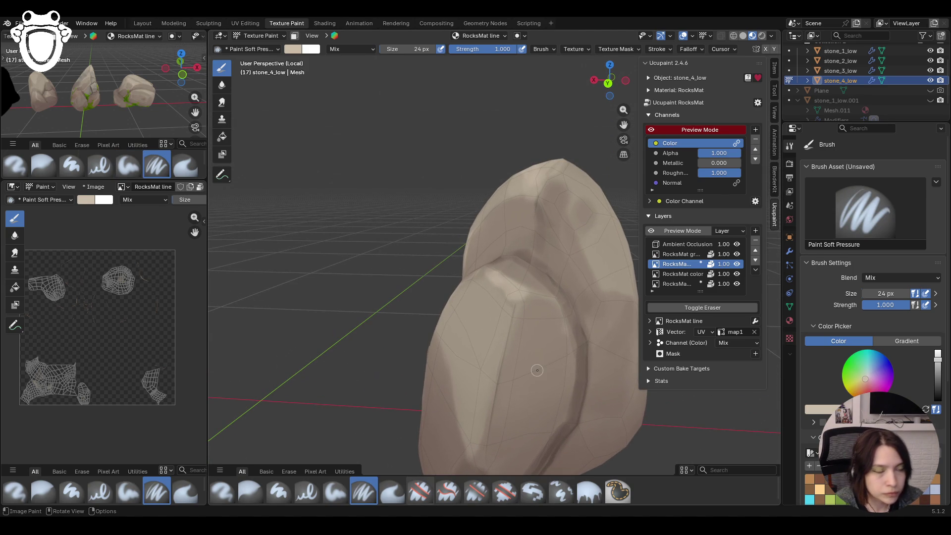
pyautogui.moveTo(492, 401); pyautogui.dragTo(498, 375)
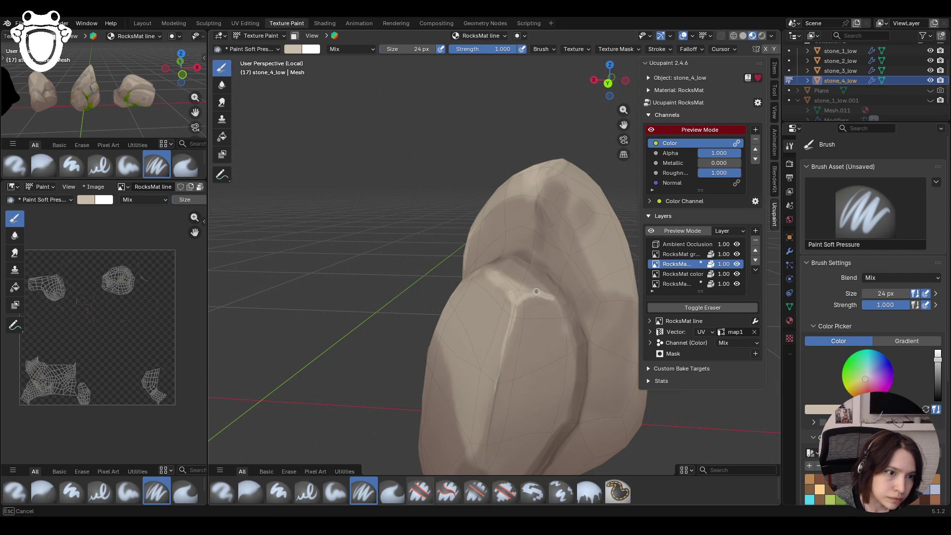
pyautogui.moveTo(512, 288); pyautogui.dragTo(512, 289)
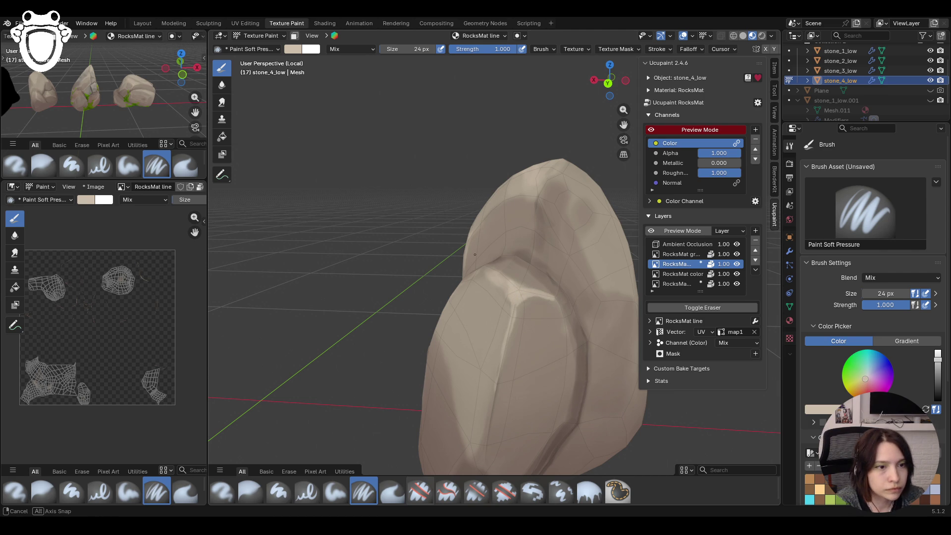
pyautogui.moveTo(512, 288); pyautogui.dragTo(447, 289, button='middle')
pyautogui.click(246, 489)
pyautogui.moveTo(518, 261); pyautogui.dragTo(518, 262)
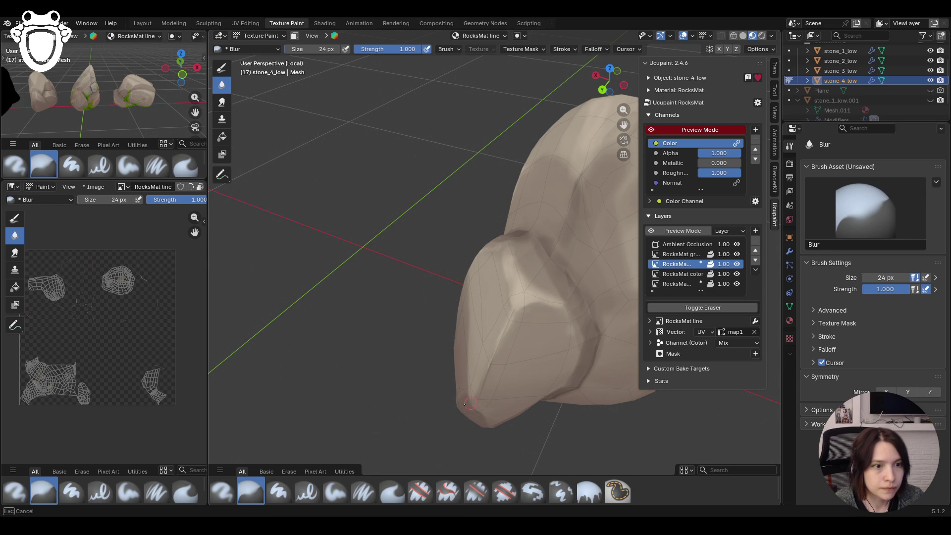
# - Paint shading beside the crack and on the upper area, then blur it down the rock
pyautogui.moveTo(472, 402)
pyautogui.mouseDown(button='middle')
pyautogui.moveTo(481, 299)
pyautogui.moveTo(429, 293)
pyautogui.mouseUp(button='middle')
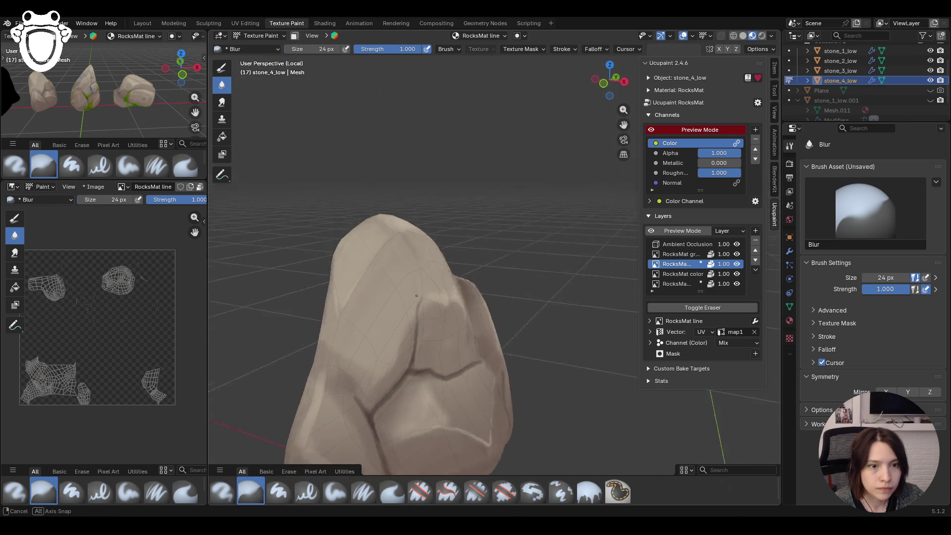
pyautogui.moveTo(464, 263); pyautogui.dragTo(416, 320, button='middle')
pyautogui.click(336, 492)
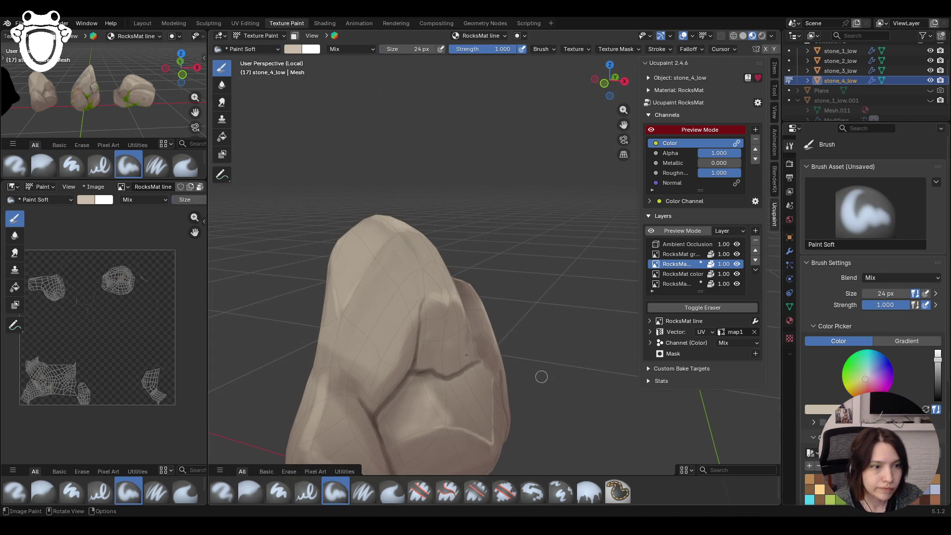
pyautogui.moveTo(387, 374); pyautogui.dragTo(395, 354)
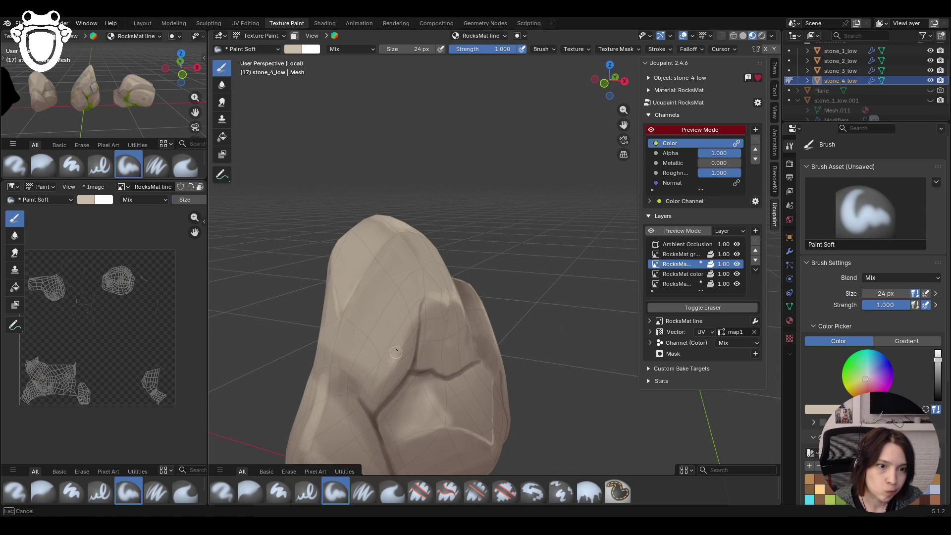
pyautogui.moveTo(412, 321); pyautogui.dragTo(484, 311, button='middle')
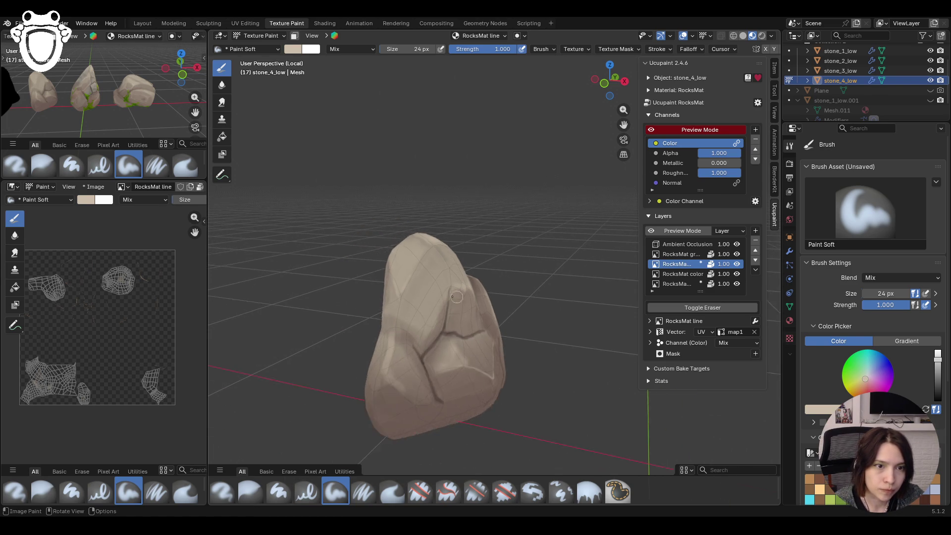
pyautogui.moveTo(399, 301); pyautogui.dragTo(379, 276)
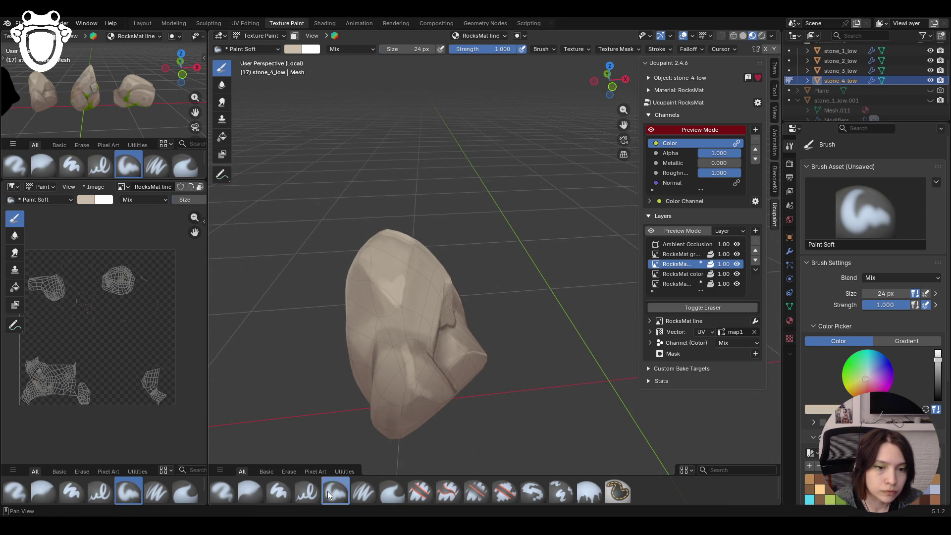
pyautogui.click(243, 481)
pyautogui.moveTo(381, 281); pyautogui.dragTo(405, 358)
pyautogui.moveTo(405, 357); pyautogui.dragTo(385, 332, button='middle')
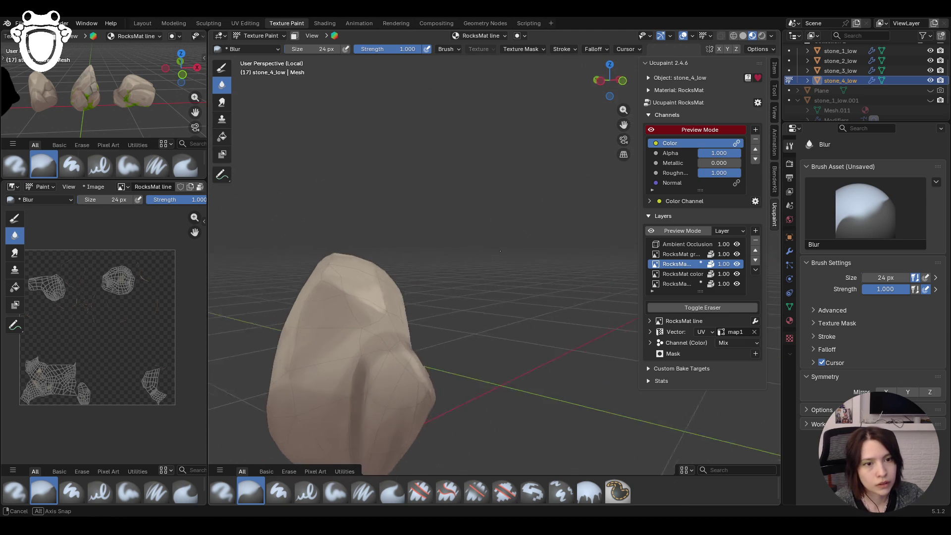
pyautogui.moveTo(385, 332); pyautogui.dragTo(303, 493, button='middle')
# - Shade the rock's lower right, blur the lower left, and check the shading all round
pyautogui.click(335, 492)
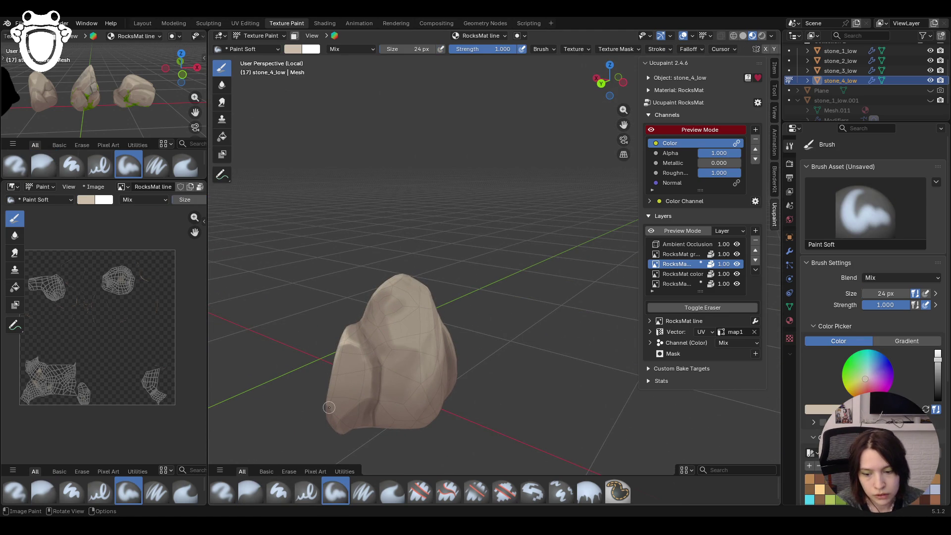
pyautogui.moveTo(329, 407); pyautogui.dragTo(360, 274, button='middle')
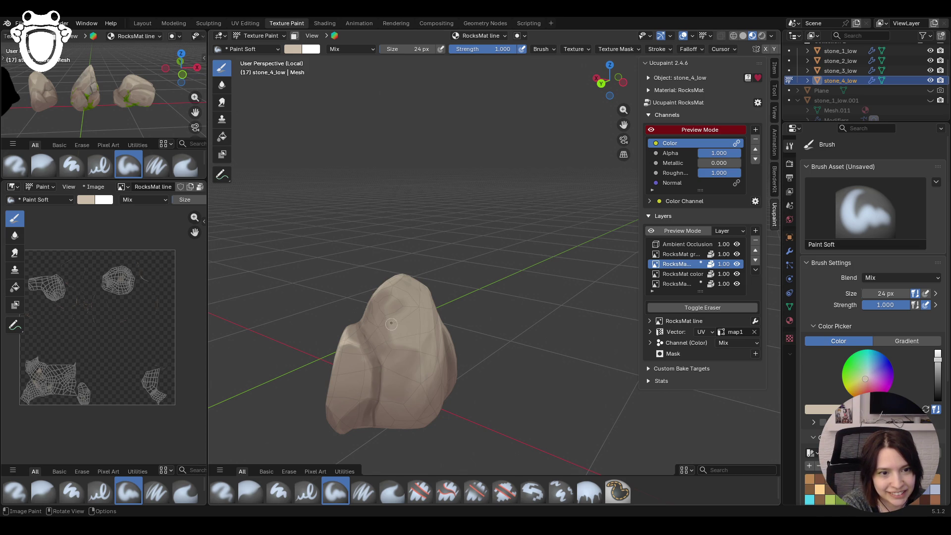
pyautogui.moveTo(392, 326); pyautogui.dragTo(406, 342)
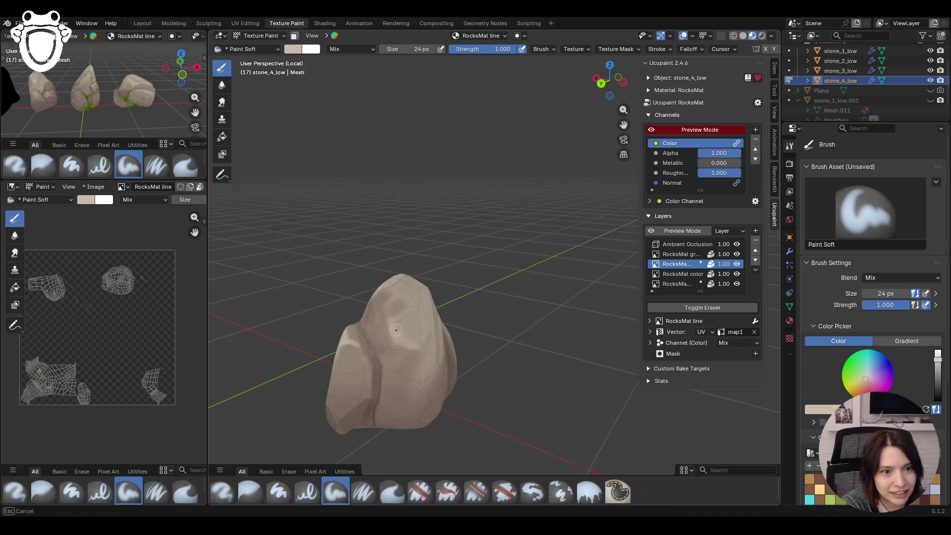
pyautogui.moveTo(409, 323); pyautogui.dragTo(416, 317)
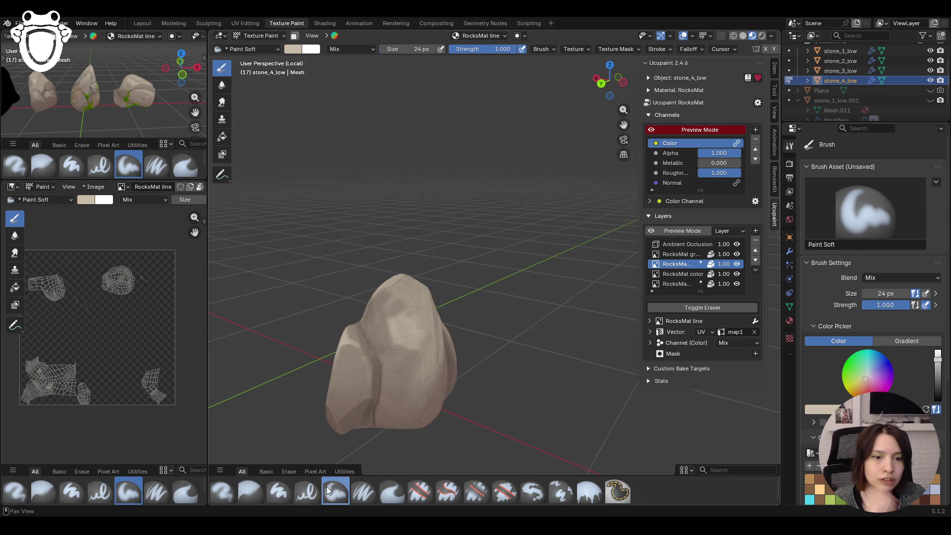
pyautogui.click(250, 491)
pyautogui.moveTo(414, 307); pyautogui.dragTo(399, 318)
pyautogui.moveTo(428, 306)
pyautogui.mouseDown(button='middle')
pyautogui.moveTo(534, 286)
pyautogui.moveTo(461, 336)
pyautogui.moveTo(568, 337)
pyautogui.moveTo(474, 320)
pyautogui.moveTo(229, 347)
pyautogui.moveTo(355, 285)
pyautogui.mouseUp(button='middle')
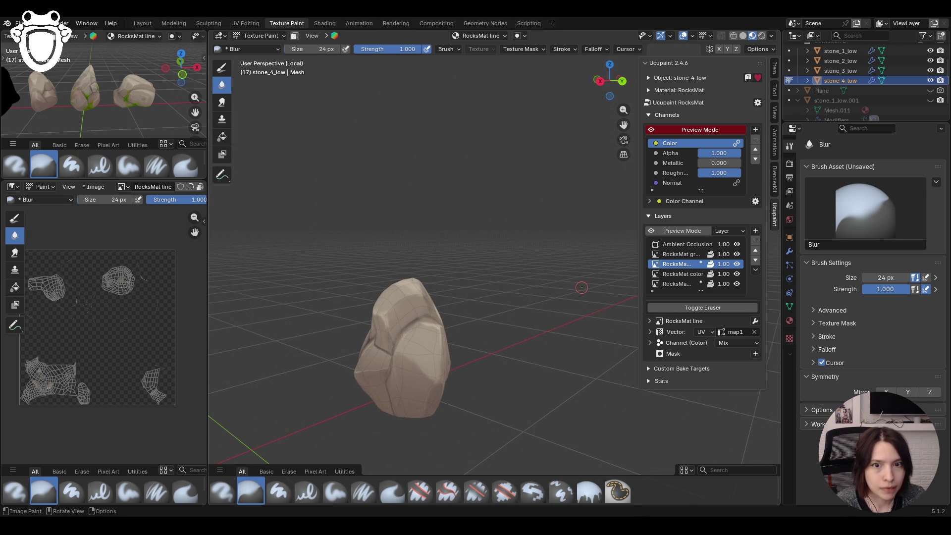
# - Make the RocksMat green layer active in Ucupaint's layer list
pyautogui.moveTo(568, 286); pyautogui.dragTo(739, 216, button='middle')
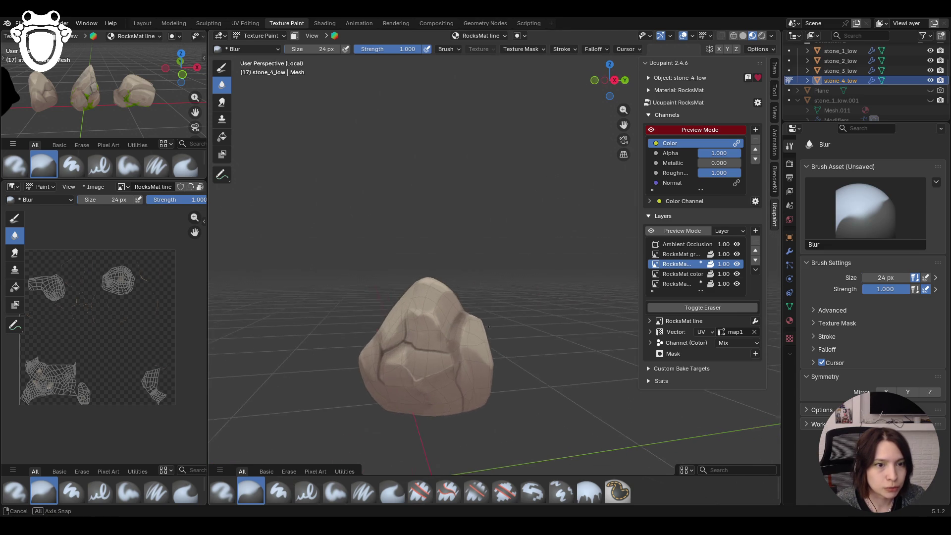
pyautogui.click(687, 254)
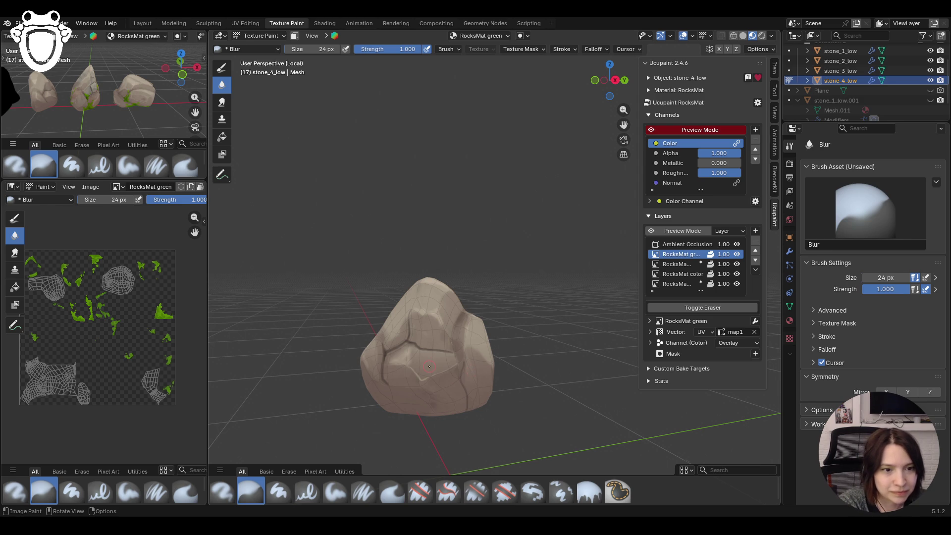
# - With green Paint Soft, paint moss on the rock's lower edge and either side of the crease
pyautogui.moveTo(428, 367); pyautogui.dragTo(416, 387, button='middle')
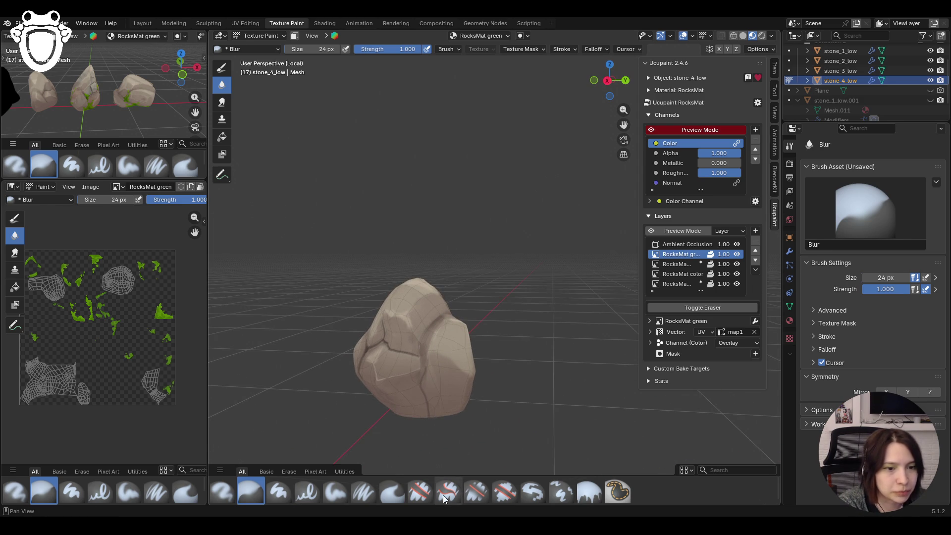
pyautogui.click(335, 492)
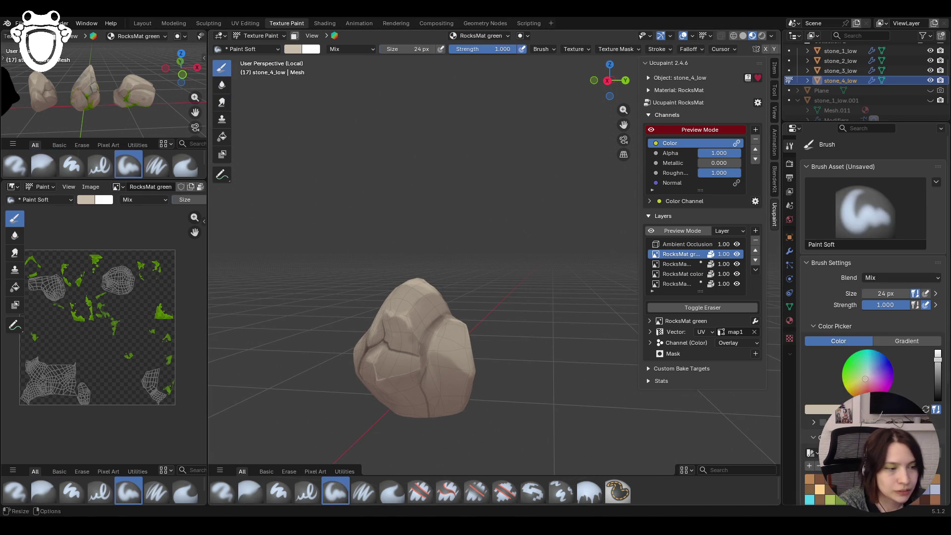
pyautogui.scroll(-2, 865, 297)
pyautogui.click(843, 340)
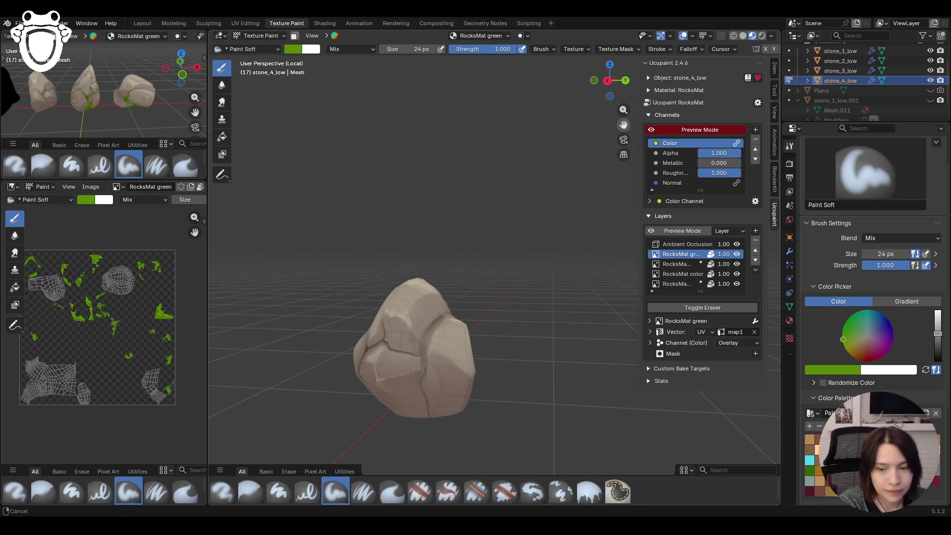
pyautogui.moveTo(594, 149); pyautogui.dragTo(565, 171, button='middle')
pyautogui.scroll(2, 455, 321)
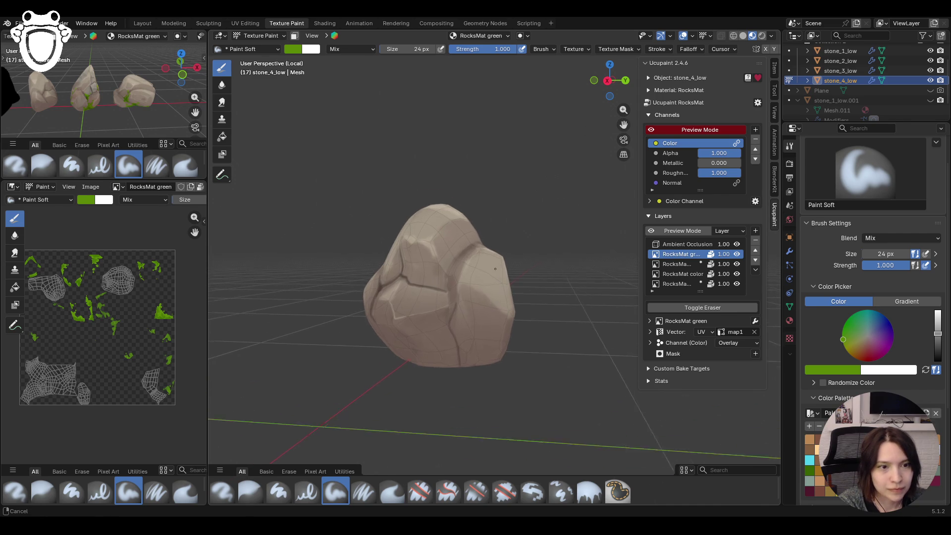
pyautogui.scroll(2, 455, 321)
pyautogui.moveTo(423, 396)
pyautogui.mouseDown()
pyautogui.moveTo(407, 384)
pyautogui.moveTo(446, 376)
pyautogui.moveTo(431, 379)
pyautogui.mouseUp()
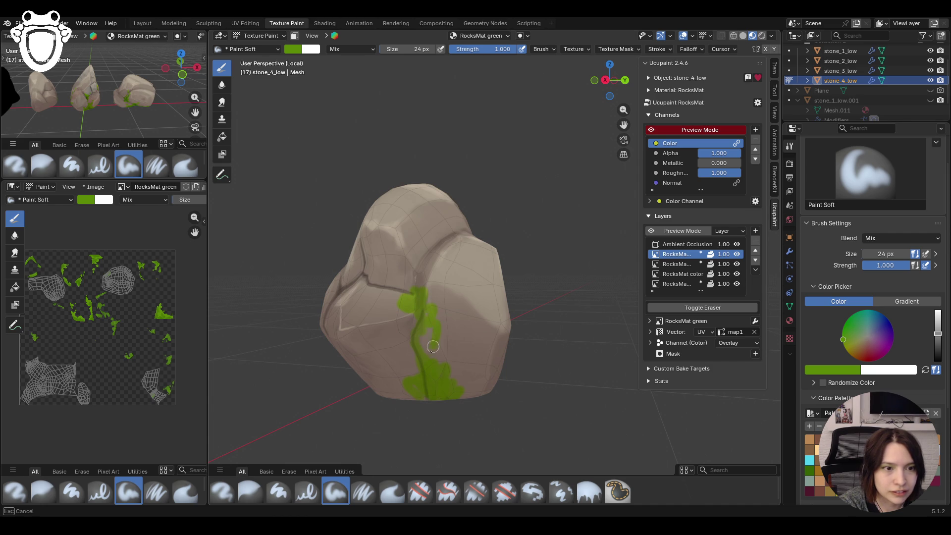
pyautogui.moveTo(425, 341); pyautogui.dragTo(407, 375)
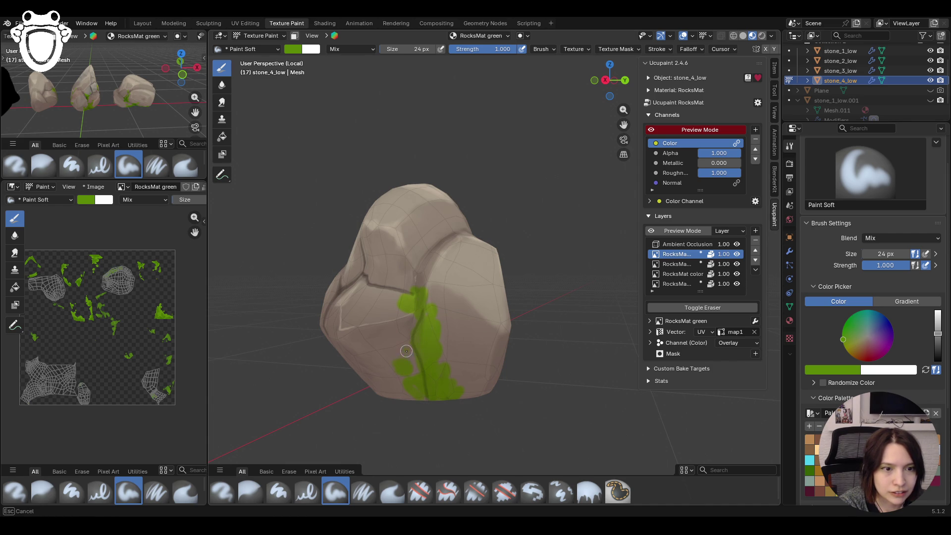
pyautogui.moveTo(464, 355)
pyautogui.mouseDown()
pyautogui.moveTo(467, 395)
pyautogui.moveTo(399, 392)
pyautogui.mouseUp()
# - Extend the moss along the rock's bottom and up its lower right side
pyautogui.moveTo(399, 392)
pyautogui.mouseDown(button='middle')
pyautogui.moveTo(423, 378)
pyautogui.moveTo(497, 384)
pyautogui.mouseUp(button='middle')
pyautogui.moveTo(484, 376); pyautogui.dragTo(454, 373)
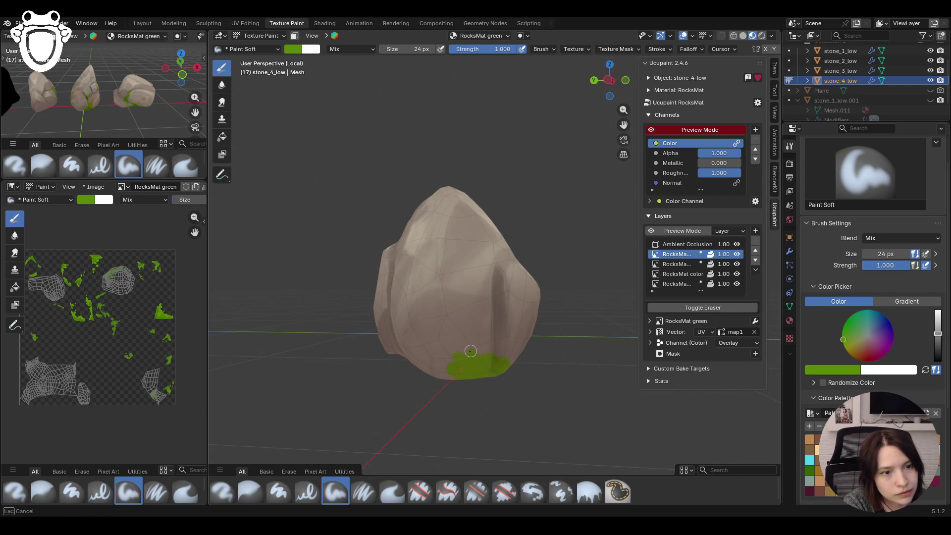
pyautogui.moveTo(512, 347); pyautogui.dragTo(532, 308)
pyautogui.moveTo(437, 361)
pyautogui.mouseDown()
pyautogui.moveTo(441, 371)
pyautogui.moveTo(456, 342)
pyautogui.moveTo(508, 363)
pyautogui.mouseUp()
pyautogui.moveTo(509, 362); pyautogui.dragTo(377, 336, button='middle')
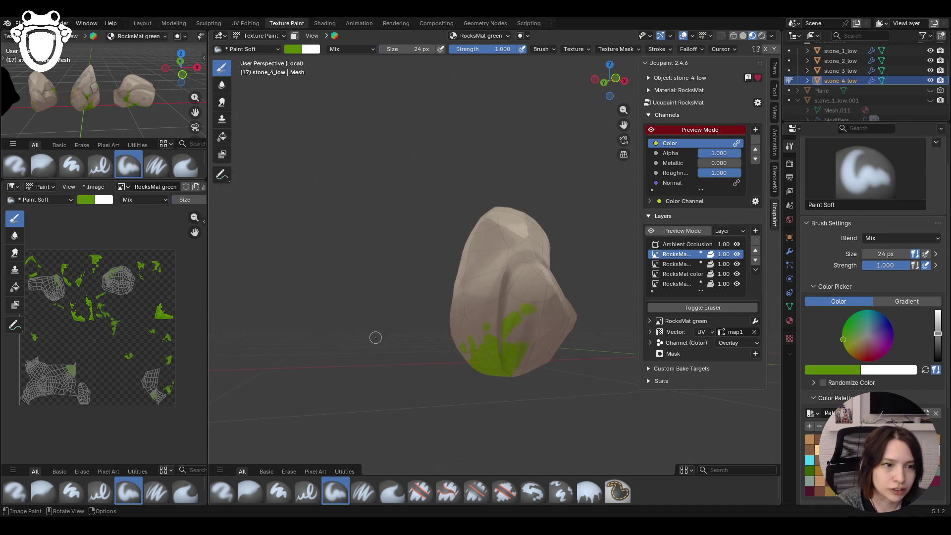
pyautogui.moveTo(525, 365)
pyautogui.mouseDown()
pyautogui.moveTo(518, 349)
pyautogui.moveTo(510, 373)
pyautogui.moveTo(535, 365)
pyautogui.mouseUp()
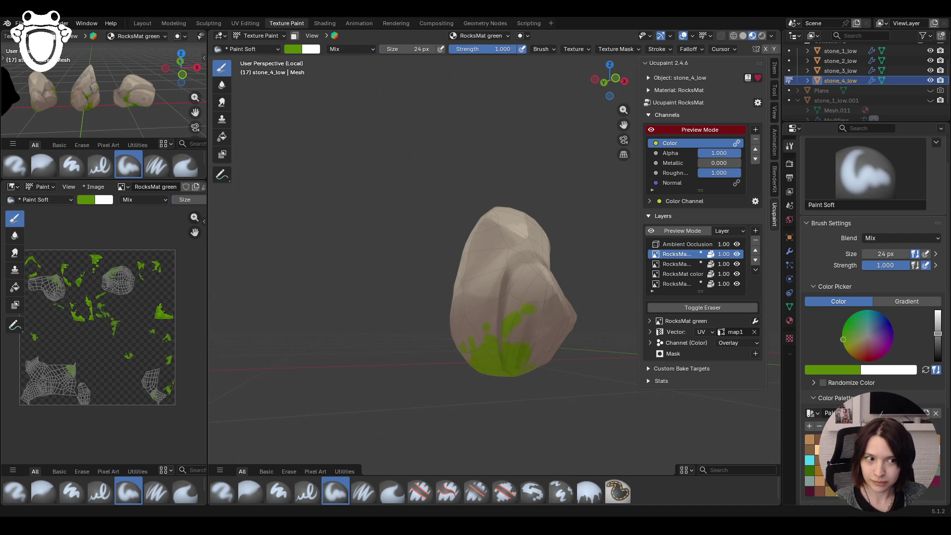
pyautogui.moveTo(480, 331); pyautogui.dragTo(480, 331, button='middle')
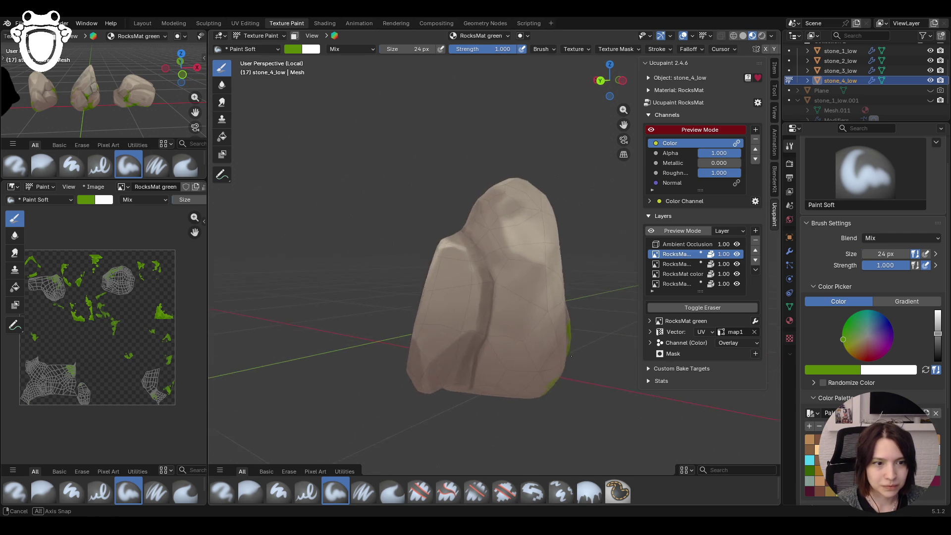
# - Thicken the existing moss patch and spread a new one on the rock's side faces
pyautogui.moveTo(480, 331); pyautogui.dragTo(427, 209, button='middle')
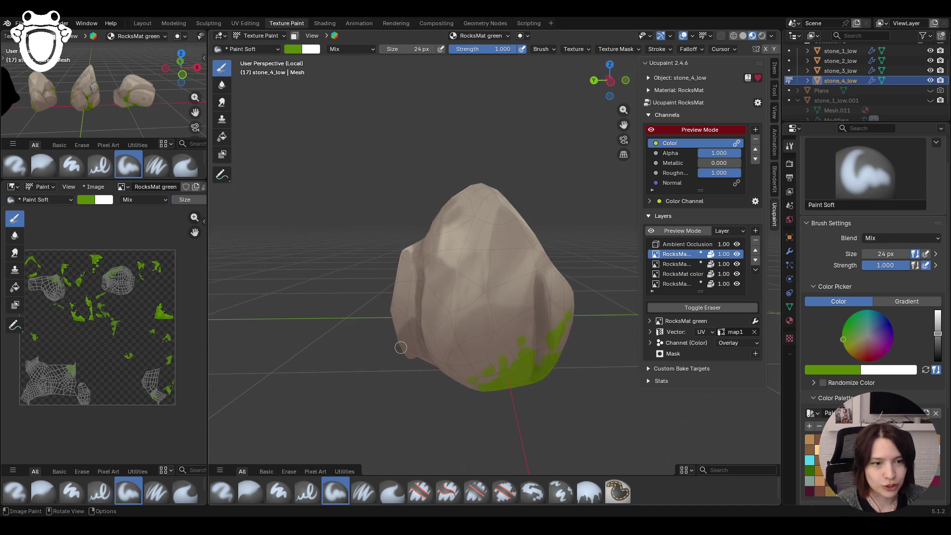
pyautogui.moveTo(511, 343); pyautogui.dragTo(515, 321)
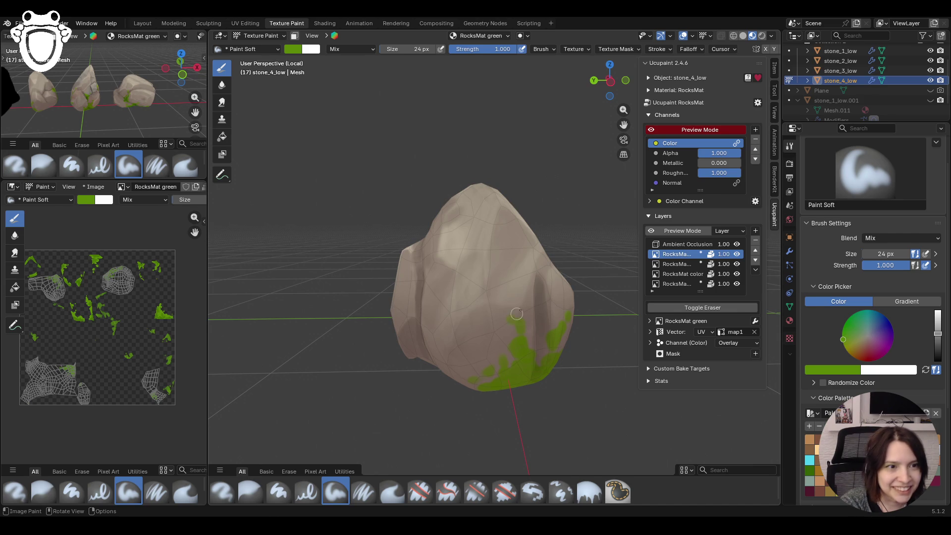
pyautogui.moveTo(419, 246)
pyautogui.mouseDown(button='middle')
pyautogui.moveTo(456, 255)
pyautogui.moveTo(456, 277)
pyautogui.mouseUp(button='middle')
pyautogui.moveTo(457, 277); pyautogui.dragTo(461, 316)
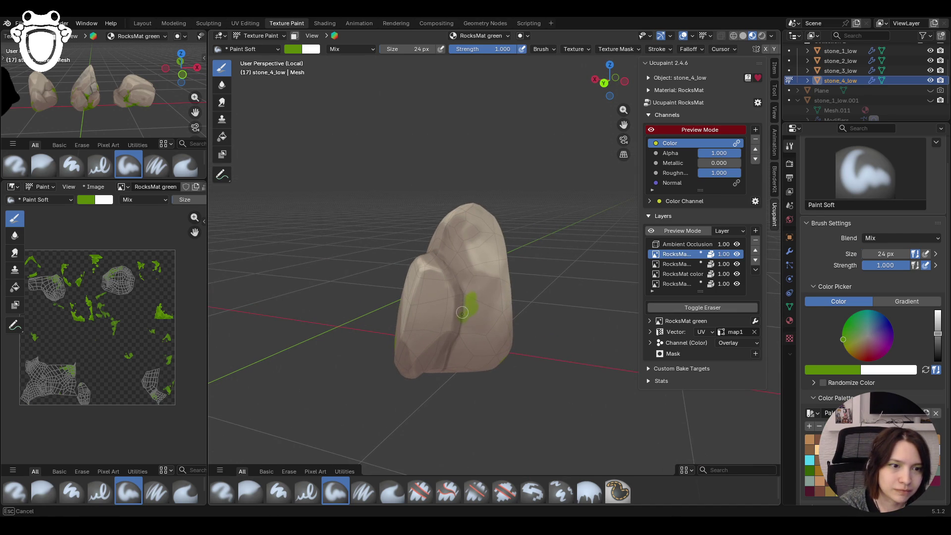
pyautogui.moveTo(490, 293); pyautogui.dragTo(455, 311)
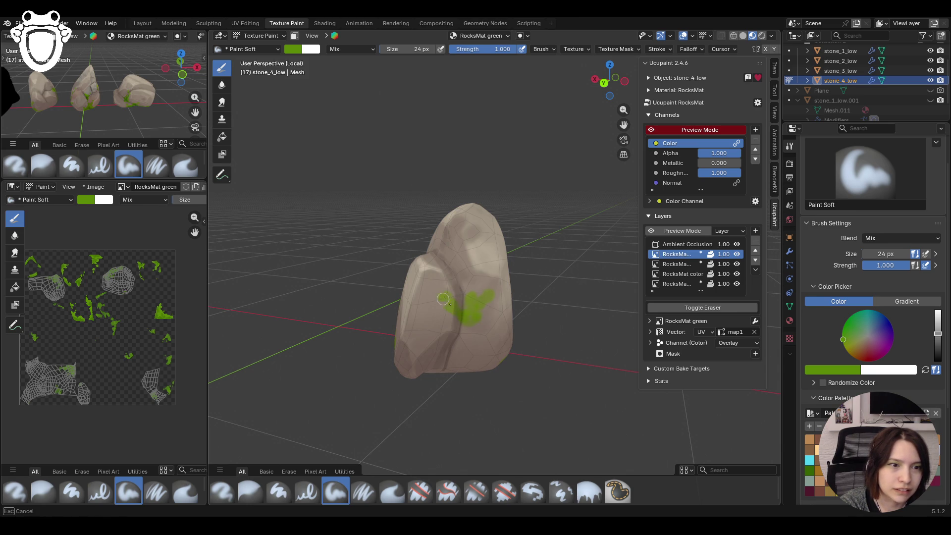
pyautogui.moveTo(472, 328); pyautogui.dragTo(467, 345)
# - Add a moss patch on the upper face and extend the lower patch along the crease
pyautogui.moveTo(371, 268); pyautogui.dragTo(478, 279, button='middle')
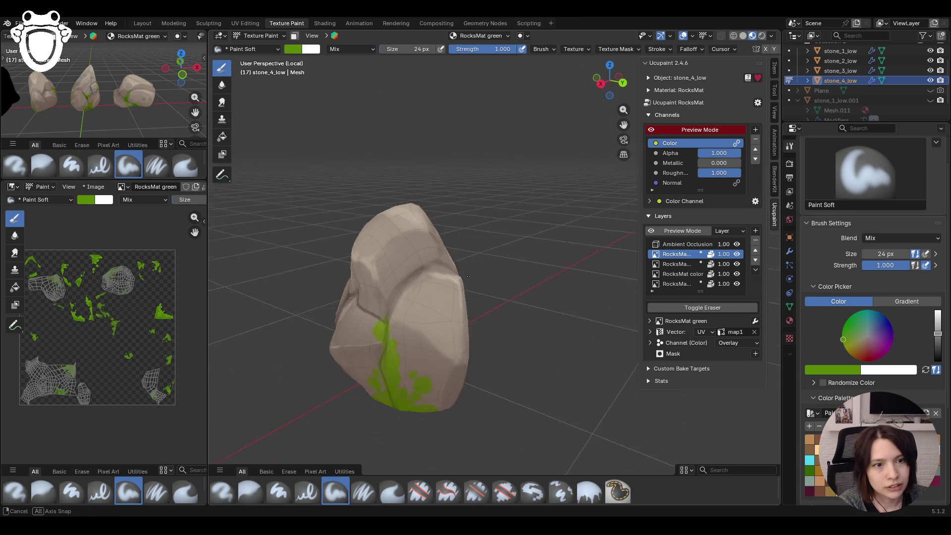
pyautogui.moveTo(408, 273); pyautogui.dragTo(408, 273)
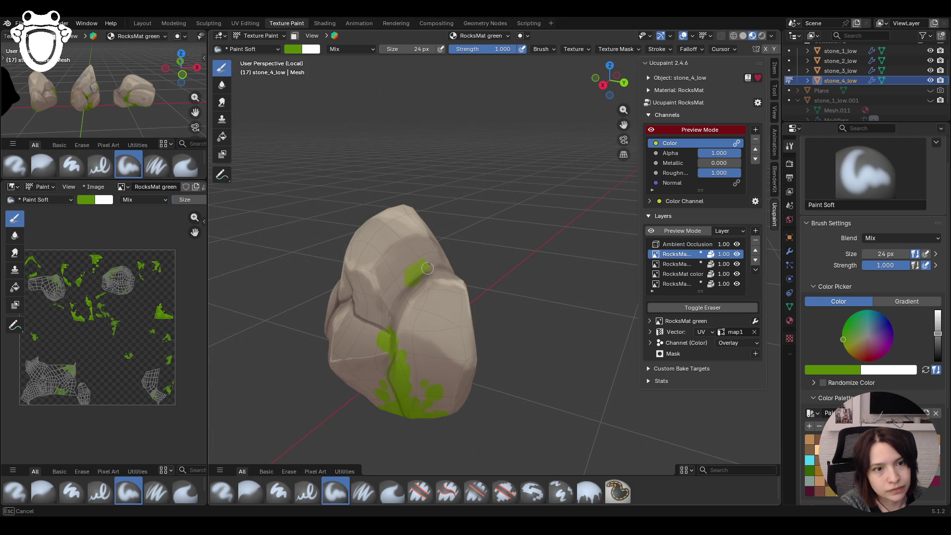
pyautogui.moveTo(395, 293); pyautogui.dragTo(417, 287)
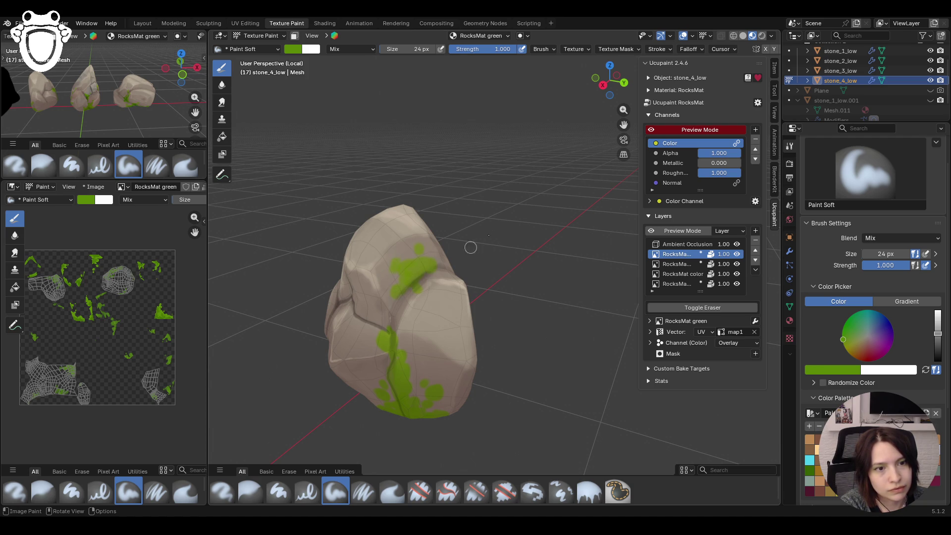
pyautogui.moveTo(494, 222); pyautogui.dragTo(512, 214, button='middle')
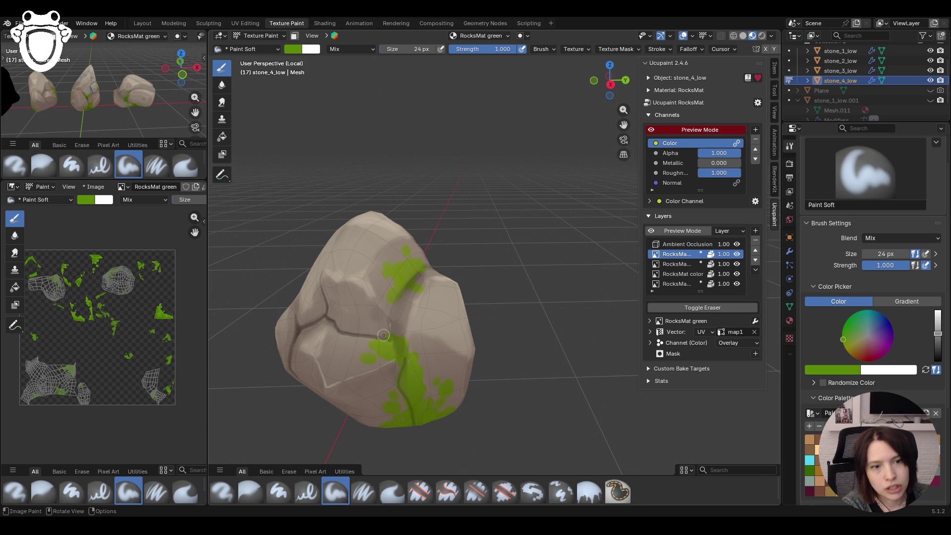
pyautogui.moveTo(384, 335)
pyautogui.mouseDown()
pyautogui.moveTo(405, 338)
pyautogui.moveTo(425, 367)
pyautogui.moveTo(420, 404)
pyautogui.moveTo(398, 397)
pyautogui.moveTo(392, 420)
pyautogui.mouseUp()
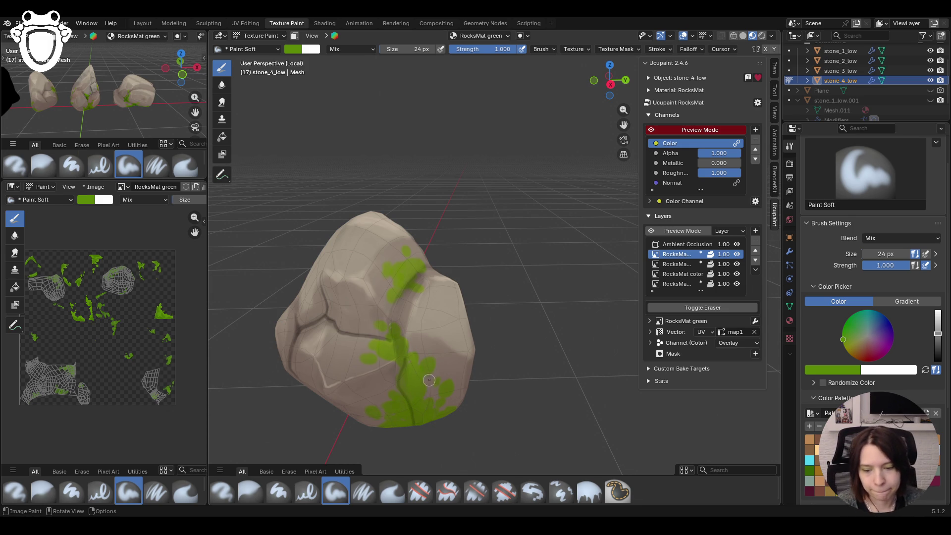
pyautogui.moveTo(427, 340); pyautogui.dragTo(453, 350, button='middle')
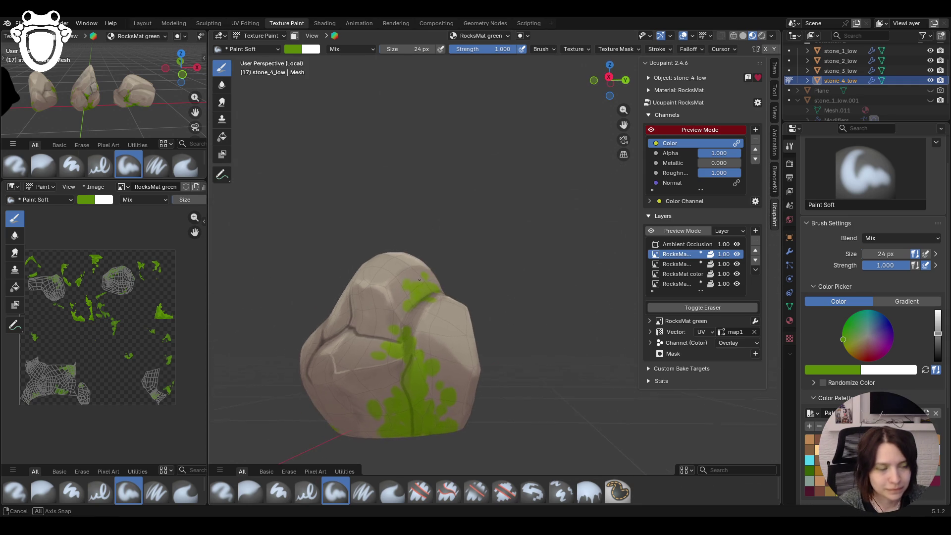
# - Switch to darker green and deepen the moss at the rock's base and centre
pyautogui.press('s')
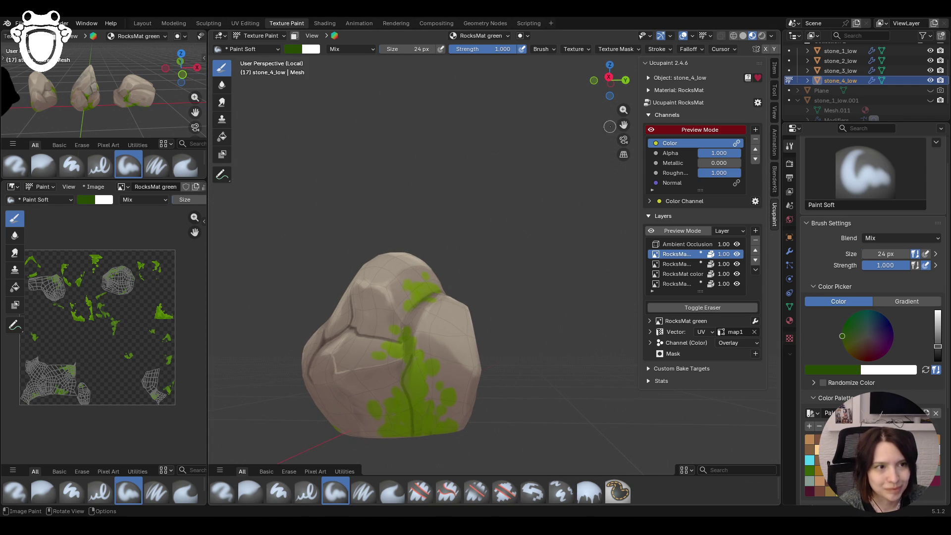
pyautogui.moveTo(623, 124); pyautogui.dragTo(623, 125)
pyautogui.moveTo(414, 393); pyautogui.dragTo(458, 385)
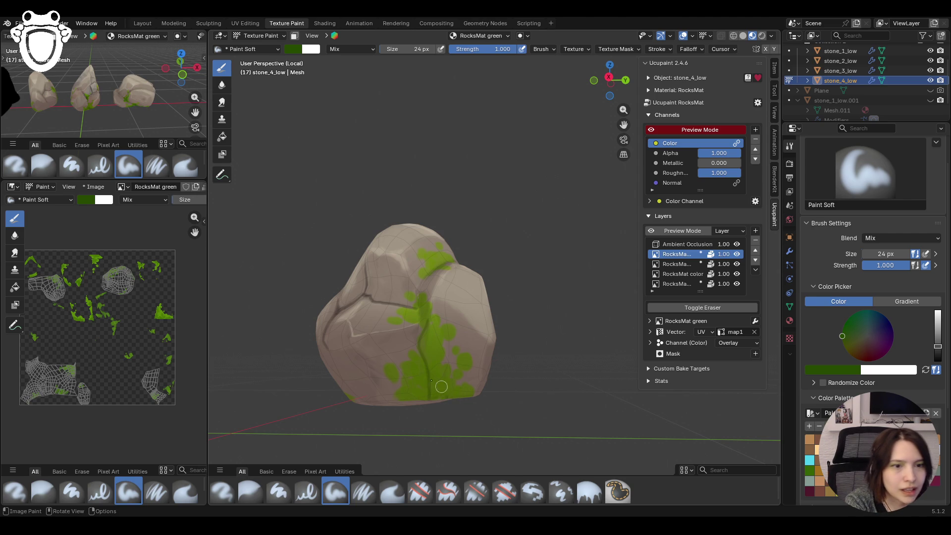
pyautogui.moveTo(408, 390); pyautogui.dragTo(419, 393)
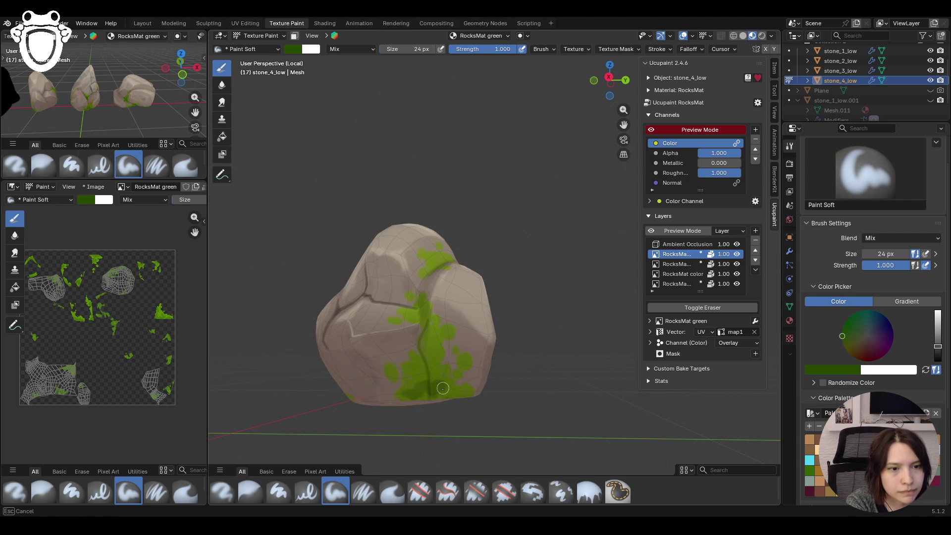
pyautogui.moveTo(431, 398); pyautogui.dragTo(429, 394)
pyautogui.moveTo(424, 348); pyautogui.dragTo(429, 338)
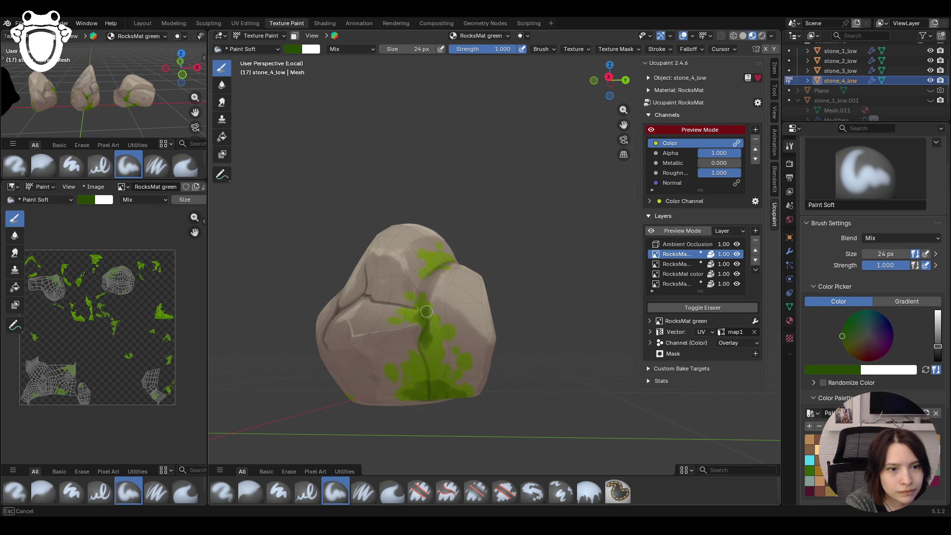
pyautogui.moveTo(427, 311); pyautogui.dragTo(424, 348)
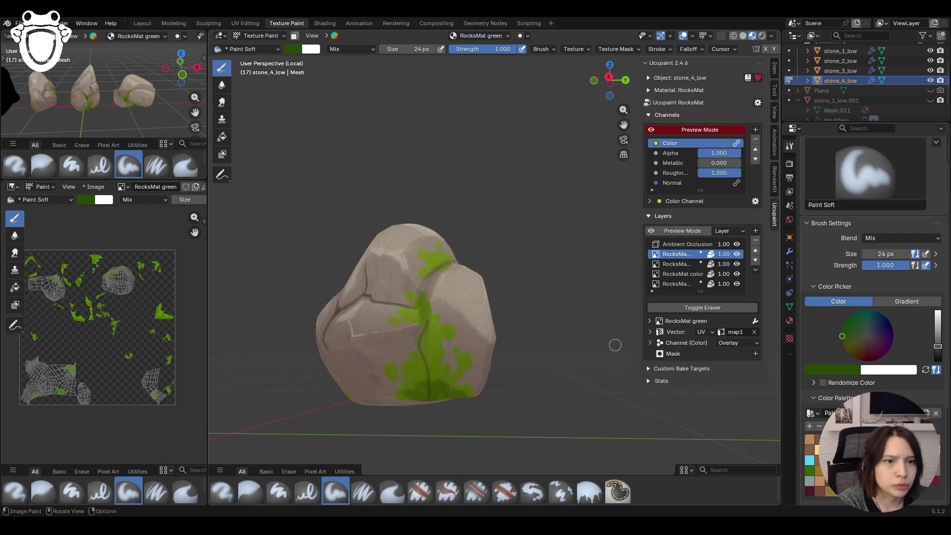
# - Lower brush Strength to 0.699 and paint softer dark green strokes
pyautogui.moveTo(917, 265); pyautogui.dragTo(885, 265)
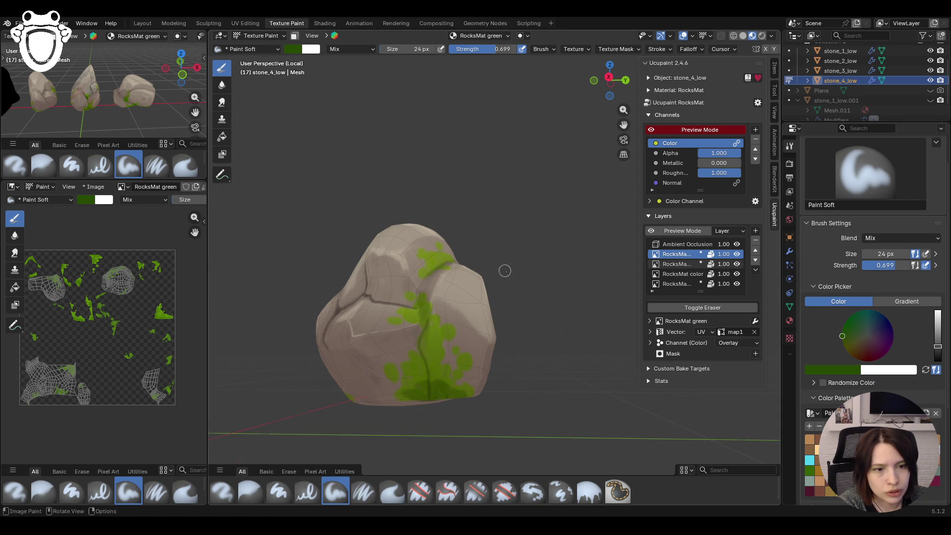
pyautogui.moveTo(505, 269); pyautogui.dragTo(513, 290, button='middle')
pyautogui.moveTo(414, 319)
pyautogui.mouseDown()
pyautogui.moveTo(424, 359)
pyautogui.moveTo(417, 343)
pyautogui.mouseUp()
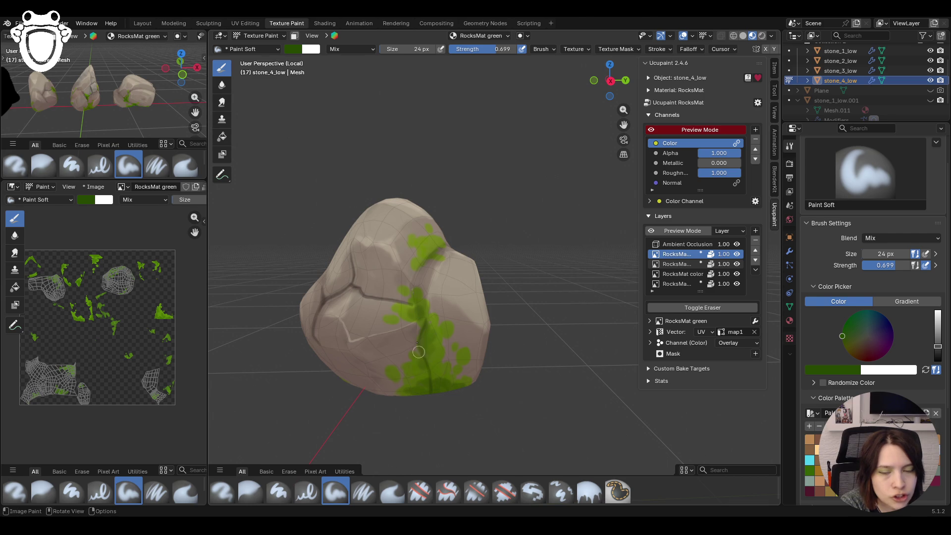
pyautogui.moveTo(417, 342); pyautogui.dragTo(437, 152, button='middle')
pyautogui.moveTo(441, 245); pyautogui.dragTo(438, 239)
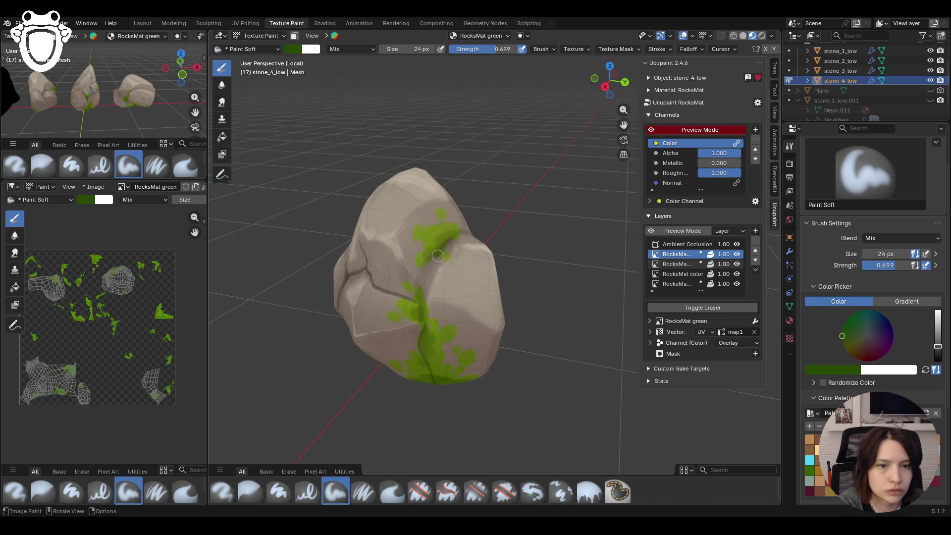
# - Shade the lower and side moss patches with the darker green from other angles
pyautogui.moveTo(431, 252)
pyautogui.mouseDown(button='middle')
pyautogui.moveTo(421, 364)
pyautogui.moveTo(511, 384)
pyautogui.mouseUp(button='middle')
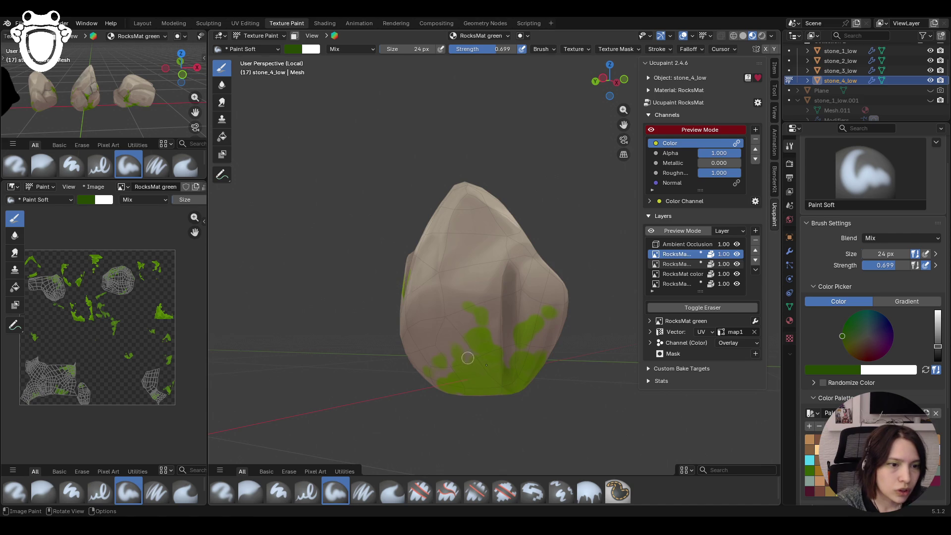
pyautogui.moveTo(509, 380); pyautogui.dragTo(525, 370)
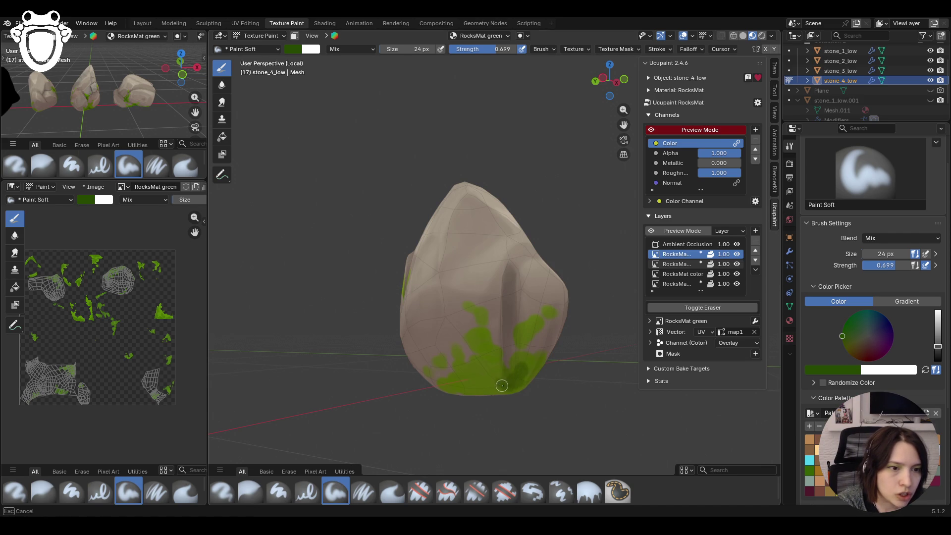
pyautogui.moveTo(454, 386)
pyautogui.mouseDown()
pyautogui.moveTo(471, 376)
pyautogui.moveTo(461, 380)
pyautogui.moveTo(522, 388)
pyautogui.mouseUp()
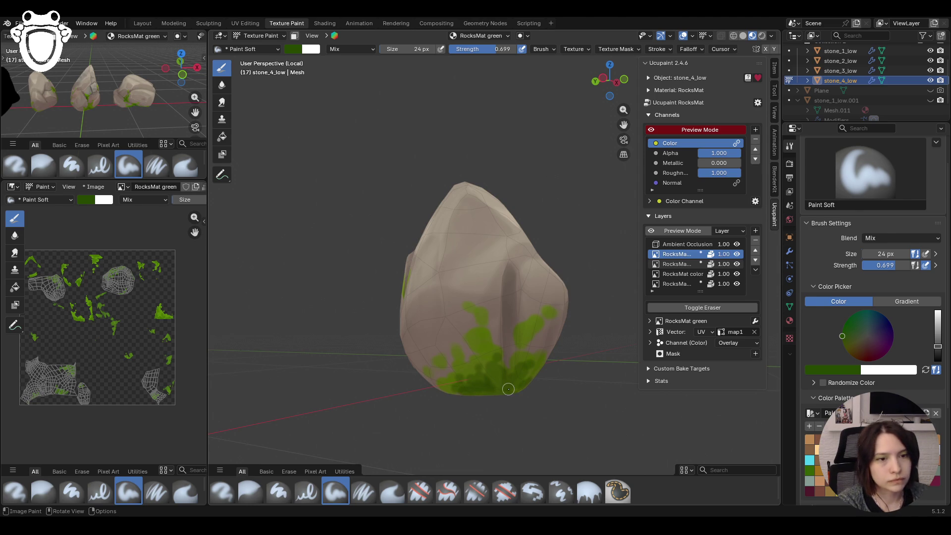
pyautogui.moveTo(523, 385); pyautogui.dragTo(467, 354, button='middle')
pyautogui.moveTo(413, 298); pyautogui.dragTo(417, 328)
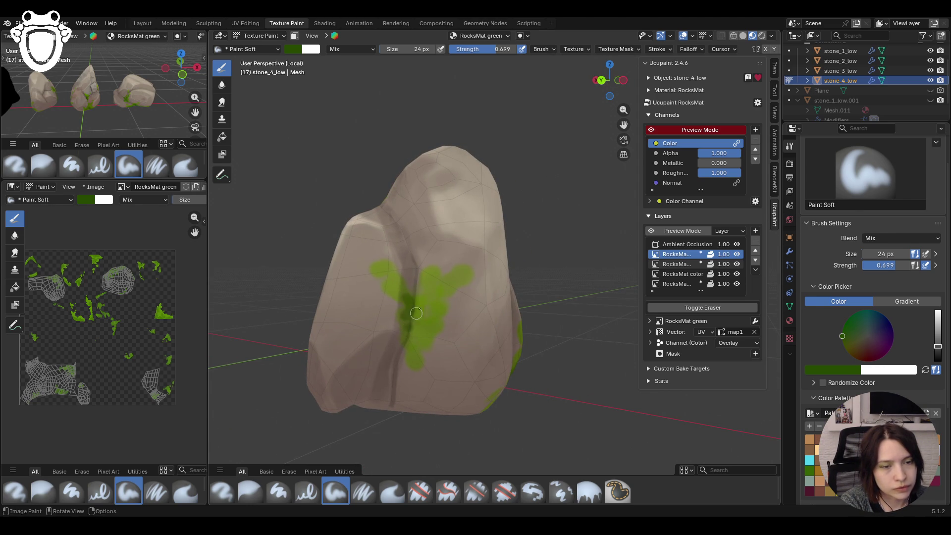
pyautogui.moveTo(415, 313); pyautogui.dragTo(423, 288)
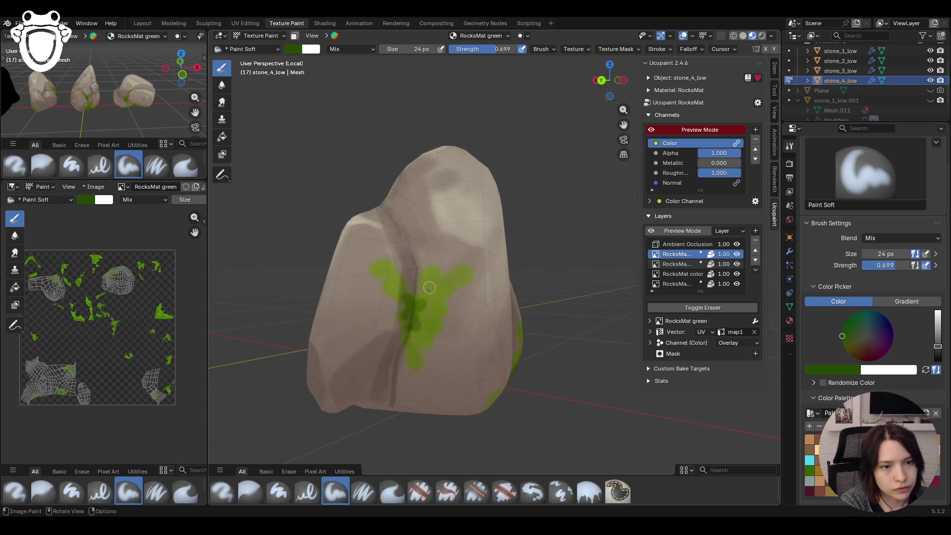
pyautogui.scroll(-3, 471, 267)
pyautogui.scroll(-4, 389, 350)
pyautogui.moveTo(388, 350)
pyautogui.mouseDown(button='middle')
pyautogui.moveTo(582, 320)
pyautogui.moveTo(560, 313)
pyautogui.mouseUp(button='middle')
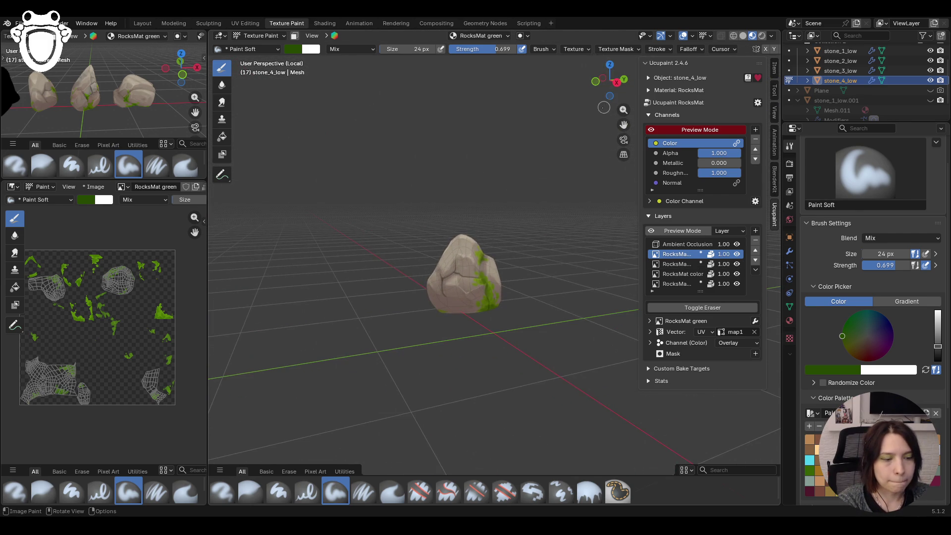
# - Leave Local View and inspect all the stones in a row
pyautogui.press('KP_Divide')
pyautogui.scroll(-6, 449, 232)
pyautogui.scroll(3, 416, 239)
pyautogui.moveTo(417, 238)
pyautogui.mouseDown(button='middle')
pyautogui.moveTo(394, 243)
pyautogui.moveTo(541, 212)
pyautogui.moveTo(500, 271)
pyautogui.mouseUp(button='middle')
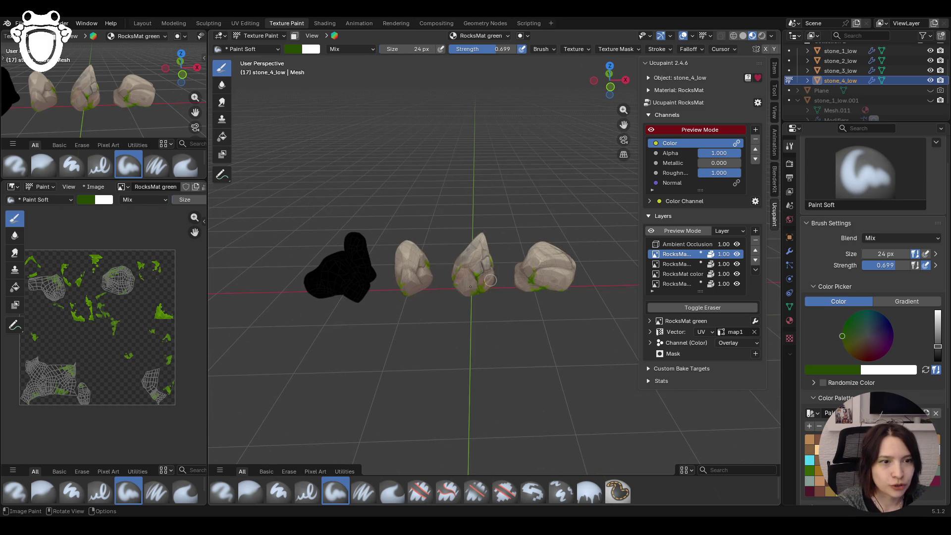
pyautogui.moveTo(490, 319); pyautogui.dragTo(305, 340, button='middle')
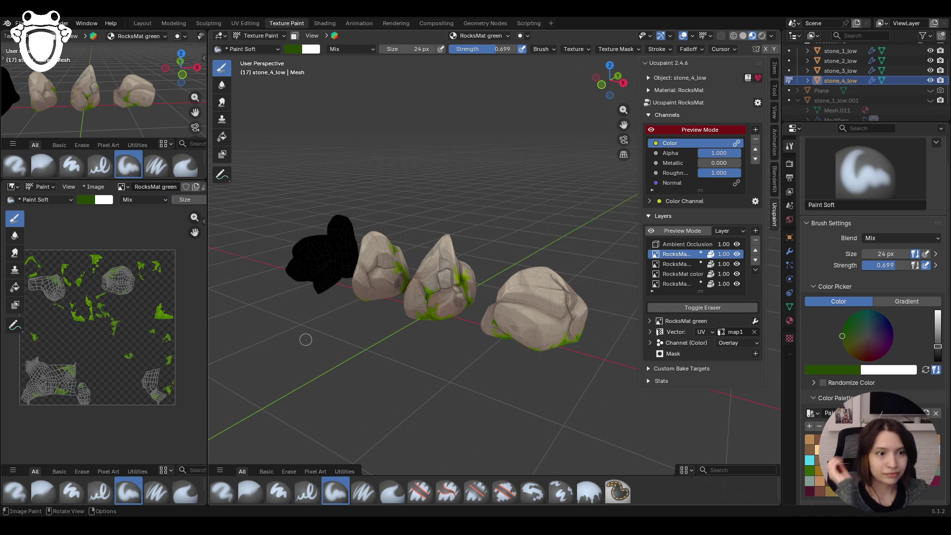
pyautogui.moveTo(306, 340); pyautogui.dragTo(384, 264, button='middle')
pyautogui.scroll(8, 384, 264)
# - Return to Local View on stone_4_low and view its cracked, mossy side
pyautogui.press('Home')
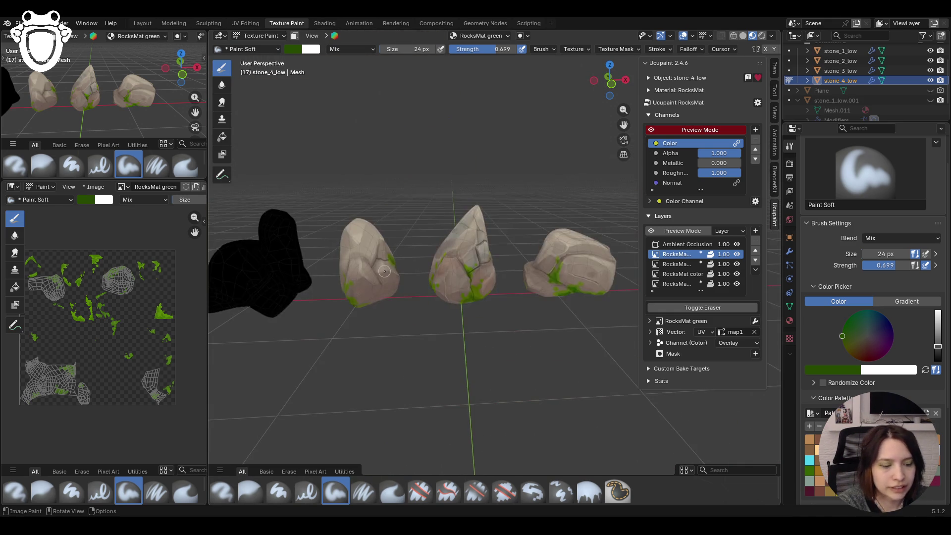
pyautogui.press('KP_Divide')
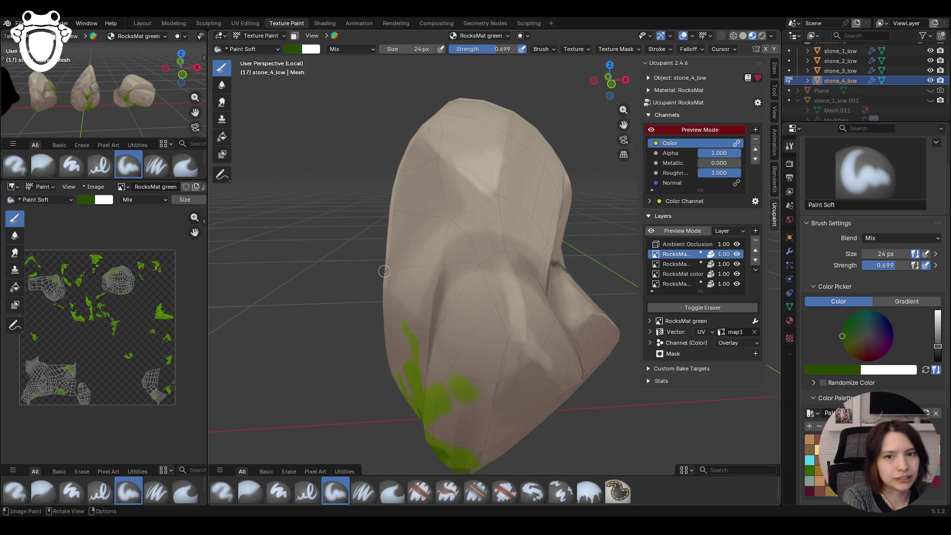
pyautogui.moveTo(376, 266); pyautogui.dragTo(476, 283, button='middle')
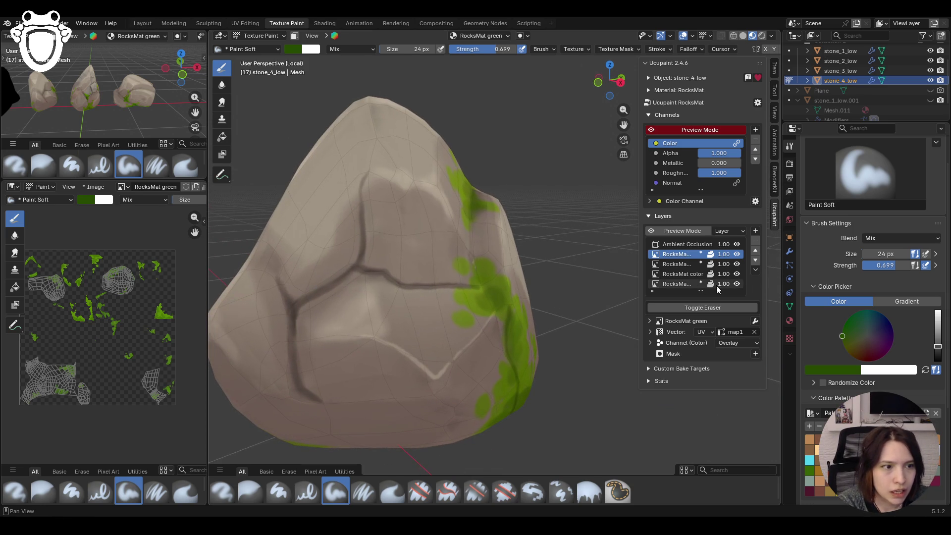
# - Pick Paint Soft Pressure and sample the rock's beige as the paint colour
pyautogui.click(363, 491)
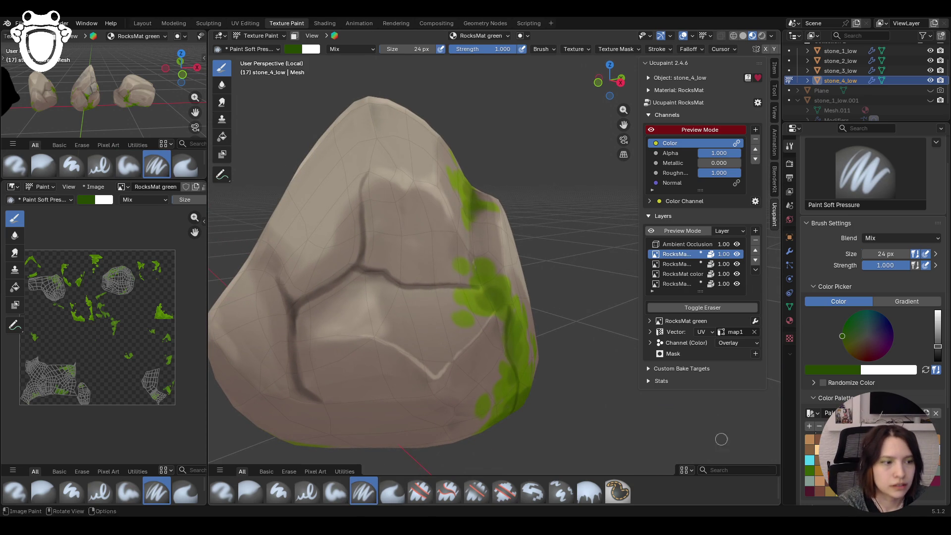
pyautogui.press('s')
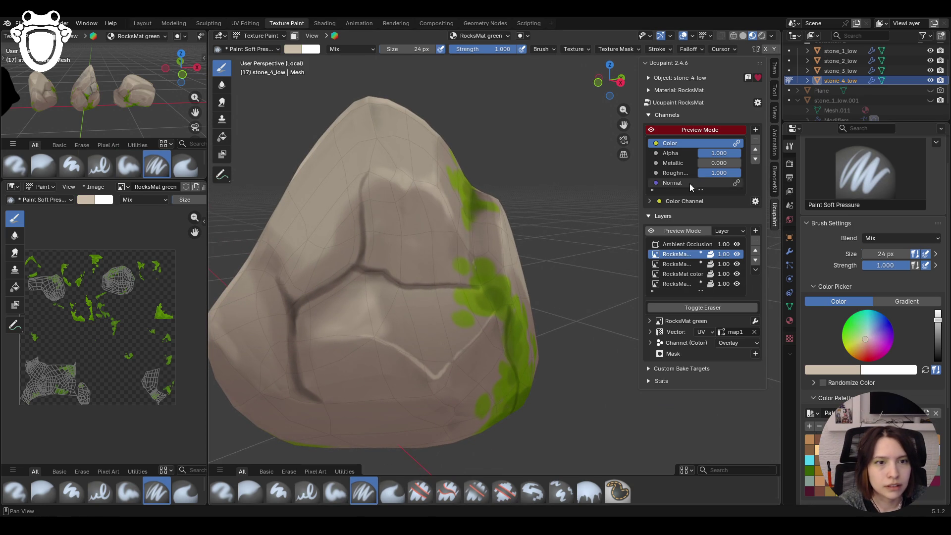
pyautogui.moveTo(623, 123); pyautogui.dragTo(654, 131)
pyautogui.click(651, 130)
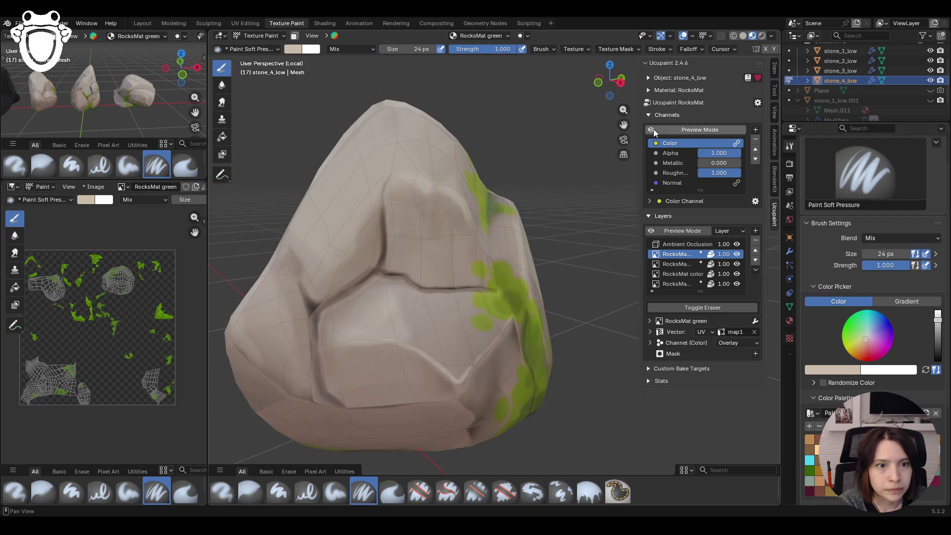
pyautogui.moveTo(387, 223); pyautogui.dragTo(419, 223, button='middle')
# - Paint a trial light line along the crack, undo it, and activate the RocksMat base layer
pyautogui.moveTo(330, 289); pyautogui.dragTo(346, 314)
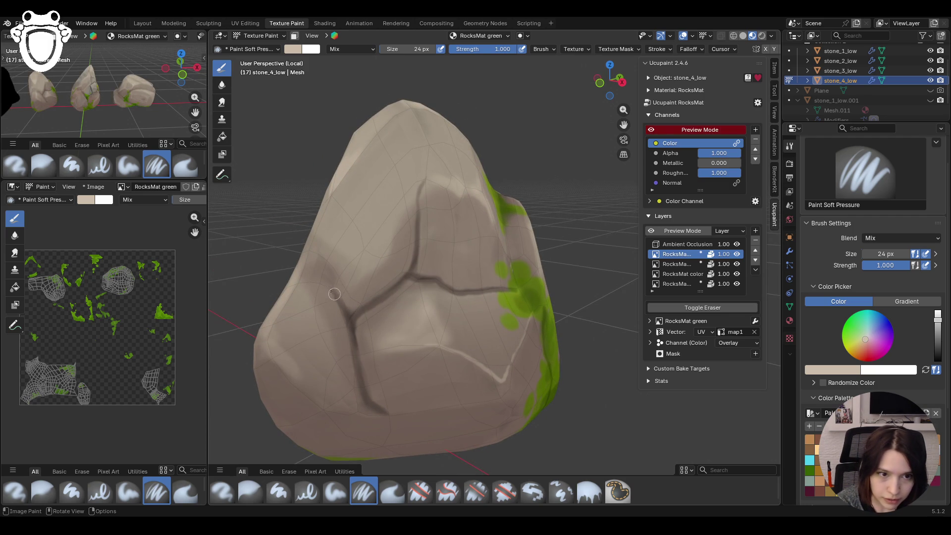
pyautogui.moveTo(329, 293); pyautogui.dragTo(329, 289)
pyautogui.moveTo(353, 353); pyautogui.dragTo(376, 417)
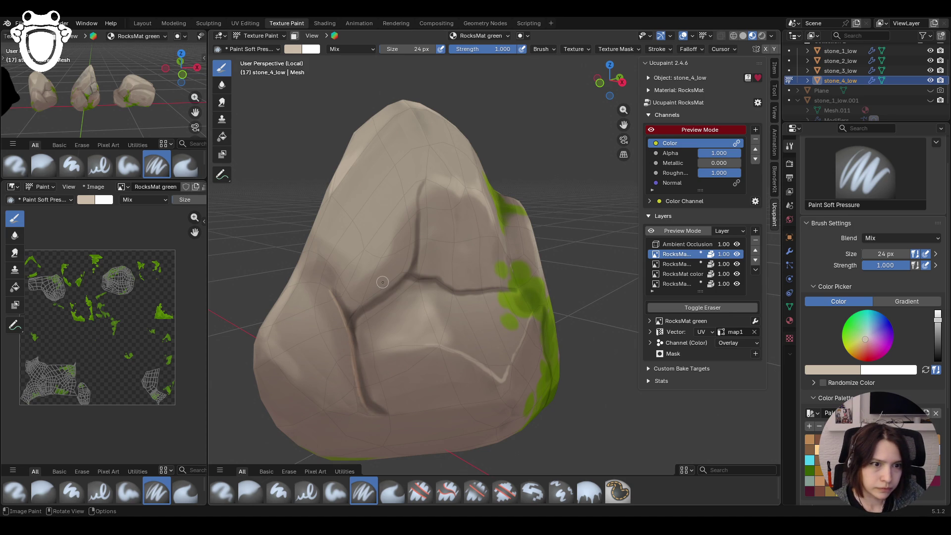
pyautogui.hotkey('ctrl', 'z')
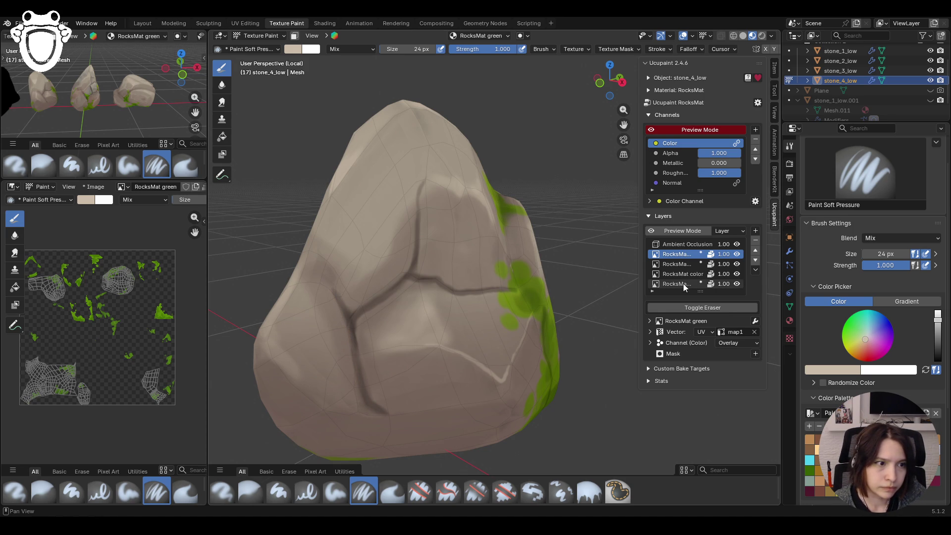
pyautogui.click(684, 283)
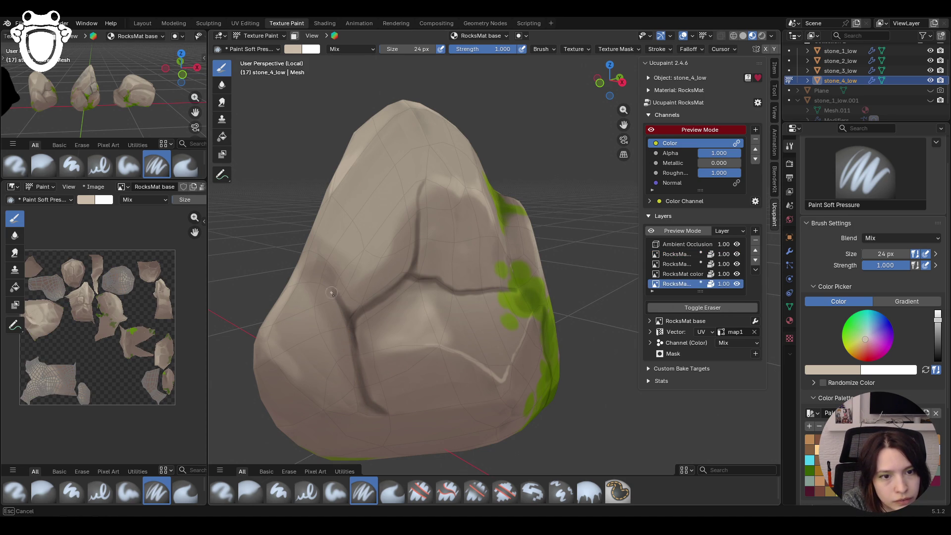
# - Stroke light beige highlights along the lower and upper crack edges of the rock
pyautogui.moveTo(332, 292); pyautogui.dragTo(376, 414)
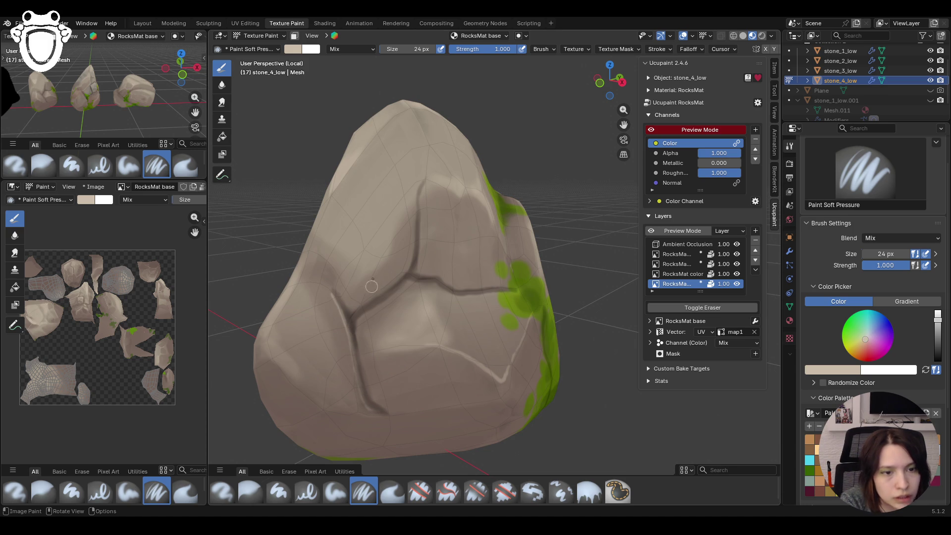
pyautogui.moveTo(360, 306); pyautogui.dragTo(410, 260)
pyautogui.moveTo(366, 302); pyautogui.dragTo(367, 303)
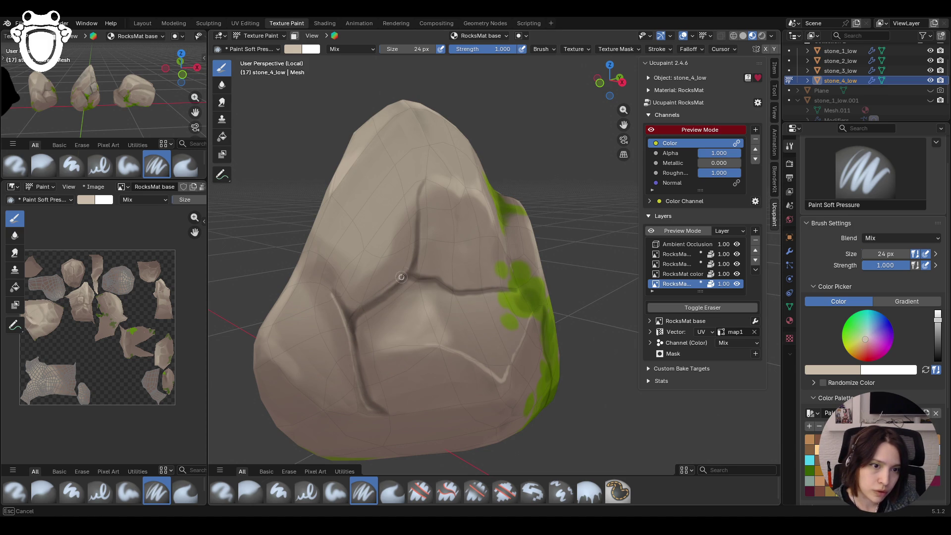
pyautogui.moveTo(413, 248)
pyautogui.mouseDown()
pyautogui.moveTo(421, 180)
pyautogui.moveTo(417, 226)
pyautogui.mouseUp()
# - Extend the crack-edge highlights rightward, then turn to the mossy side with the blur brush selected
pyautogui.moveTo(418, 281); pyautogui.dragTo(407, 279)
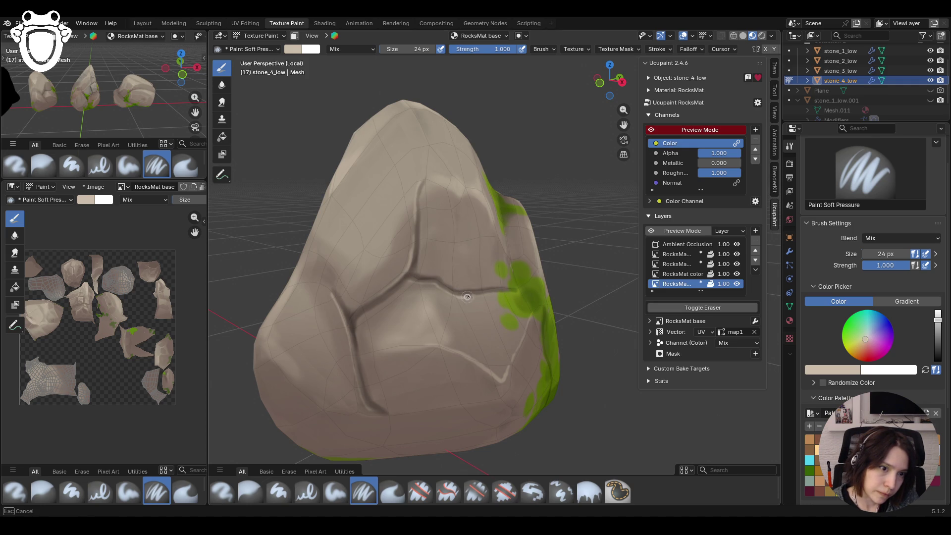
pyautogui.moveTo(492, 293); pyautogui.dragTo(513, 293)
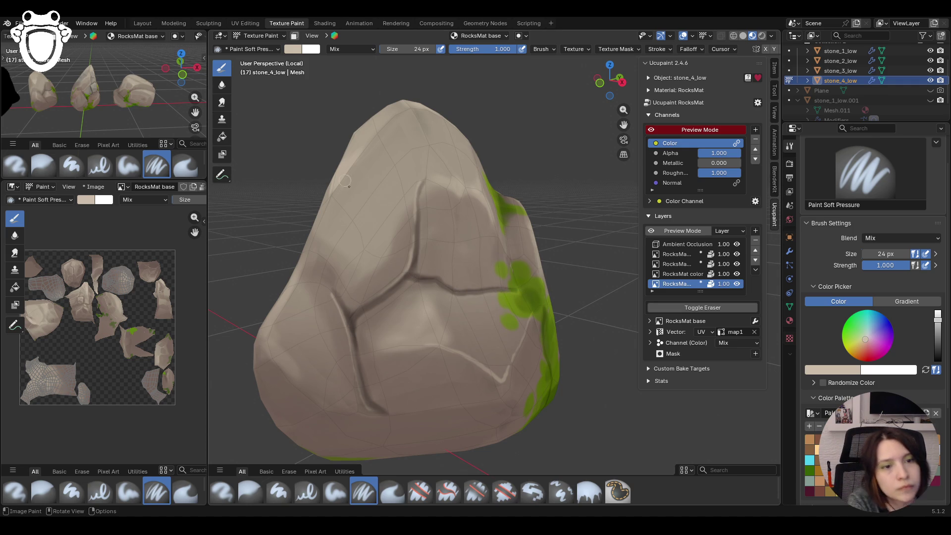
pyautogui.moveTo(405, 276); pyautogui.dragTo(411, 281)
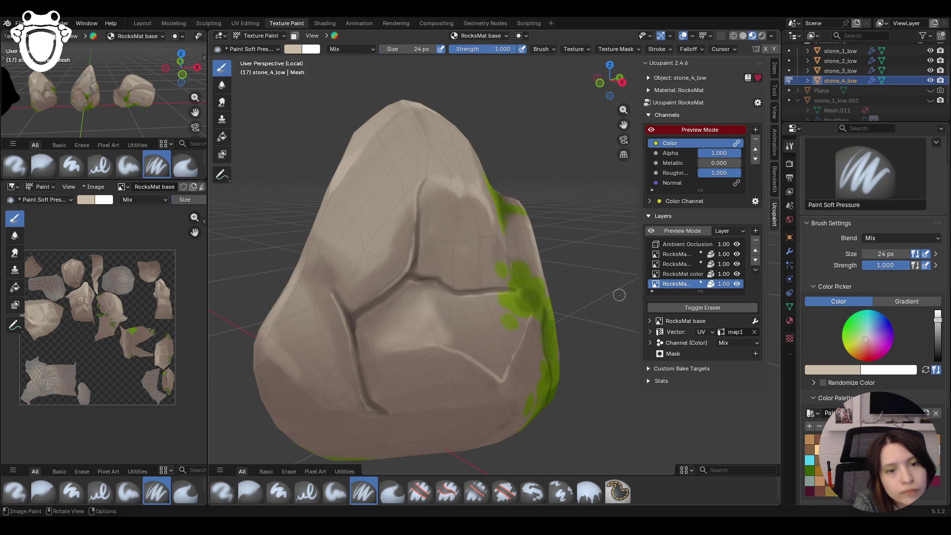
pyautogui.moveTo(510, 292)
pyautogui.mouseDown(button='middle')
pyautogui.moveTo(533, 316)
pyautogui.moveTo(520, 328)
pyautogui.mouseUp(button='middle')
pyautogui.click(250, 491)
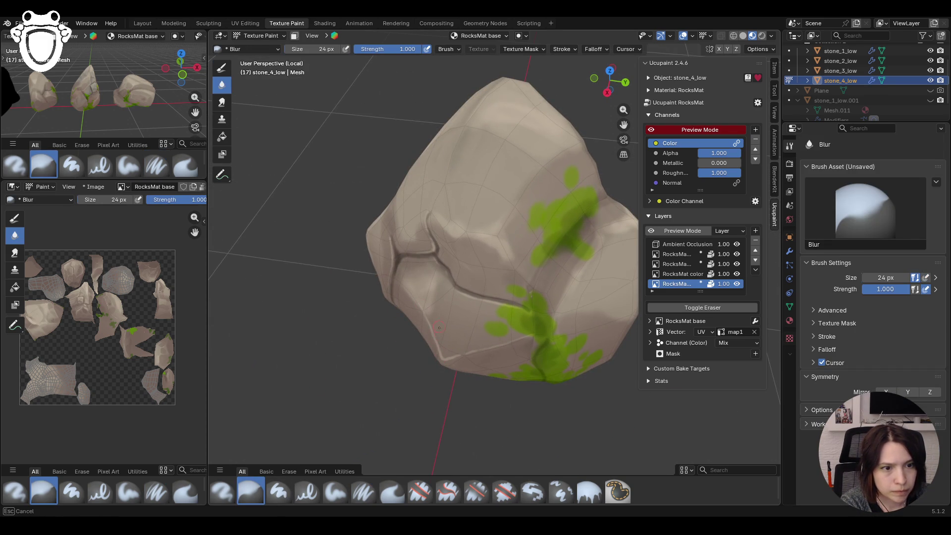
pyautogui.click(737, 283)
pyautogui.click(738, 264)
pyautogui.click(738, 264)
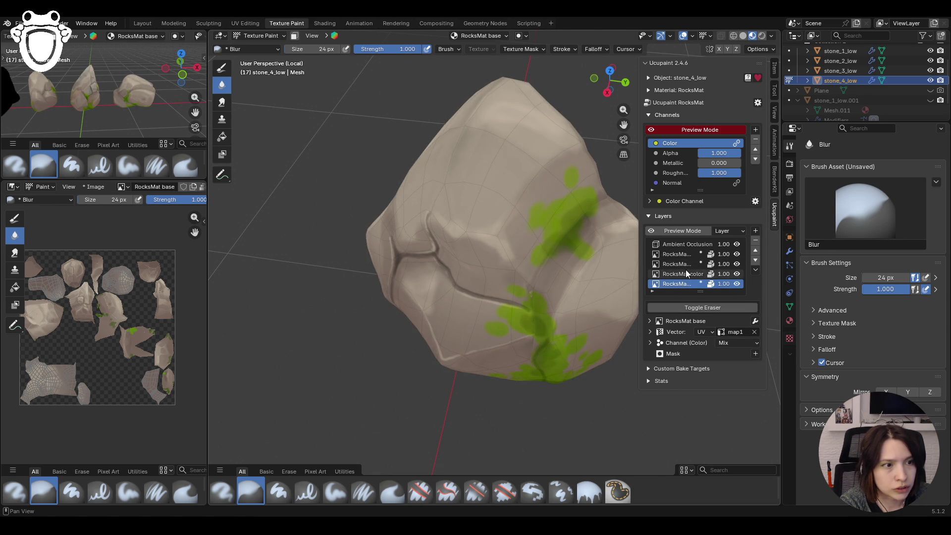
pyautogui.click(676, 264)
pyautogui.click(335, 491)
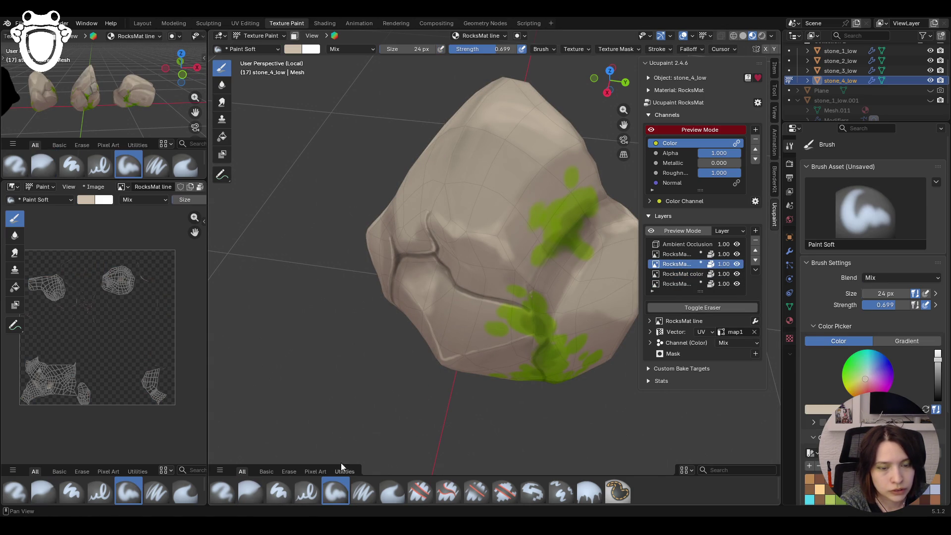
pyautogui.click(249, 490)
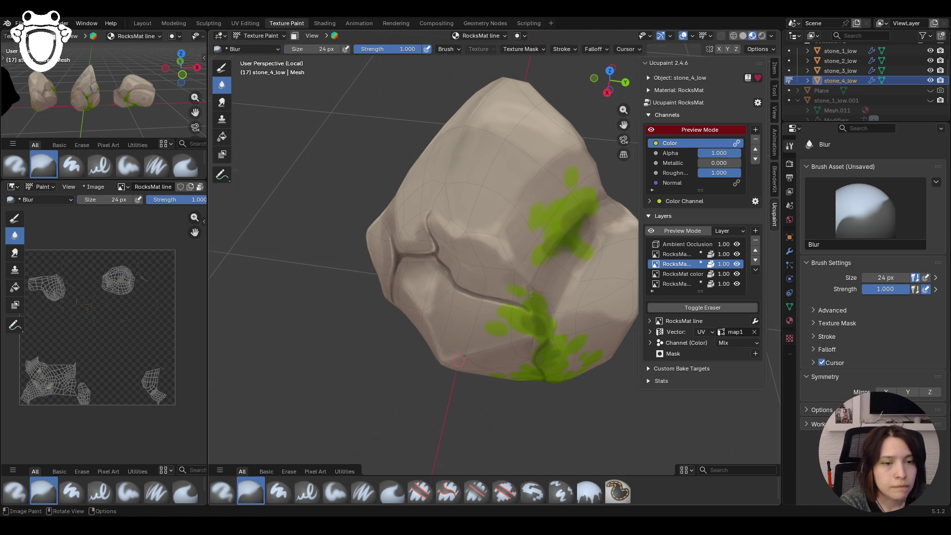
pyautogui.moveTo(430, 328); pyautogui.dragTo(688, 285, button='middle')
pyautogui.click(680, 285)
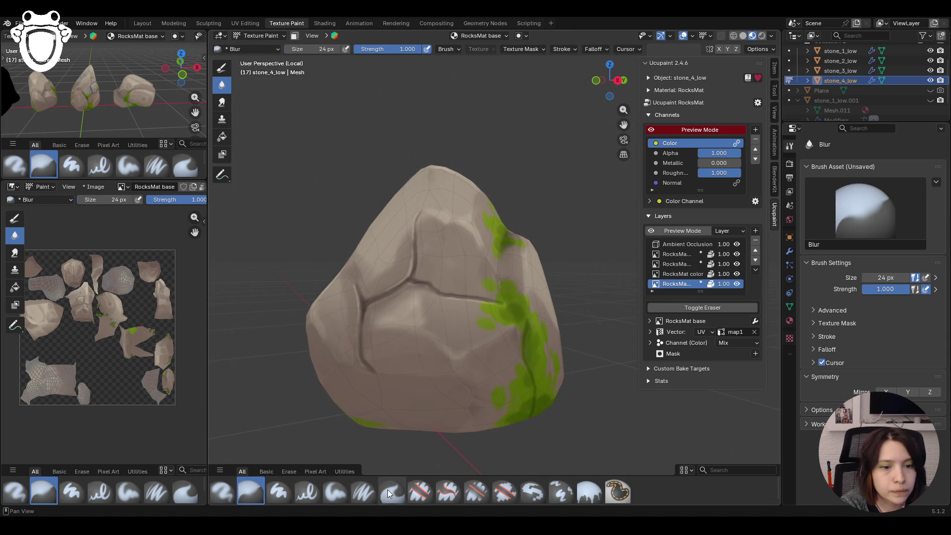
pyautogui.click(363, 490)
pyautogui.moveTo(363, 491)
pyautogui.mouseDown(button='middle')
pyautogui.moveTo(446, 313)
pyautogui.moveTo(614, 204)
pyautogui.moveTo(481, 244)
pyautogui.mouseUp(button='middle')
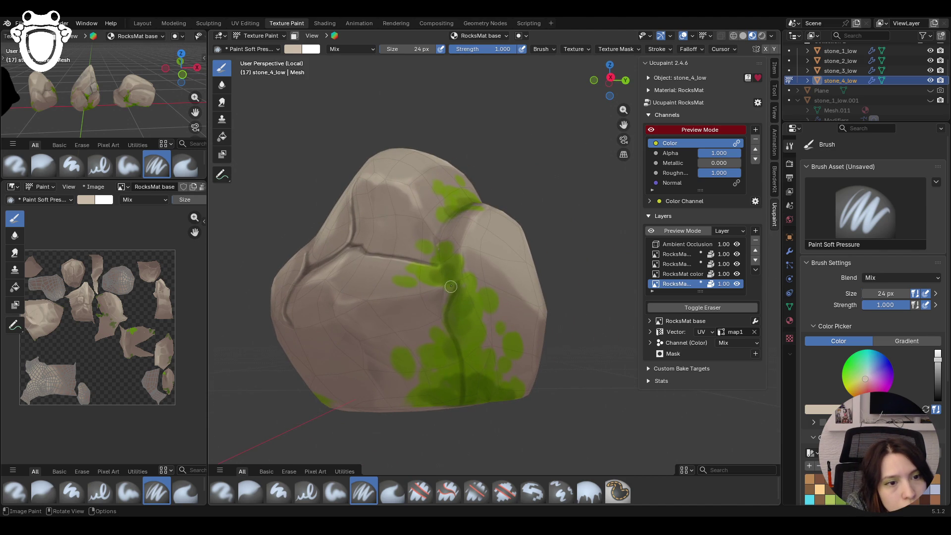
# - Paint a light highlight along the mossy crack and turn the rock to centre it
pyautogui.moveTo(455, 285); pyautogui.dragTo(460, 394)
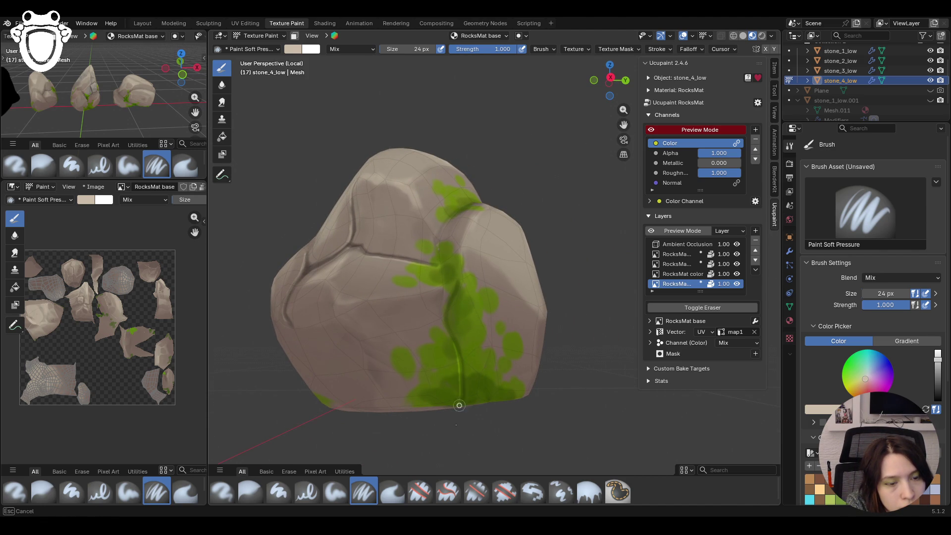
pyautogui.moveTo(424, 341)
pyautogui.mouseDown(button='middle')
pyautogui.moveTo(460, 346)
pyautogui.moveTo(521, 312)
pyautogui.moveTo(567, 340)
pyautogui.moveTo(587, 313)
pyautogui.mouseUp(button='middle')
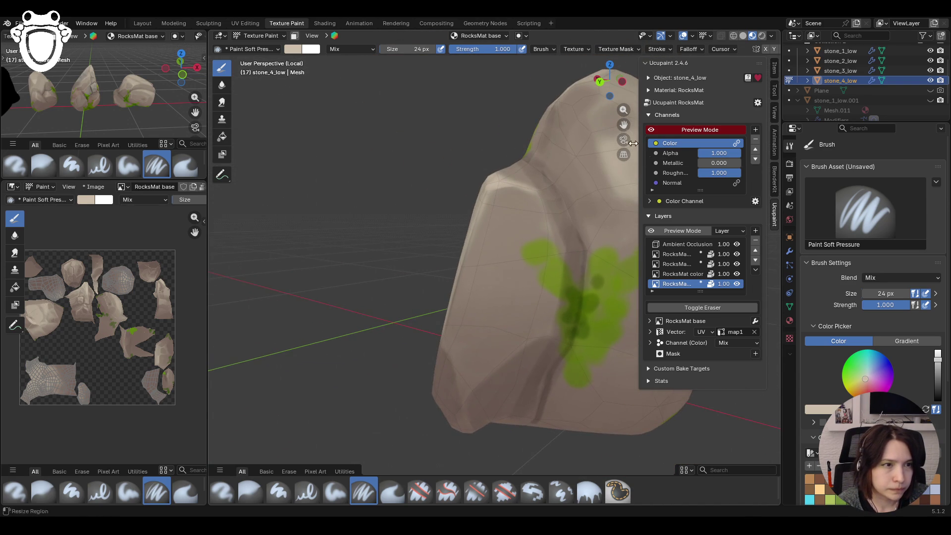
pyautogui.moveTo(623, 124); pyautogui.dragTo(521, 141)
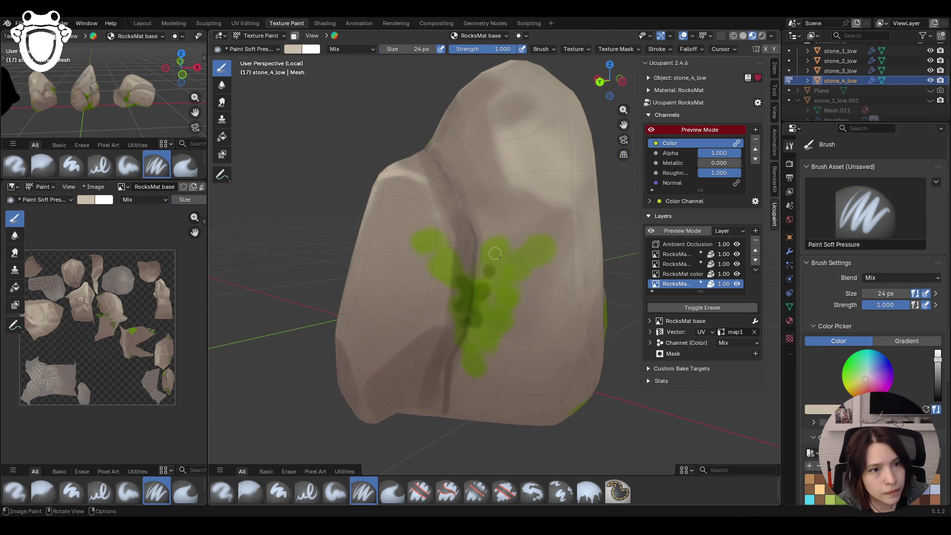
# - Add two highlights low on the rock and orbit to check it from new angles
pyautogui.moveTo(466, 220); pyautogui.dragTo(465, 319)
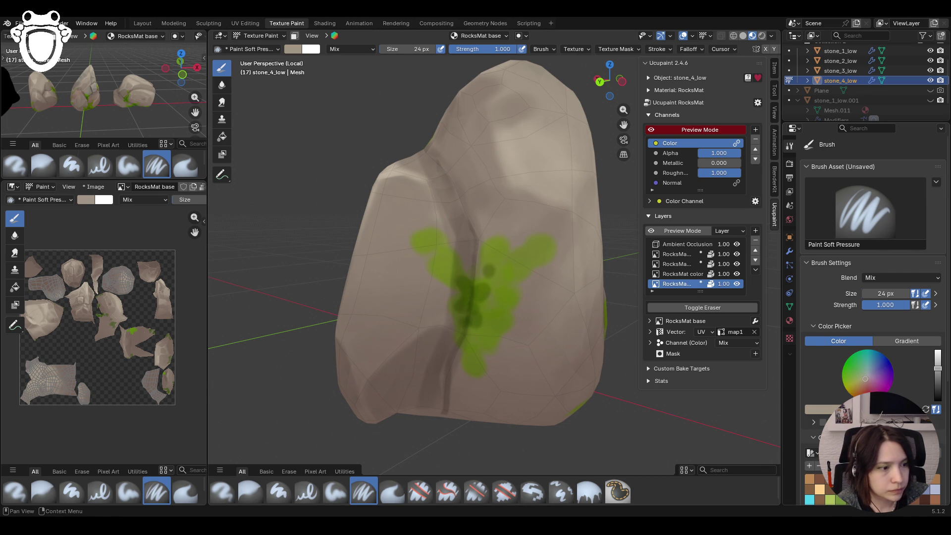
pyautogui.moveTo(443, 408); pyautogui.dragTo(463, 310)
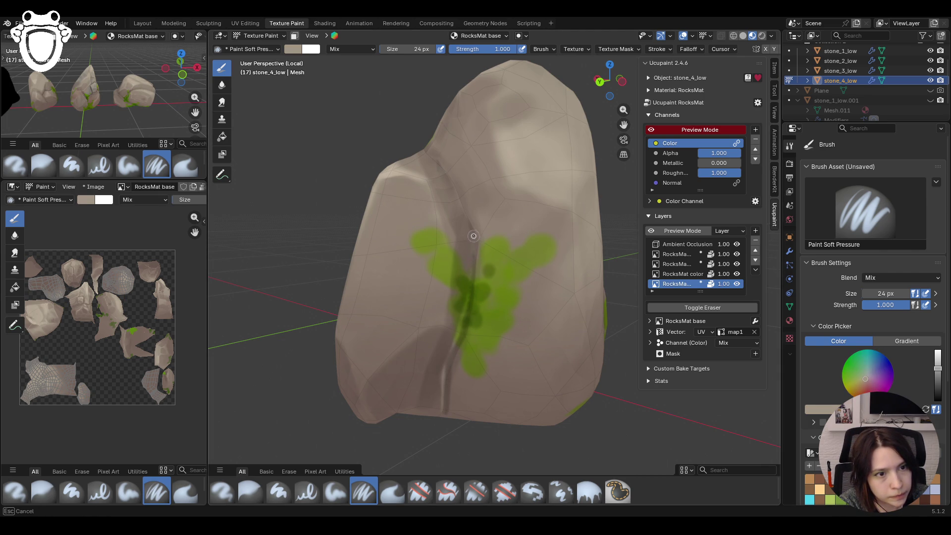
pyautogui.moveTo(473, 237)
pyautogui.mouseDown(button='middle')
pyautogui.moveTo(488, 209)
pyautogui.moveTo(513, 204)
pyautogui.mouseUp(button='middle')
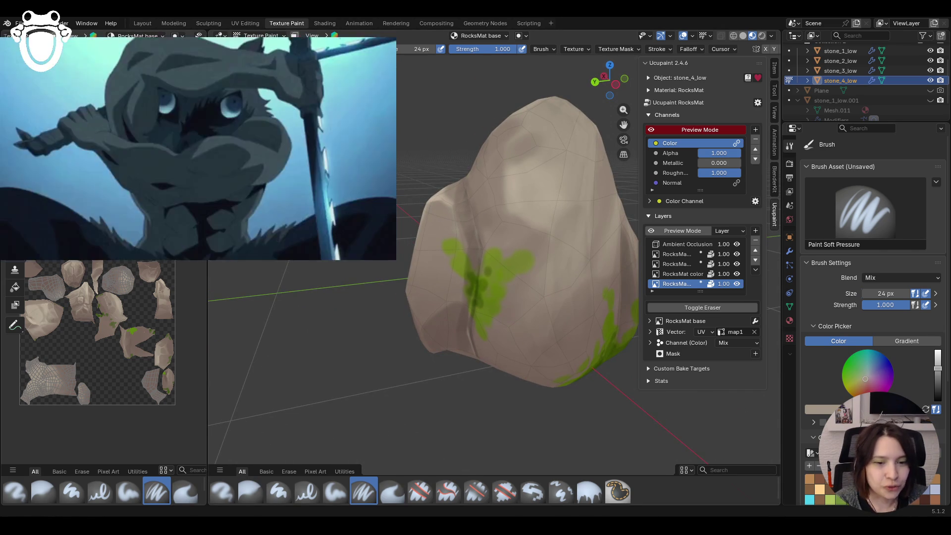
pyautogui.moveTo(565, 194)
pyautogui.mouseDown(button='middle')
pyautogui.moveTo(623, 124)
pyautogui.moveTo(495, 291)
pyautogui.moveTo(510, 342)
pyautogui.mouseUp(button='middle')
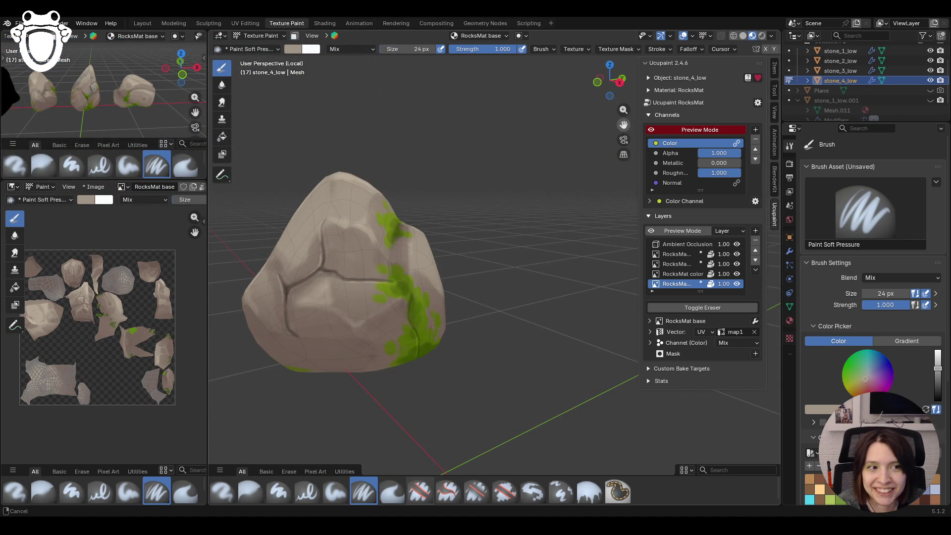
pyautogui.scroll(-3, 511, 343)
# - Leave Local View so stone_4_low sits back among the other painted stones
pyautogui.moveTo(511, 343); pyautogui.dragTo(523, 273, button='middle')
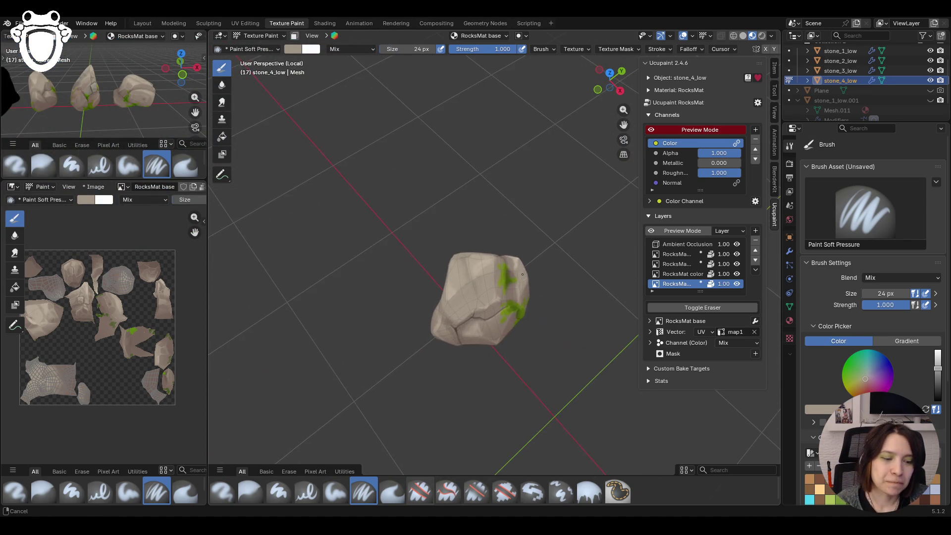
pyautogui.press('KP_Divide')
pyautogui.scroll(4, 495, 312)
pyautogui.scroll(-3, 496, 312)
pyautogui.moveTo(525, 325)
pyautogui.mouseDown(button='middle')
pyautogui.moveTo(450, 325)
pyautogui.moveTo(438, 358)
pyautogui.mouseUp(button='middle')
pyautogui.scroll(-2, 451, 325)
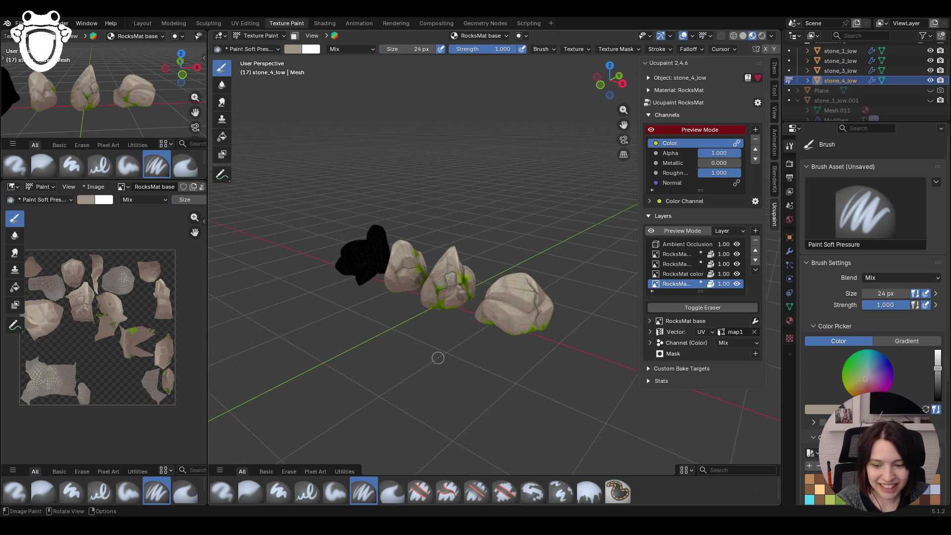
# - Orbit around the row of rocks and save the file as crab_rig.blend
pyautogui.moveTo(440, 368); pyautogui.dragTo(480, 369, button='middle')
pyautogui.scroll(3, 480, 370)
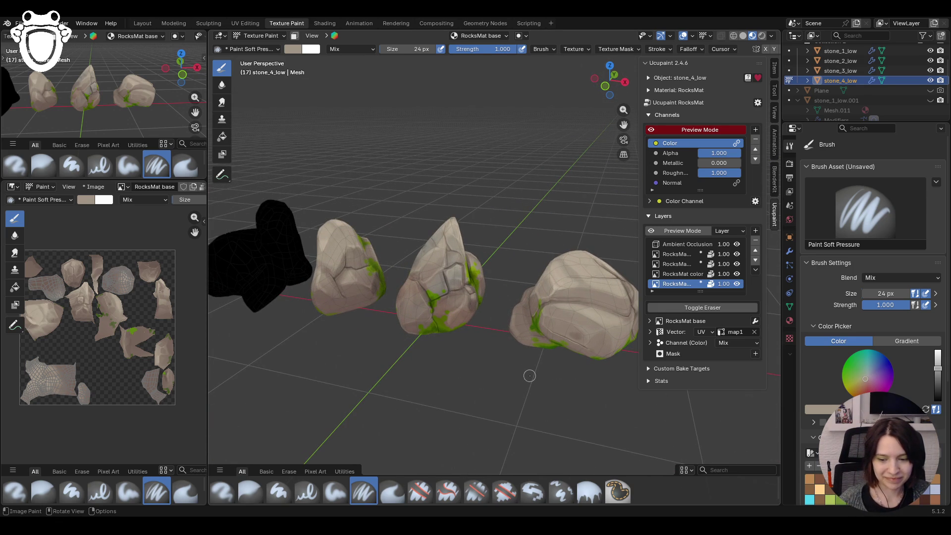
pyautogui.scroll(-2, 536, 364)
pyautogui.moveTo(535, 362)
pyautogui.mouseDown(button='middle')
pyautogui.moveTo(505, 350)
pyautogui.moveTo(373, 398)
pyautogui.mouseUp(button='middle')
pyautogui.scroll(-1, 493, 346)
pyautogui.hotkey('ctrl', 's')
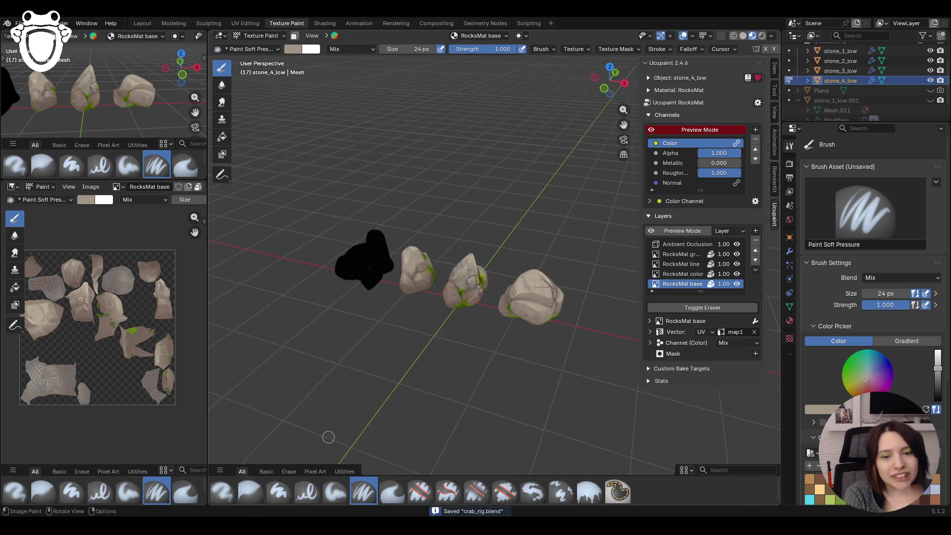